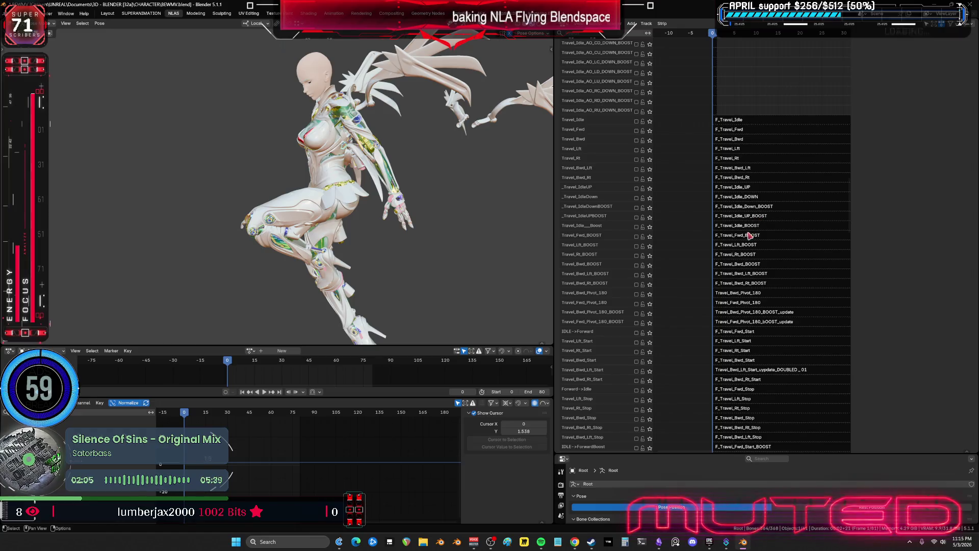
- Solo the F_Travel_Idle_BOOST track and scrub through its animation, orbiting to view the character
{"action": "left_click", "coordinate": [754, 226]}
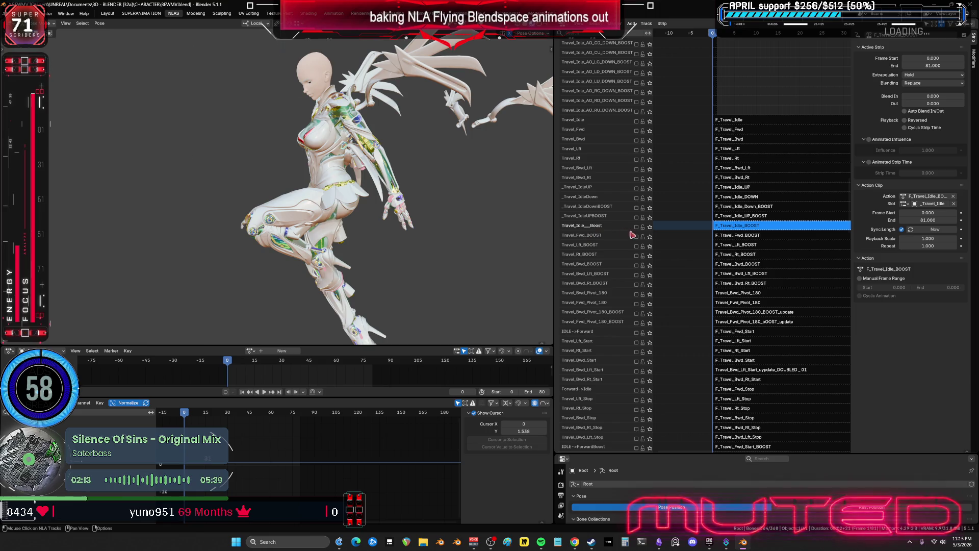
{"action": "left_click", "coordinate": [649, 226]}
{"action": "left_click_drag", "start_coordinate": [207, 408], "coordinate": [295, 447]}
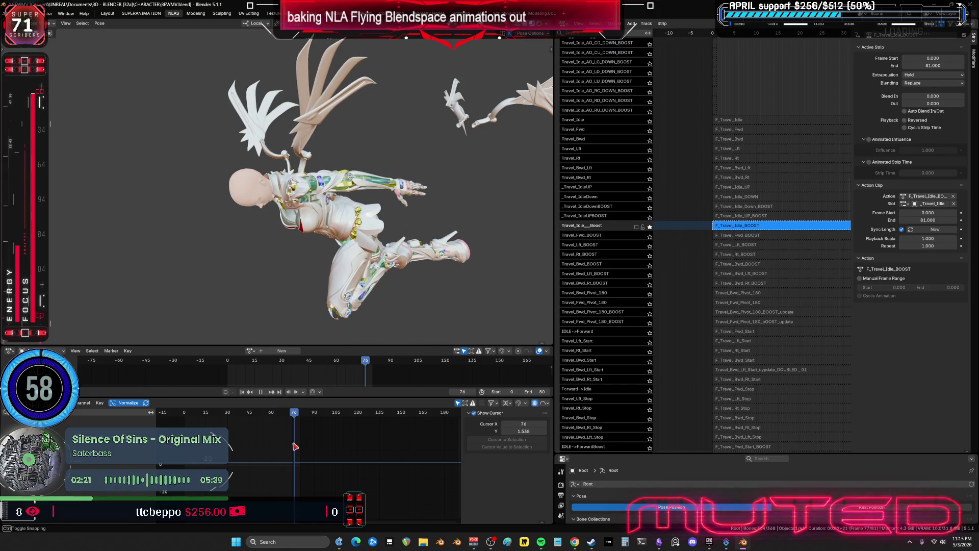
{"action": "left_click_drag", "start_coordinate": [295, 446], "coordinate": [176, 445]}
{"action": "mouse_move", "coordinate": [711, 544]}
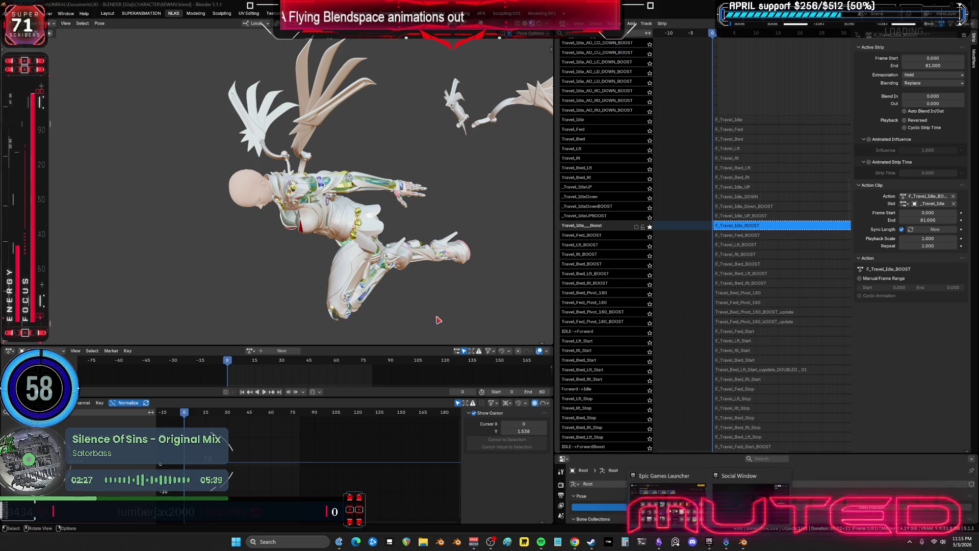
{"action": "mouse_move", "coordinate": [386, 286]}
{"action": "middle_mouse_down"}
{"action": "mouse_move", "coordinate": [357, 244]}
{"action": "mouse_move", "coordinate": [452, 233]}
{"action": "mouse_move", "coordinate": [436, 225]}
{"action": "mouse_move", "coordinate": [293, 238]}
{"action": "middle_mouse_up"}
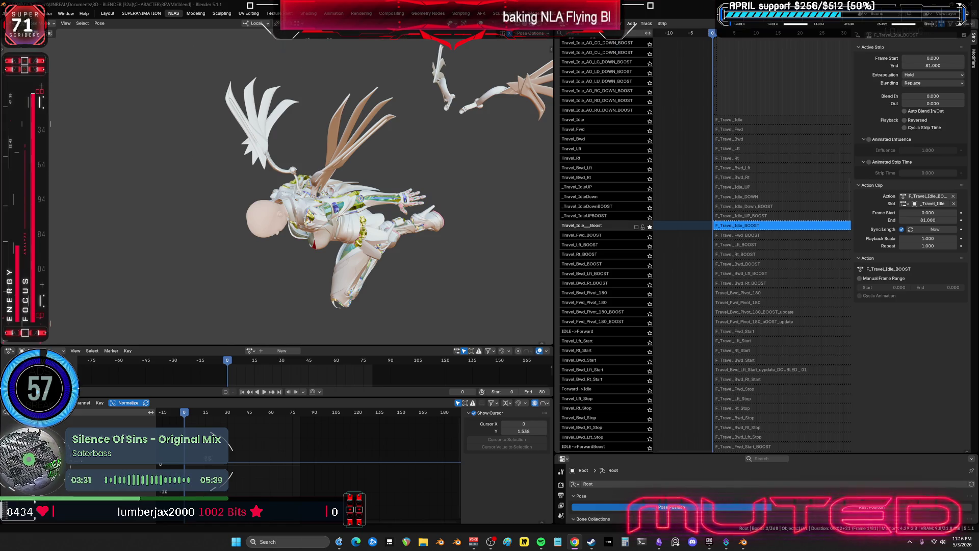
{"action": "key", "text": "XF86AudioLowerVolume"}
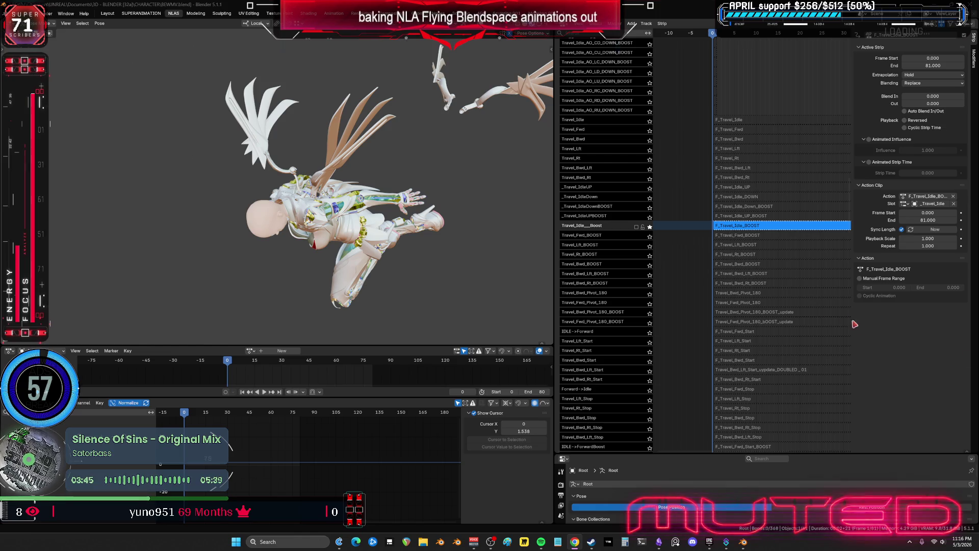
- Unsolo the idle boost track, solo Travel_Fwd_BOOST, and play it, scrubbing to frames 74 and 45
{"action": "left_click", "coordinate": [650, 228]}
{"action": "scroll", "coordinate": [792, 214], "scroll_direction": "up", "scroll_amount": 10}
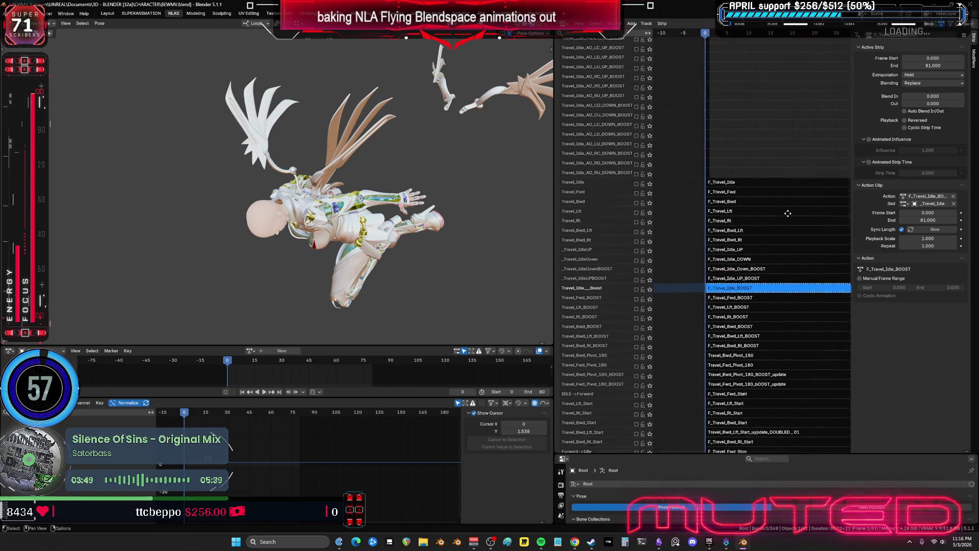
{"action": "mouse_move", "coordinate": [776, 122]}
{"action": "middle_mouse_down"}
{"action": "mouse_move", "coordinate": [755, 282]}
{"action": "mouse_move", "coordinate": [758, 144]}
{"action": "middle_mouse_up"}
{"action": "middle_click_drag", "start_coordinate": [741, 389], "coordinate": [740, 121]}
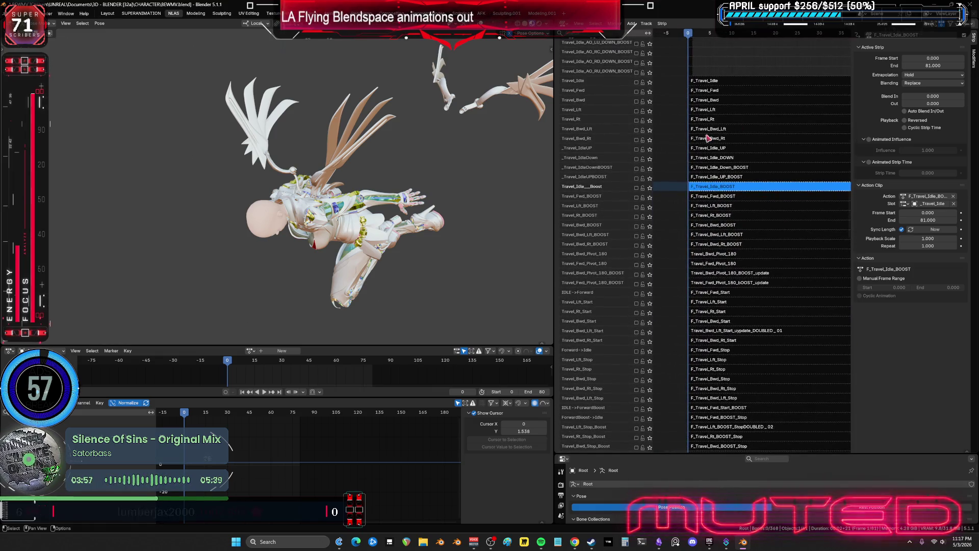
{"action": "left_click", "coordinate": [650, 197]}
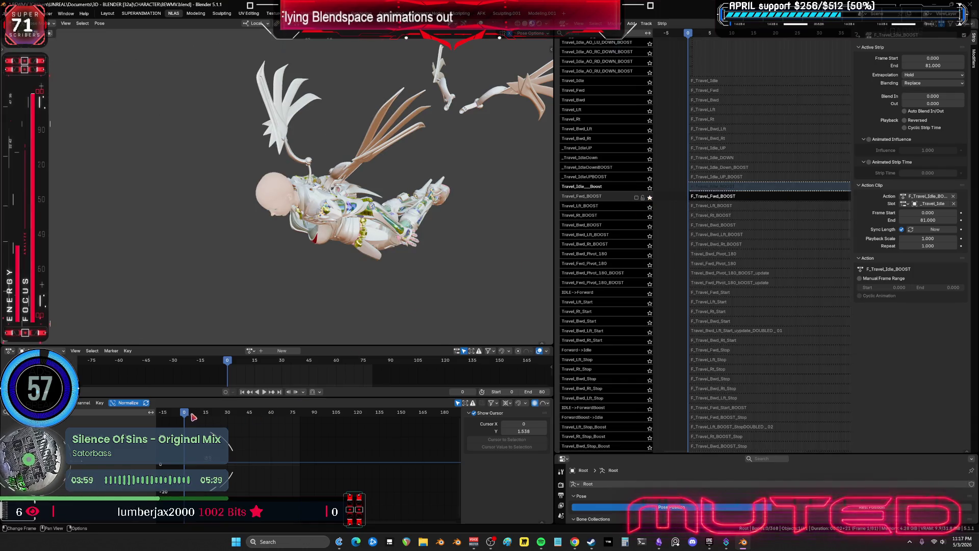
{"action": "key", "text": "space"}
{"action": "left_click_drag", "start_coordinate": [236, 419], "coordinate": [293, 418]}
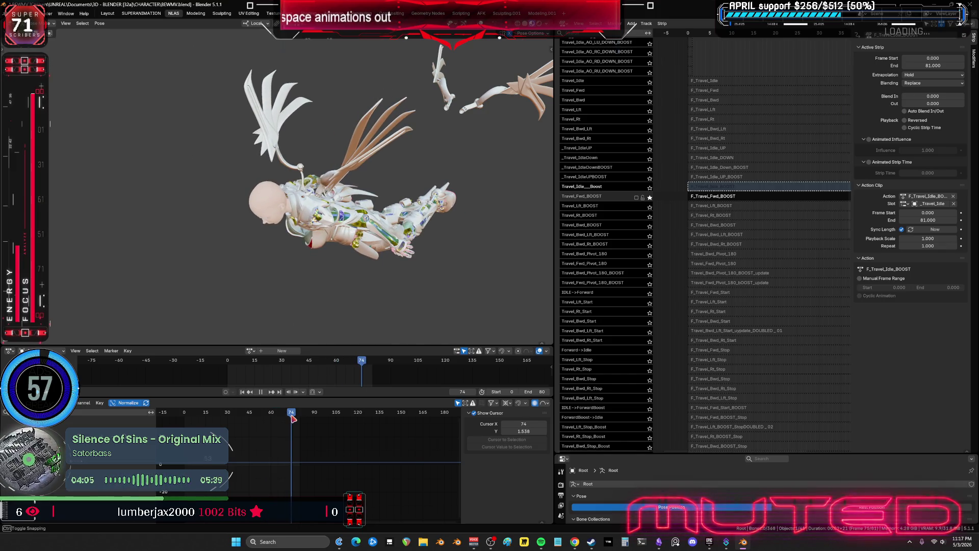
{"action": "left_click_drag", "start_coordinate": [292, 418], "coordinate": [250, 419]}
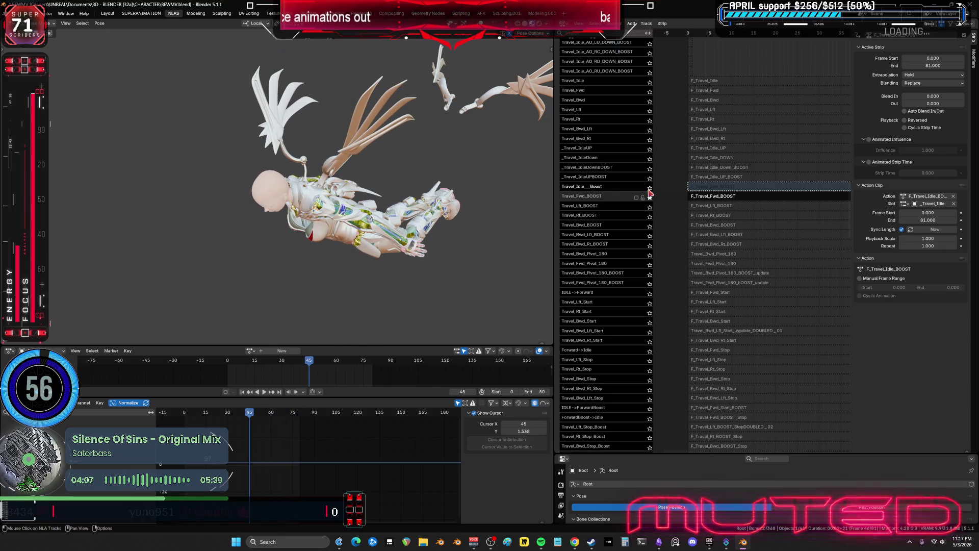
- Solo the Lft, Rt, Bwd, Bwd_Lft and Bwd_Rt BOOST tracks in turn, then clear all solo
{"action": "left_click", "coordinate": [649, 207]}
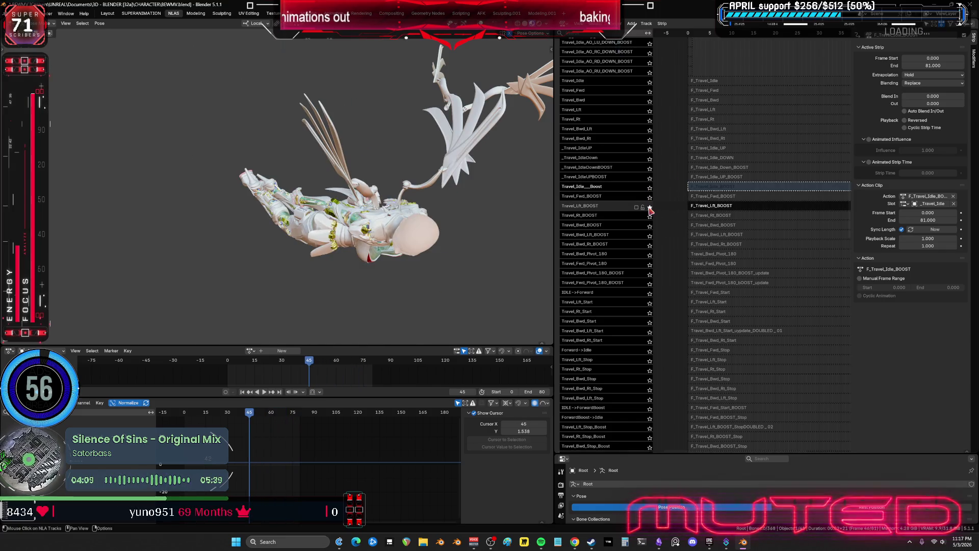
{"action": "left_click", "coordinate": [650, 217]}
{"action": "left_click", "coordinate": [650, 226]}
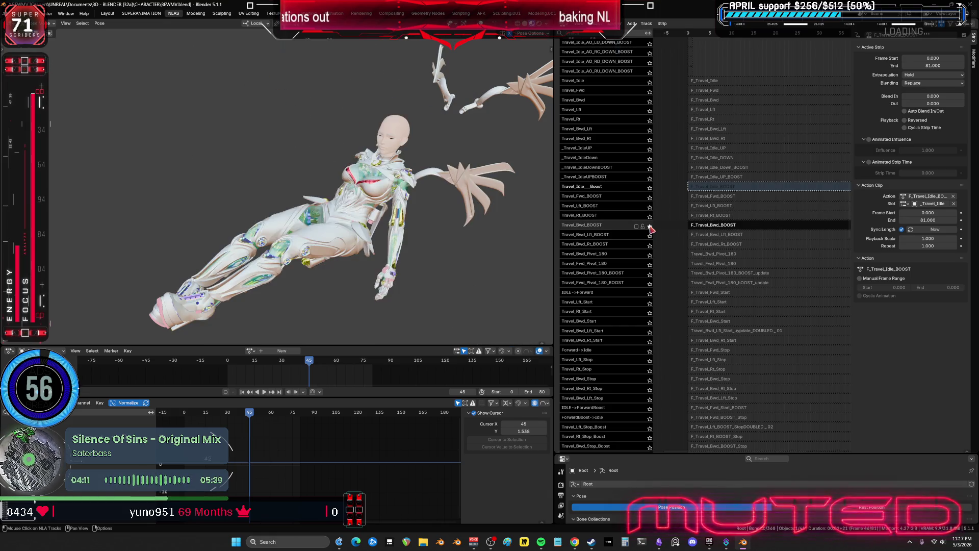
{"action": "left_click", "coordinate": [650, 235]}
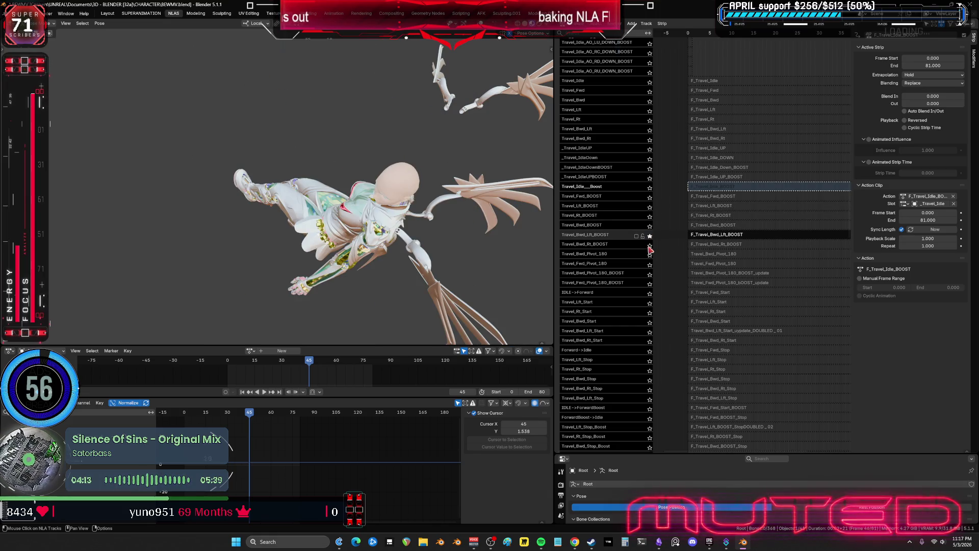
{"action": "left_click", "coordinate": [650, 246]}
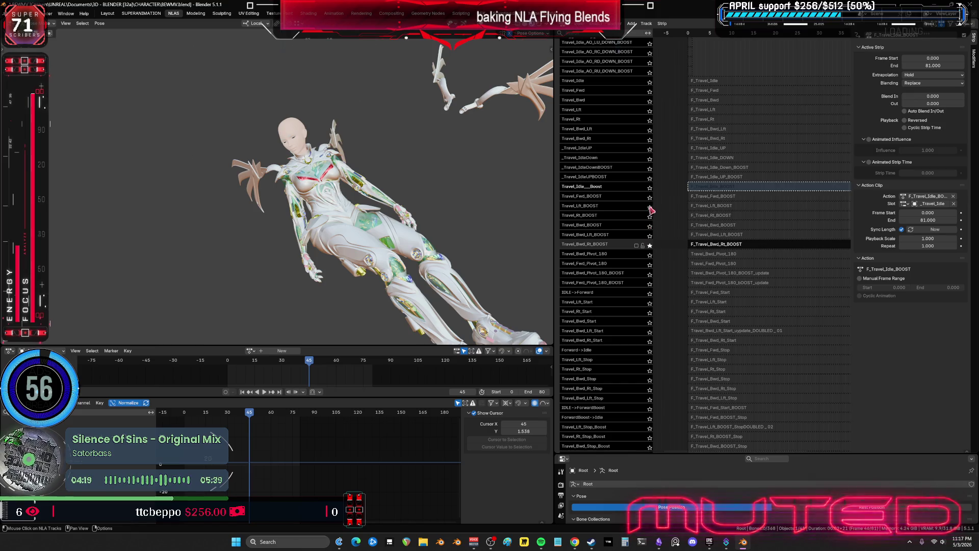
{"action": "left_click", "coordinate": [650, 187]}
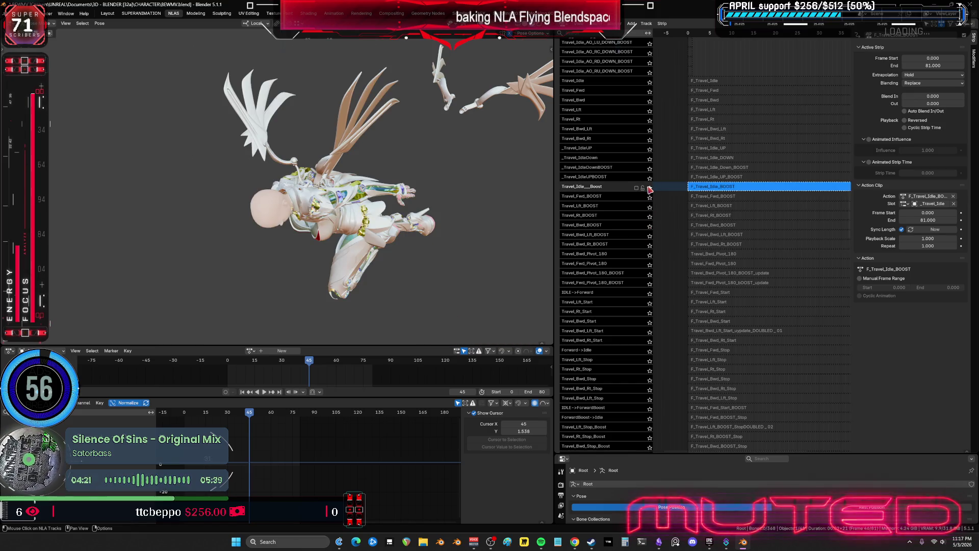
{"action": "left_click", "coordinate": [649, 188]}
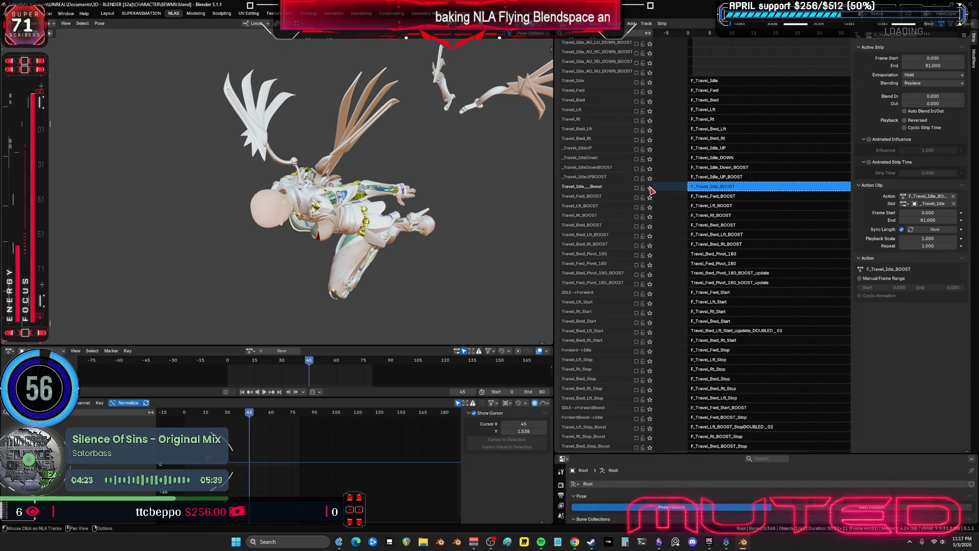
- Append question marks to the Travel_IdleBoost track name and frame the selected strip
{"action": "double_click", "coordinate": [610, 186]}
{"action": "type", "text": "_22"}
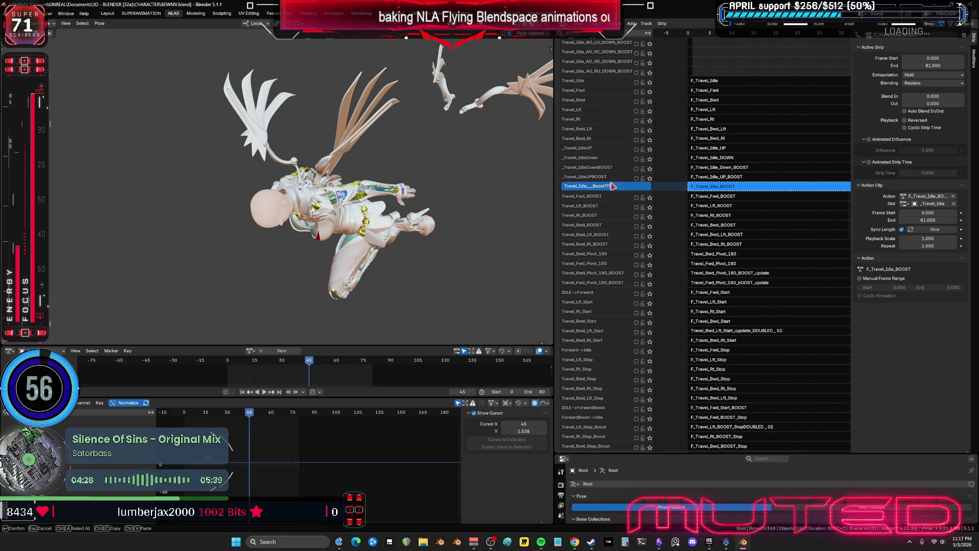
{"action": "key", "text": "Return"}
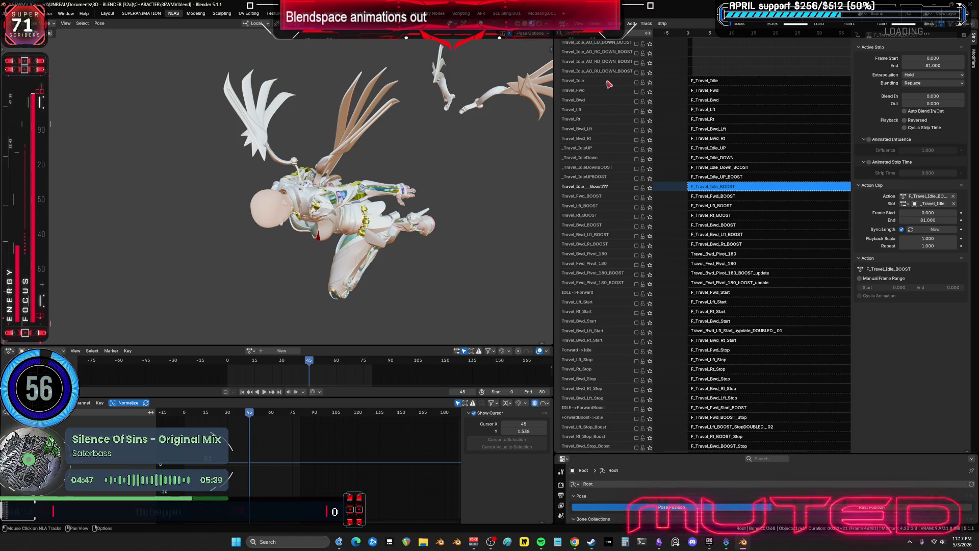
{"action": "middle_click_drag", "start_coordinate": [602, 98], "coordinate": [599, 129]}
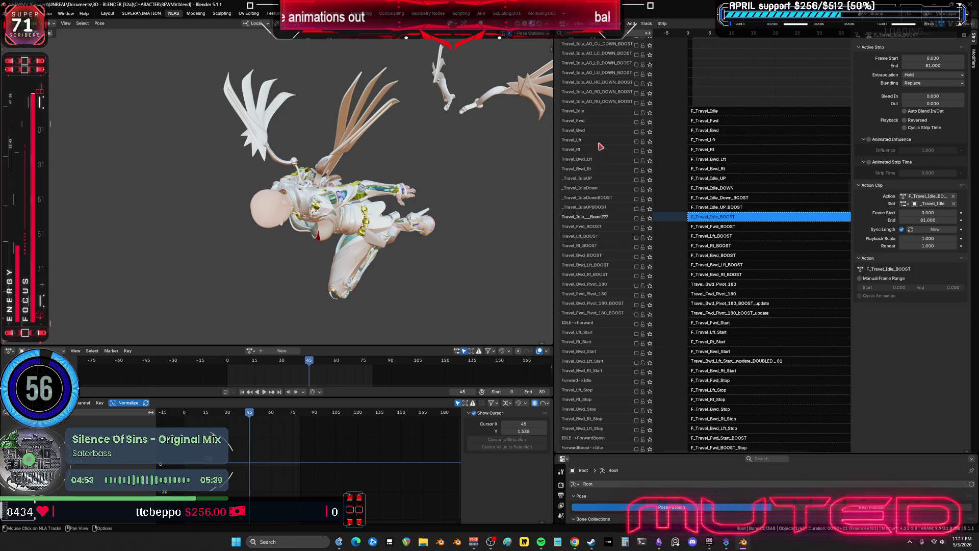
{"action": "mouse_move", "coordinate": [605, 237]}
{"action": "middle_mouse_down"}
{"action": "mouse_move", "coordinate": [591, 240]}
{"action": "mouse_move", "coordinate": [602, 214]}
{"action": "mouse_move", "coordinate": [613, 225]}
{"action": "middle_mouse_up"}
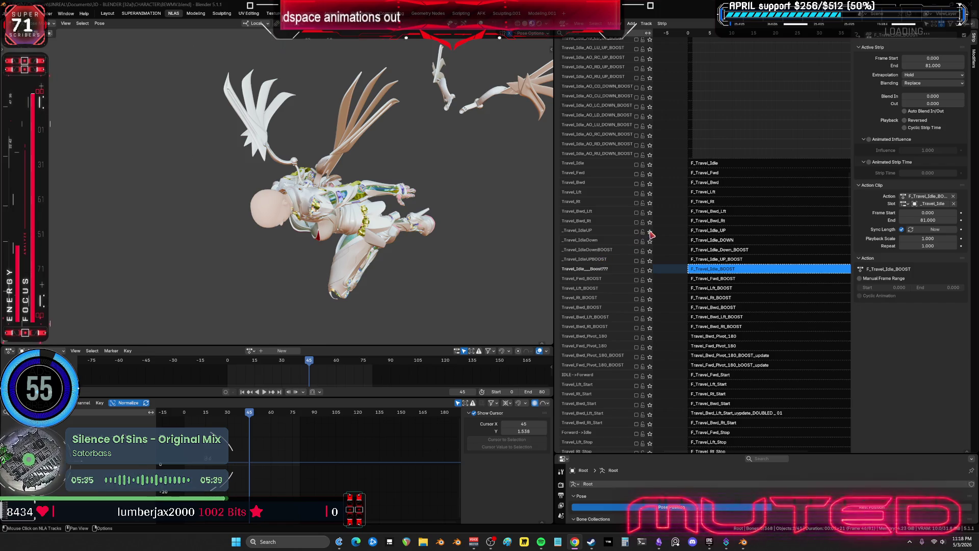
{"action": "key", "text": "Home"}
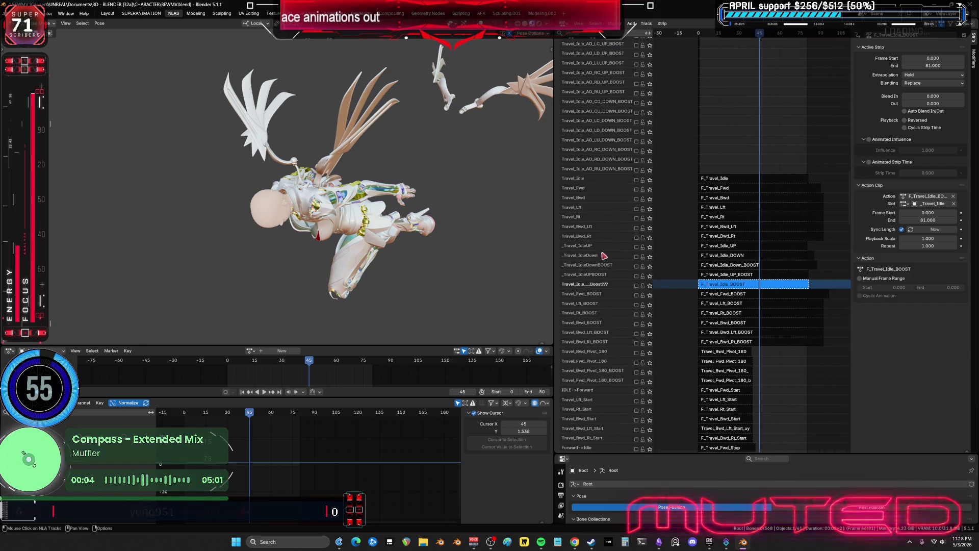
- Add a new empty NLA track above the selected one and name it '-----------------------------'
{"action": "right_click", "coordinate": [582, 249]}
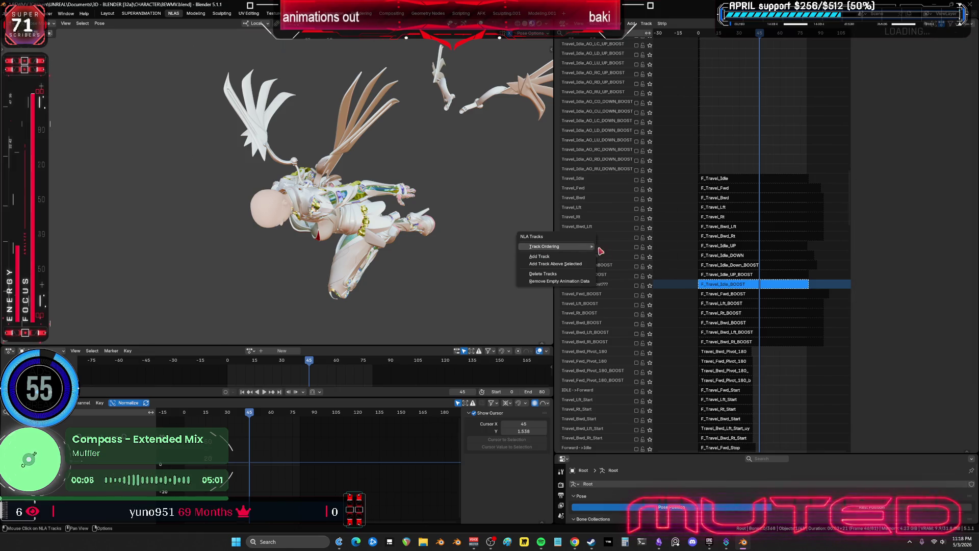
{"action": "left_click", "coordinate": [584, 264]}
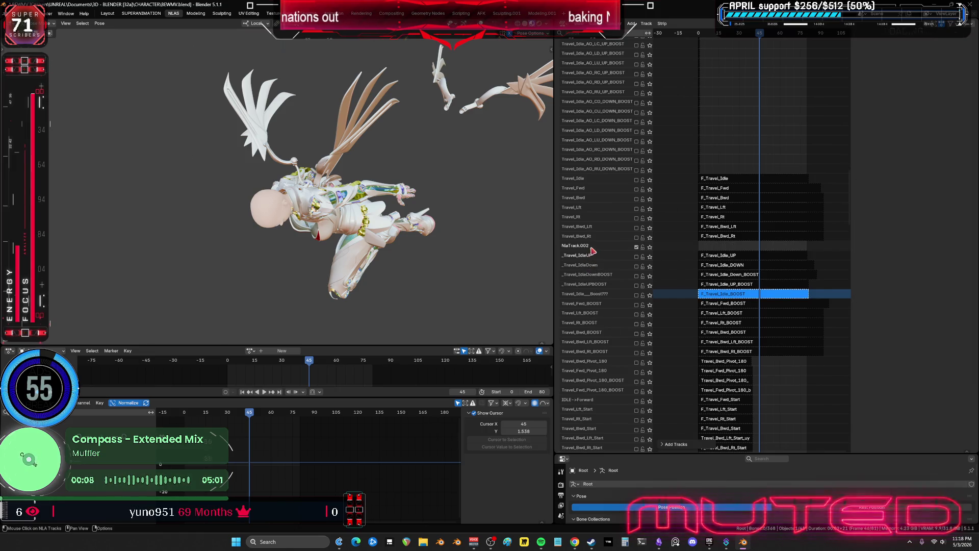
{"action": "double_click", "coordinate": [584, 247]}
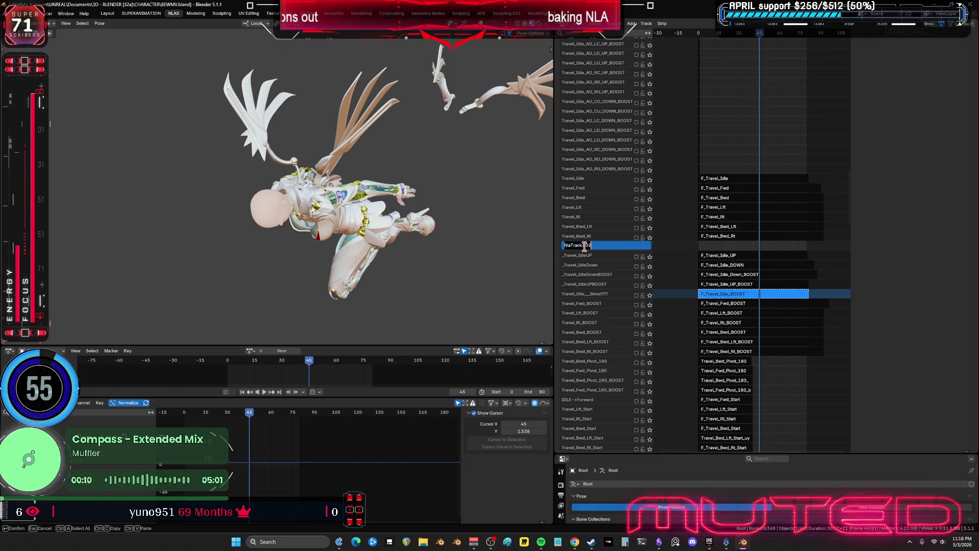
{"action": "type", "text": "-----------------------------"}
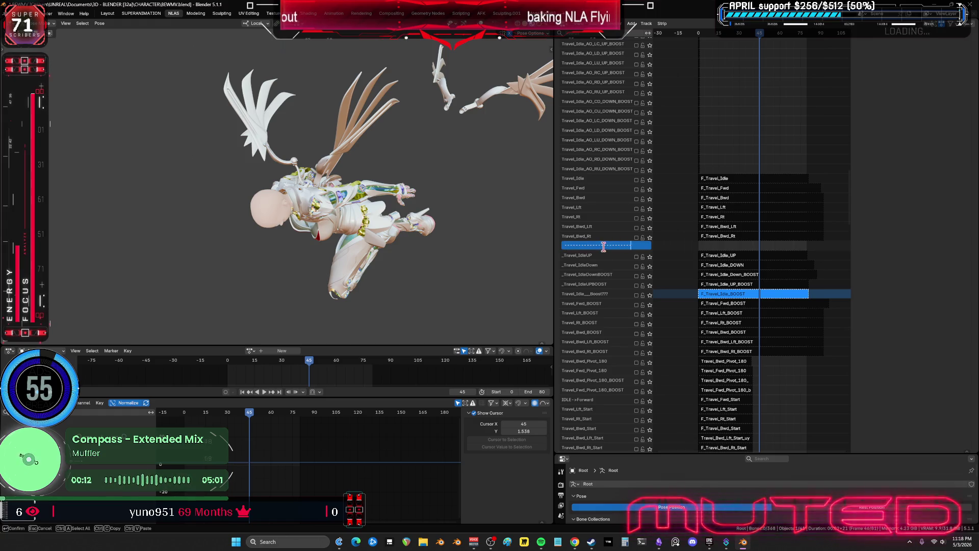
{"action": "key", "text": "Return"}
{"action": "key", "text": "n"}
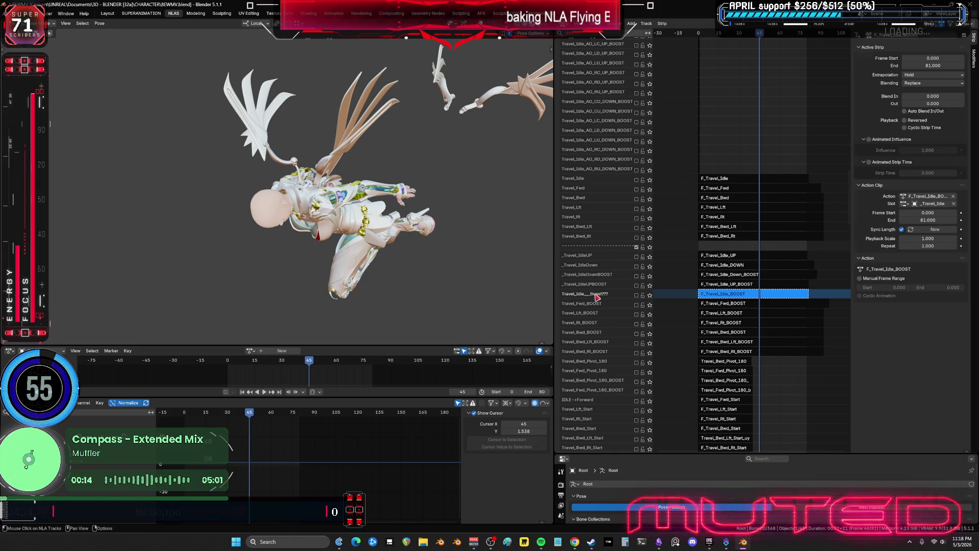
- Add another empty track above the boost track, give it the dashed name, and mute it
{"action": "right_click", "coordinate": [596, 297]}
{"action": "left_click", "coordinate": [595, 295]}
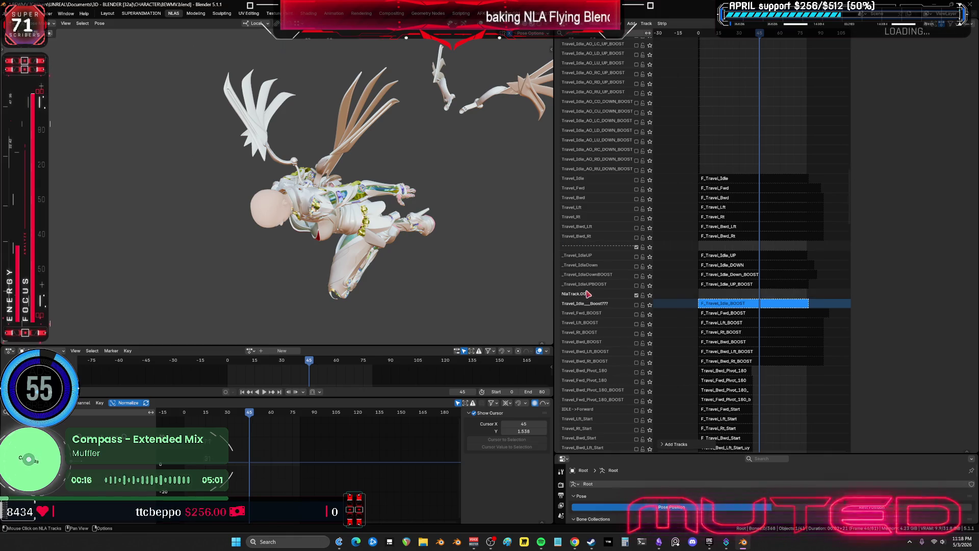
{"action": "double_click", "coordinate": [588, 295]}
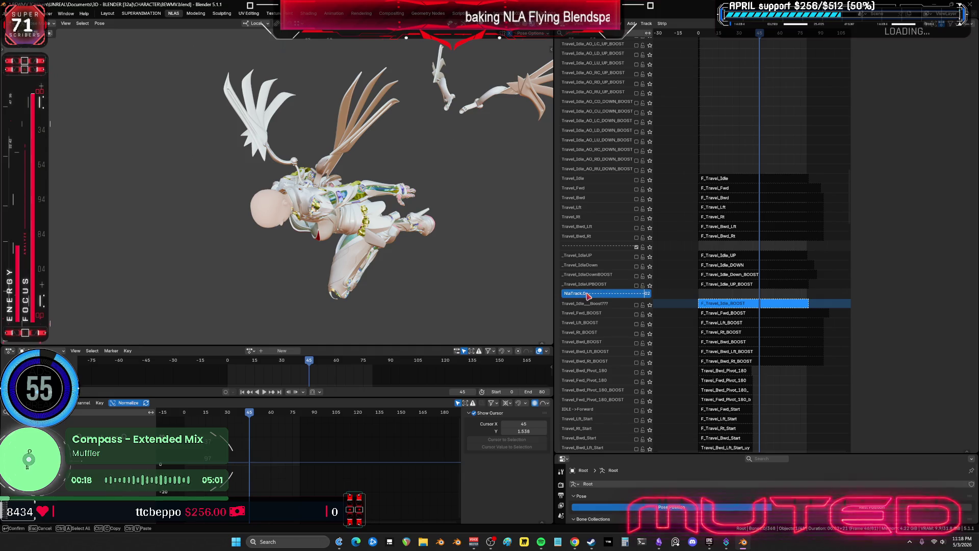
{"action": "key", "text": "Return"}
{"action": "double_click", "coordinate": [597, 295]}
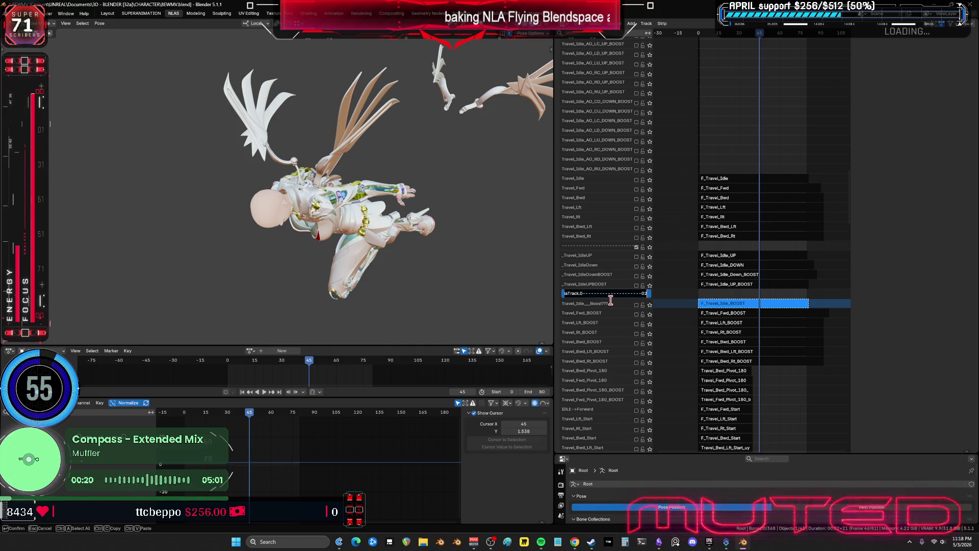
{"action": "key", "text": "ctrl+a"}
{"action": "key", "text": "Return"}
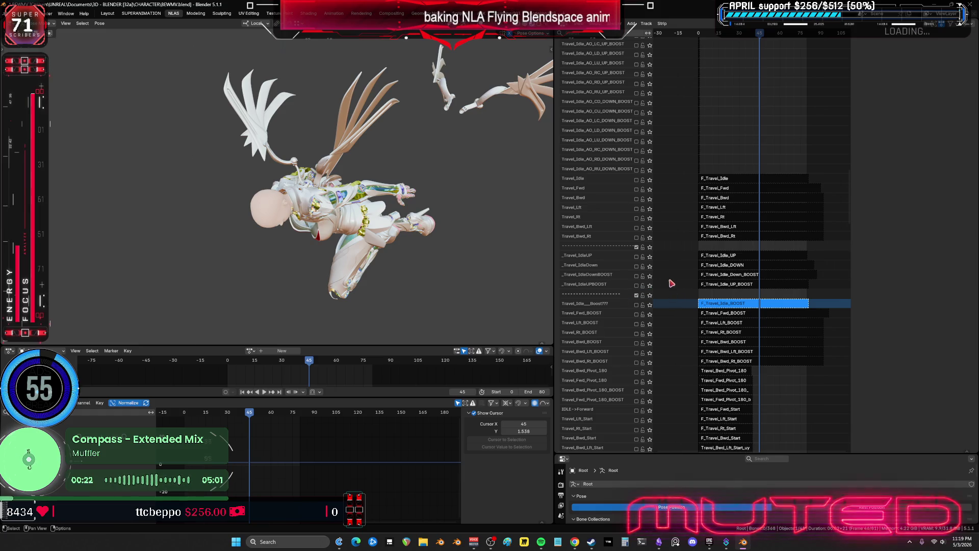
{"action": "left_click", "coordinate": [637, 295]}
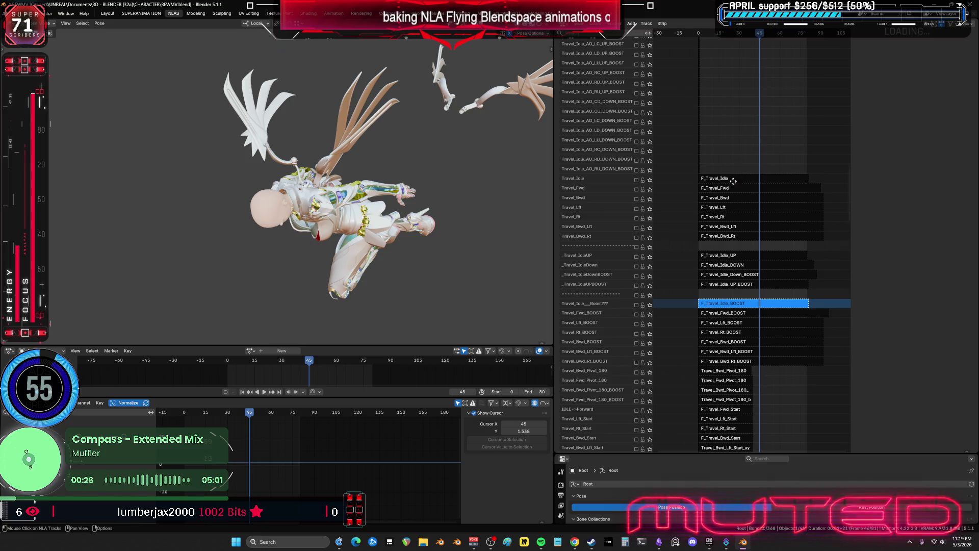
- Enable the Travel_Idle_AO_CD track and select its strip
{"action": "scroll", "coordinate": [733, 181], "scroll_direction": "up", "scroll_amount": 10, "text": "shift"}
{"action": "scroll", "coordinate": [679, 199], "scroll_direction": "up", "scroll_amount": 2}
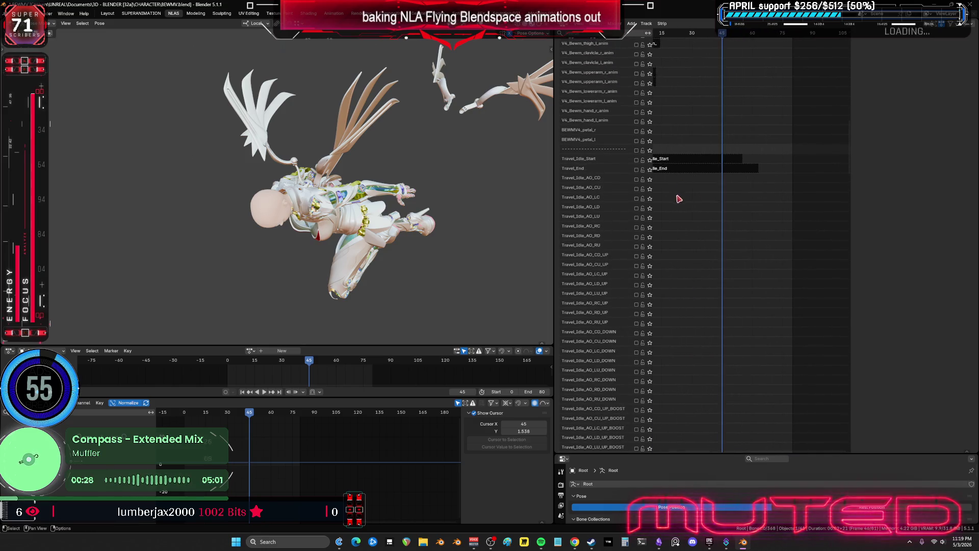
{"action": "key", "text": "Home"}
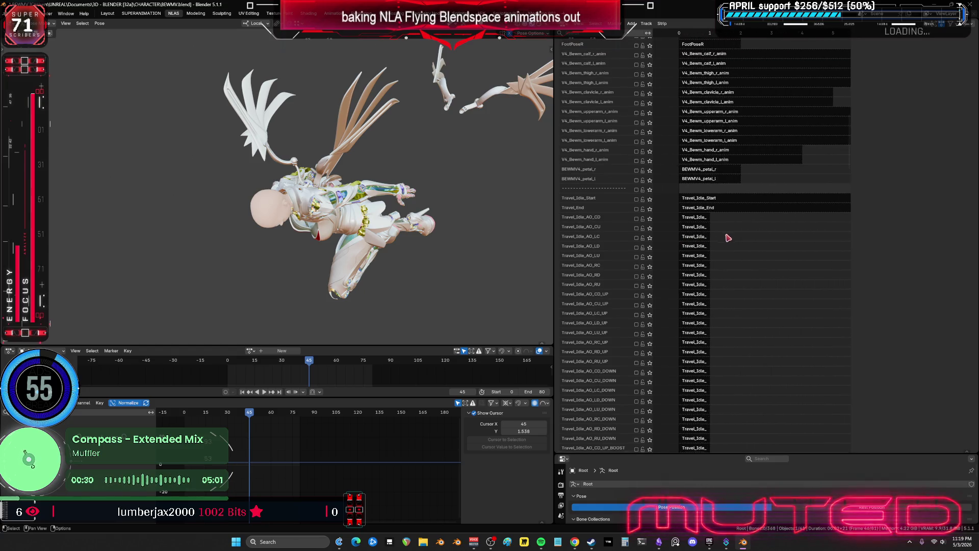
{"action": "key", "text": "Home"}
{"action": "left_click", "coordinate": [636, 213]}
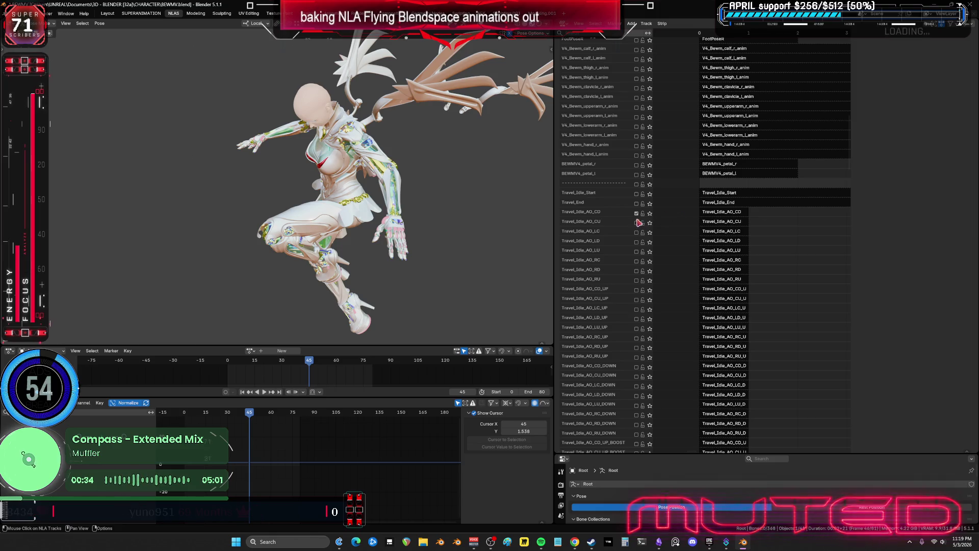
{"action": "left_click", "coordinate": [726, 213]}
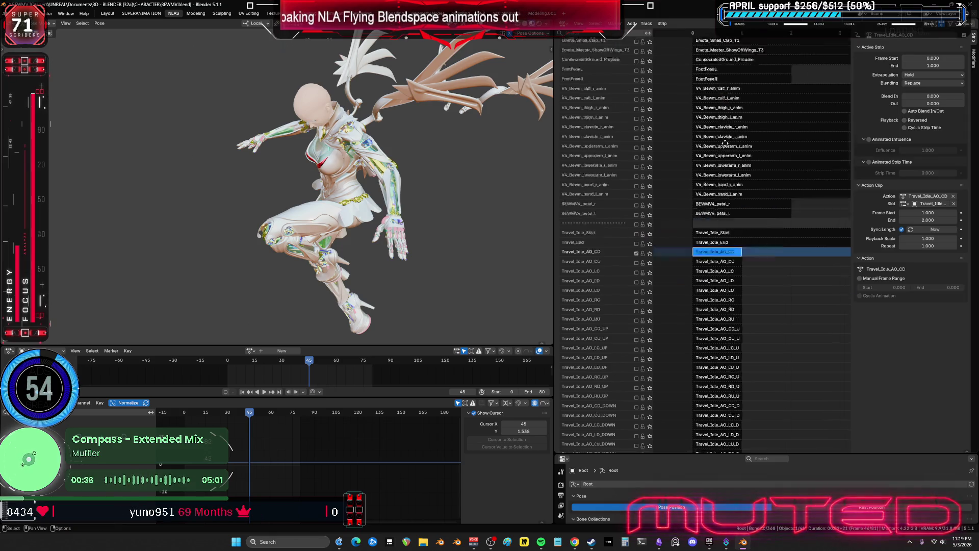
- Frame the selected strip in the NLA view and make the lower properties area taller
{"action": "scroll", "coordinate": [734, 103], "scroll_direction": "up", "scroll_amount": 15}
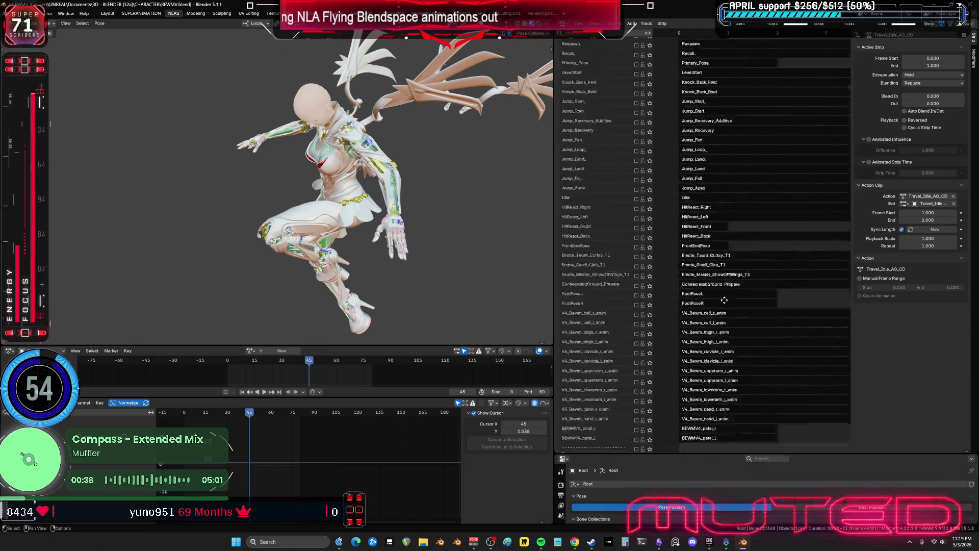
{"action": "key", "text": "KP_Decimal"}
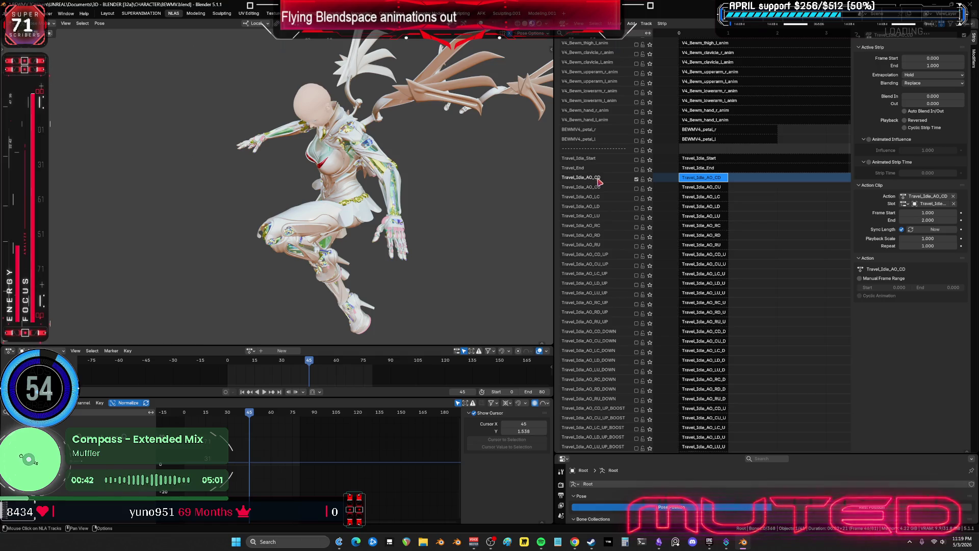
{"action": "mouse_move", "coordinate": [714, 153]}
{"action": "middle_mouse_down"}
{"action": "mouse_move", "coordinate": [716, 56]}
{"action": "mouse_move", "coordinate": [728, 394]}
{"action": "middle_mouse_up"}
{"action": "left_click_drag", "start_coordinate": [697, 454], "coordinate": [697, 283]}
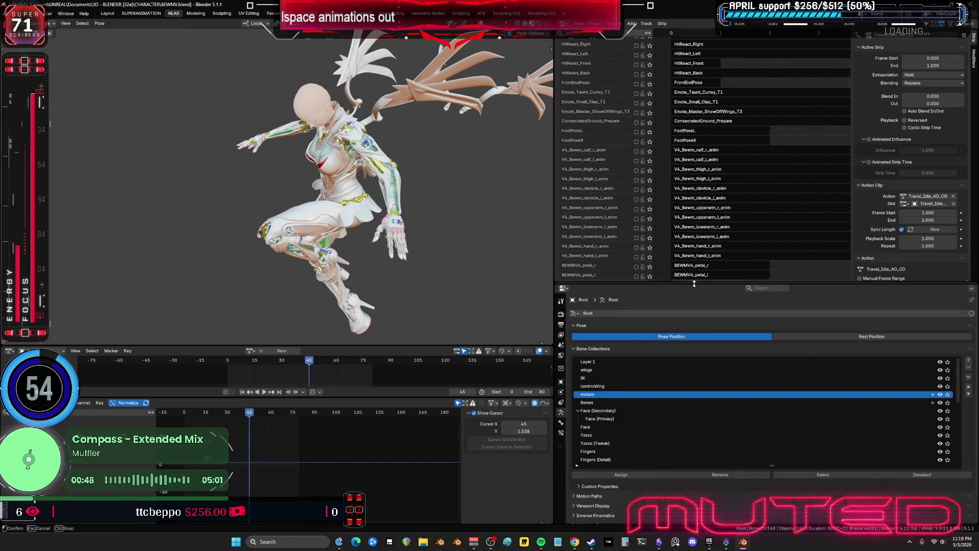
- Switch the lower area to a Nonlinear Animation editor showing the wing tracks
{"action": "left_click", "coordinate": [564, 289]}
{"action": "left_click", "coordinate": [672, 343]}
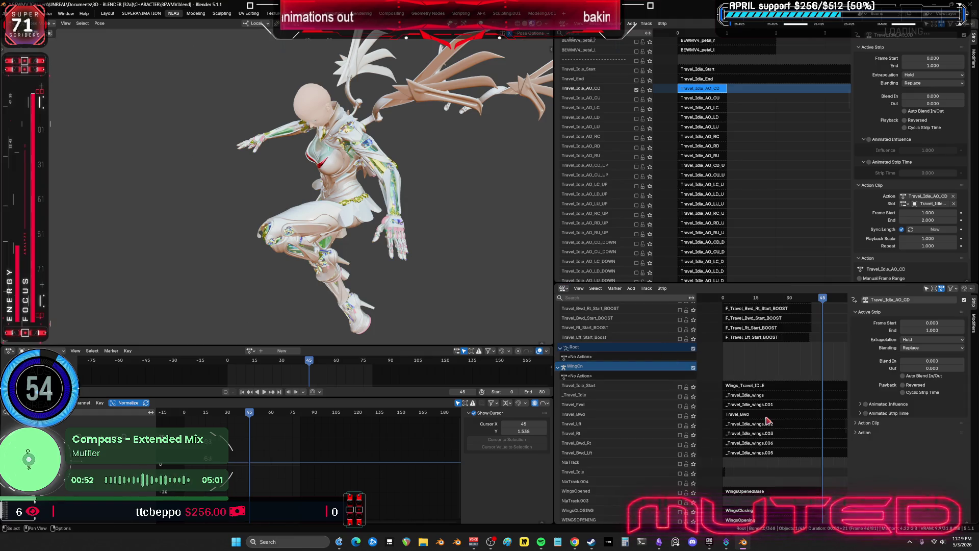
{"action": "middle_click_drag", "start_coordinate": [667, 359], "coordinate": [743, 378]}
{"action": "scroll", "coordinate": [743, 378], "scroll_direction": "down", "scroll_amount": 10}
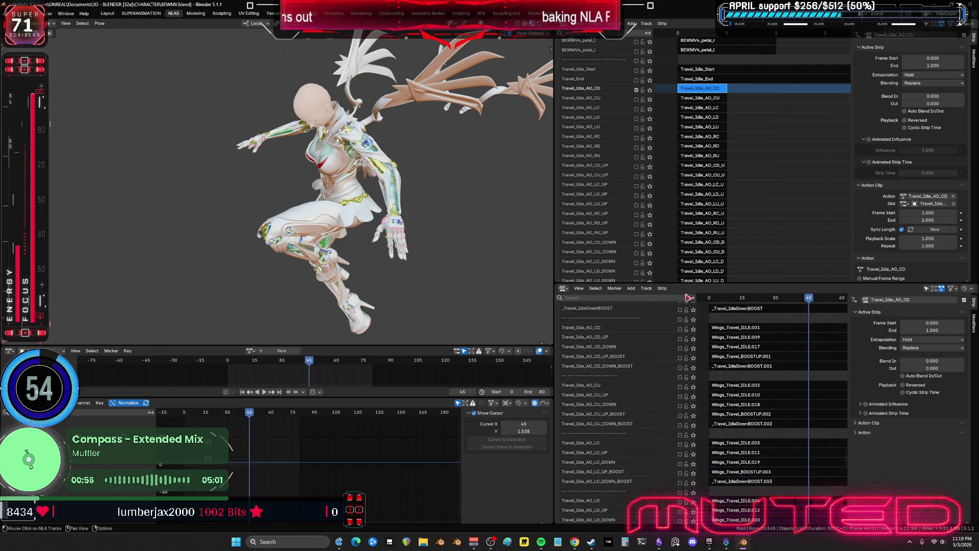
- Enable the wings' Travel_Idle_AO_CD track, then reselect the upper Travel_Idle_AO_CD strip
{"action": "left_click", "coordinate": [680, 330]}
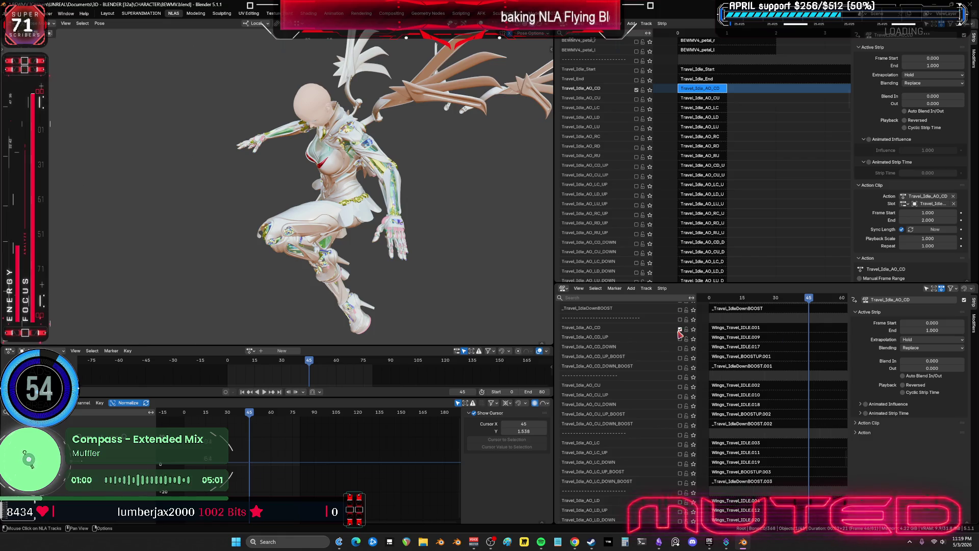
{"action": "scroll", "coordinate": [629, 221], "scroll_direction": "up", "scroll_amount": 5}
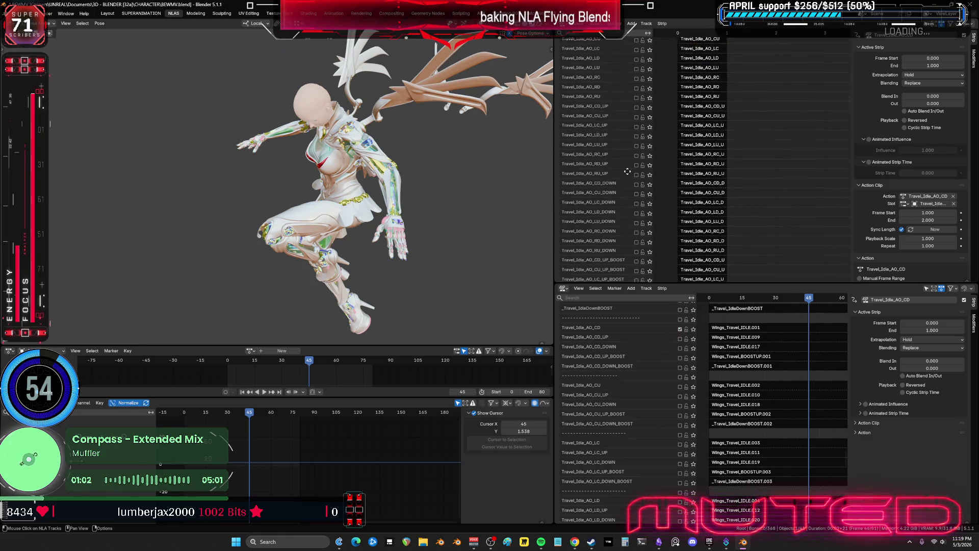
{"action": "left_click", "coordinate": [730, 329]}
{"action": "mouse_move", "coordinate": [645, 350]}
{"action": "middle_mouse_down"}
{"action": "mouse_move", "coordinate": [656, 456]}
{"action": "mouse_move", "coordinate": [646, 499]}
{"action": "mouse_move", "coordinate": [677, 311]}
{"action": "middle_mouse_up"}
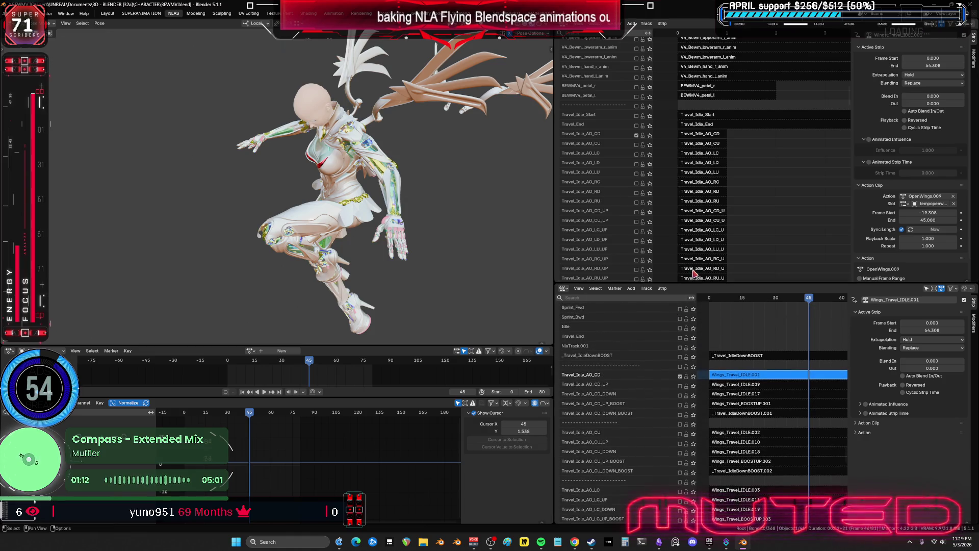
{"action": "left_click", "coordinate": [709, 136]}
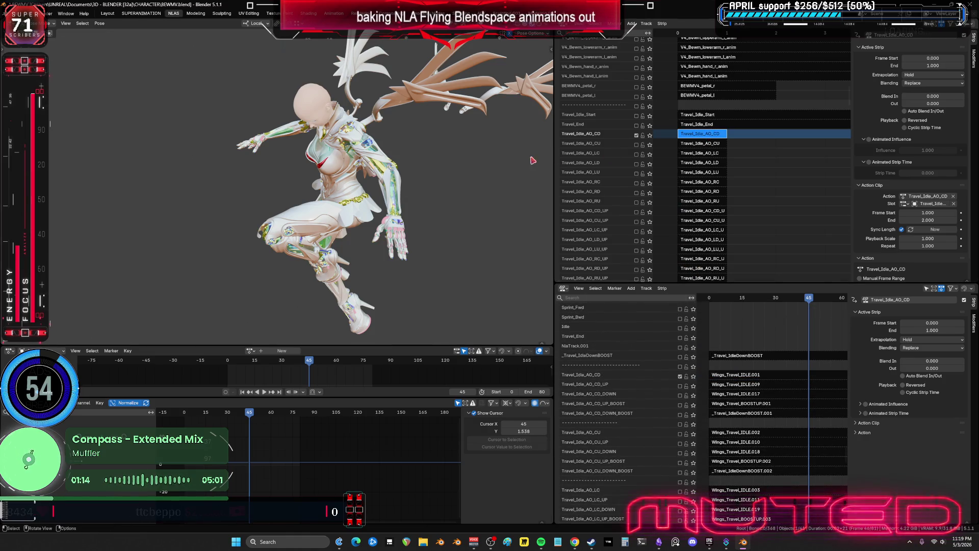
- Show overlays, enter tweak mode with all bones selected, and set the scene end frame to 0
{"action": "key", "text": "shift+alt+z"}
{"action": "left_click", "coordinate": [388, 135]}
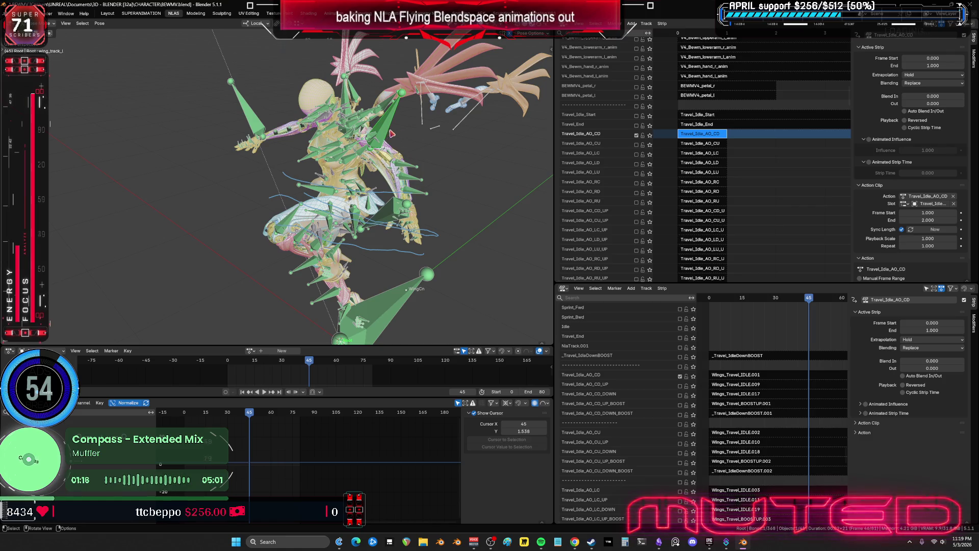
{"action": "key", "text": "Tab"}
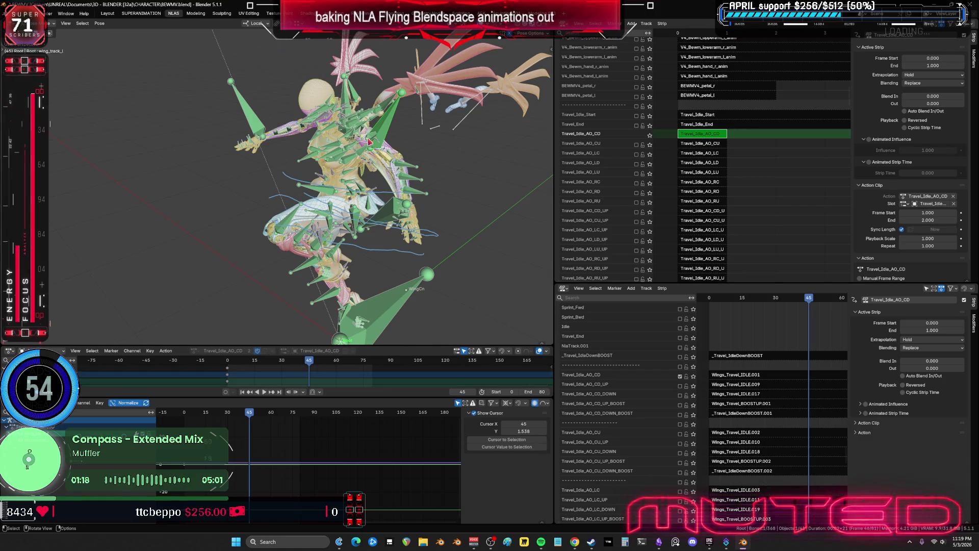
{"action": "key", "text": "a"}
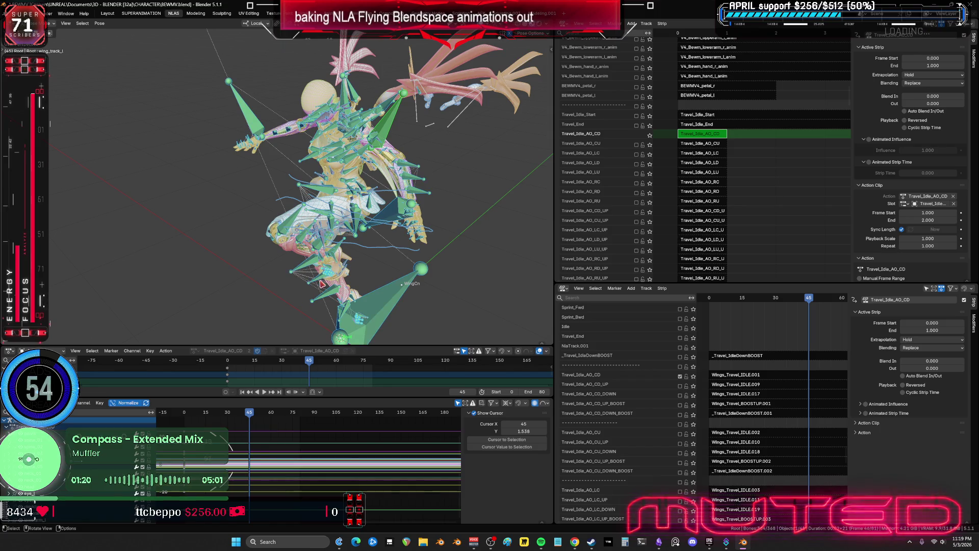
{"action": "left_click", "coordinate": [185, 415]}
{"action": "key", "text": "space"}
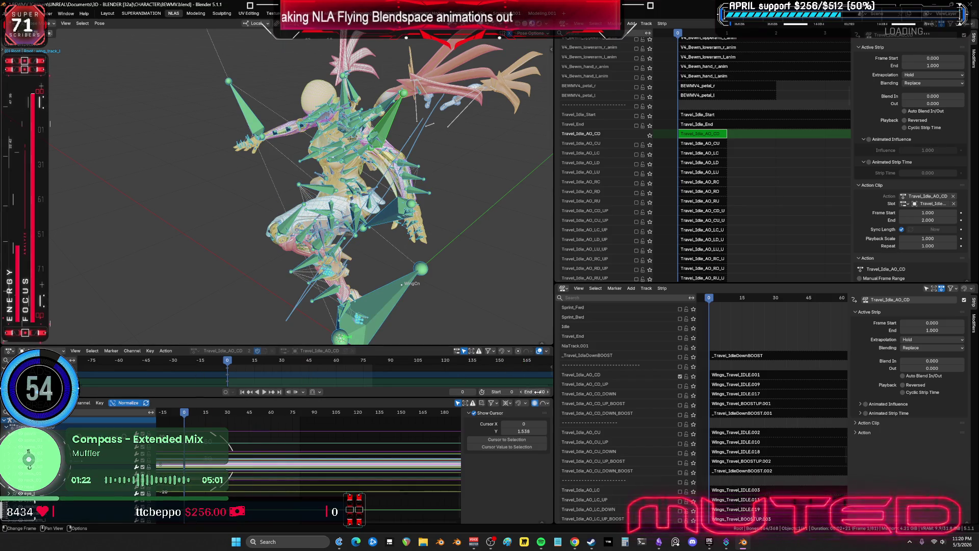
{"action": "left_click", "coordinate": [538, 392]}
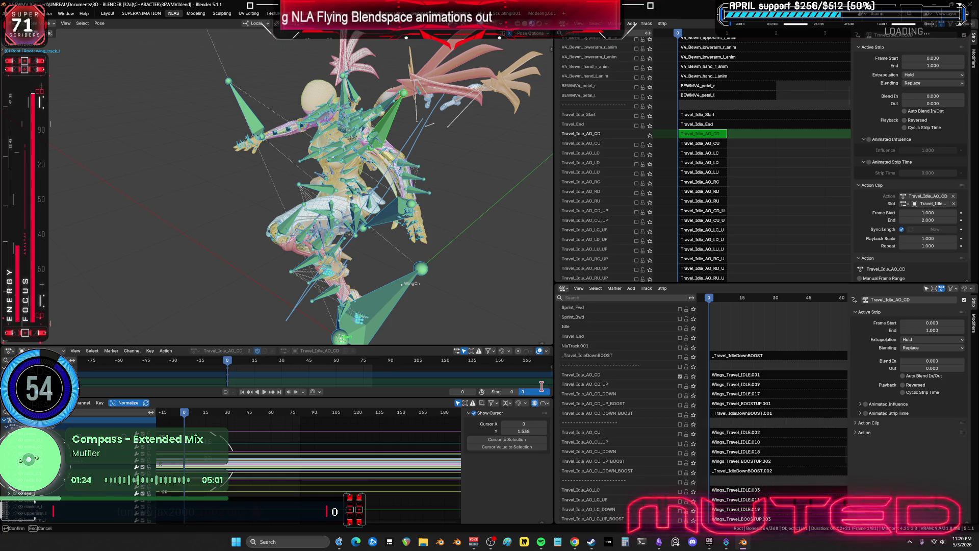
{"action": "type", "text": "0"}
{"action": "key", "text": "Return"}
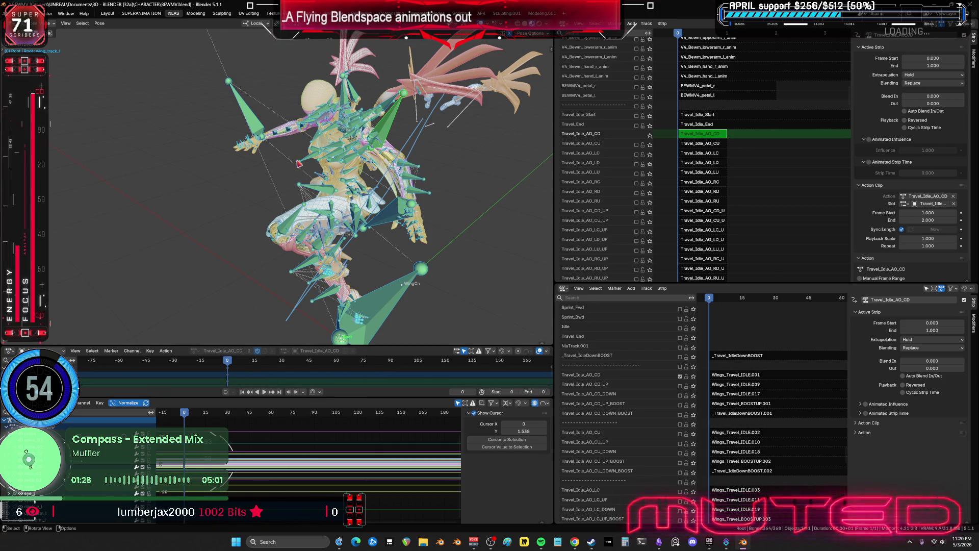
- Bake Action on the pose with End Frame 1 and inspect the baked curves in the Graph Editor
{"action": "left_click", "coordinate": [99, 23]}
{"action": "mouse_move", "coordinate": [141, 63]}
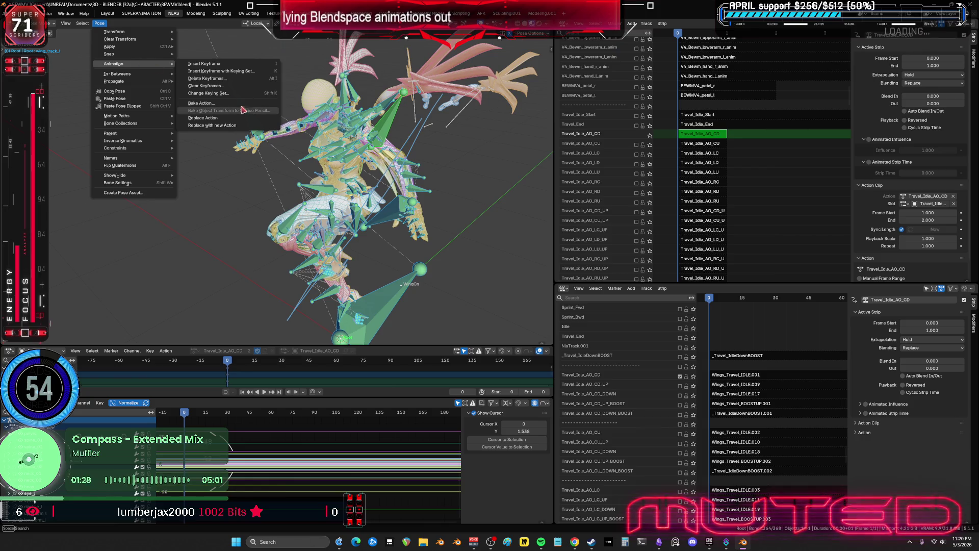
{"action": "left_click", "coordinate": [201, 103]}
{"action": "left_click", "coordinate": [275, 116]}
{"action": "key", "text": "Return"}
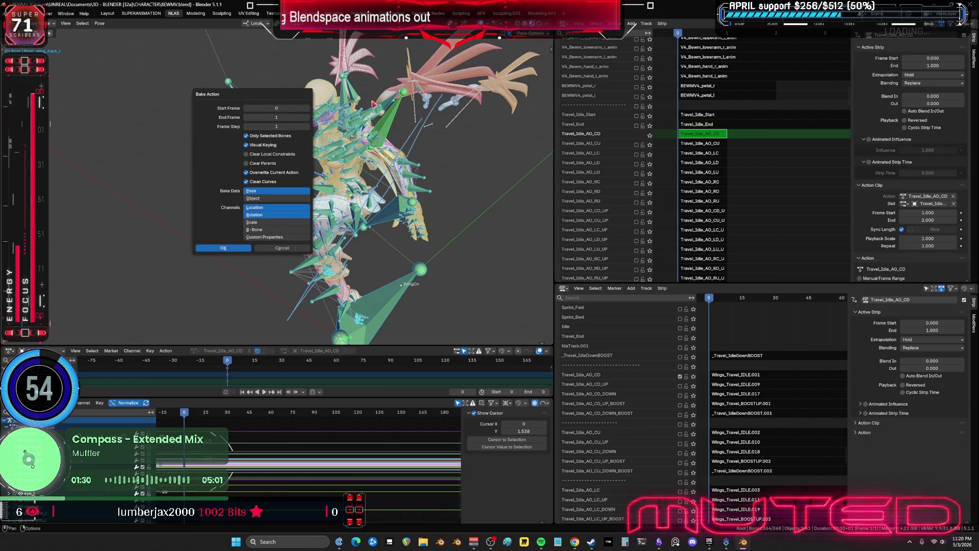
{"action": "left_click", "coordinate": [290, 118]}
{"action": "type", "text": "0"}
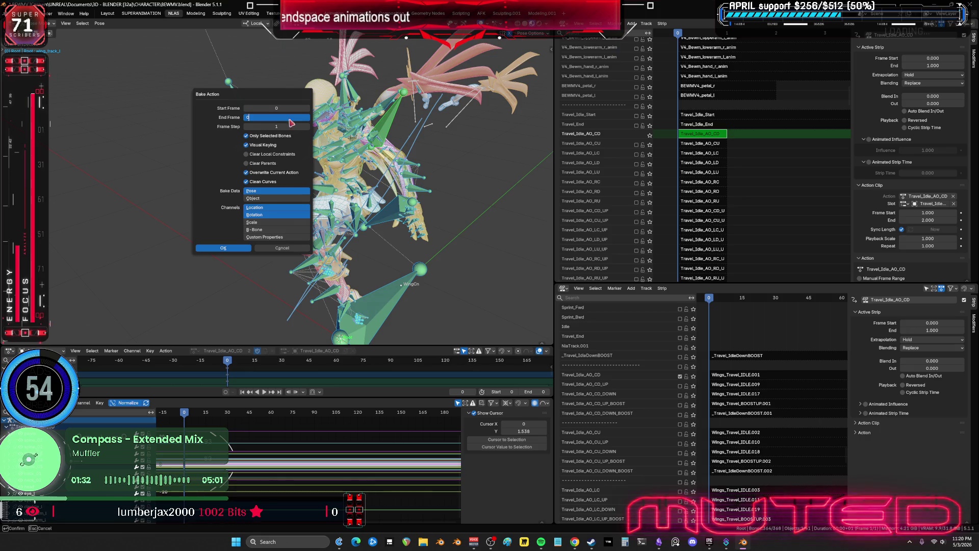
{"action": "key", "text": "Return"}
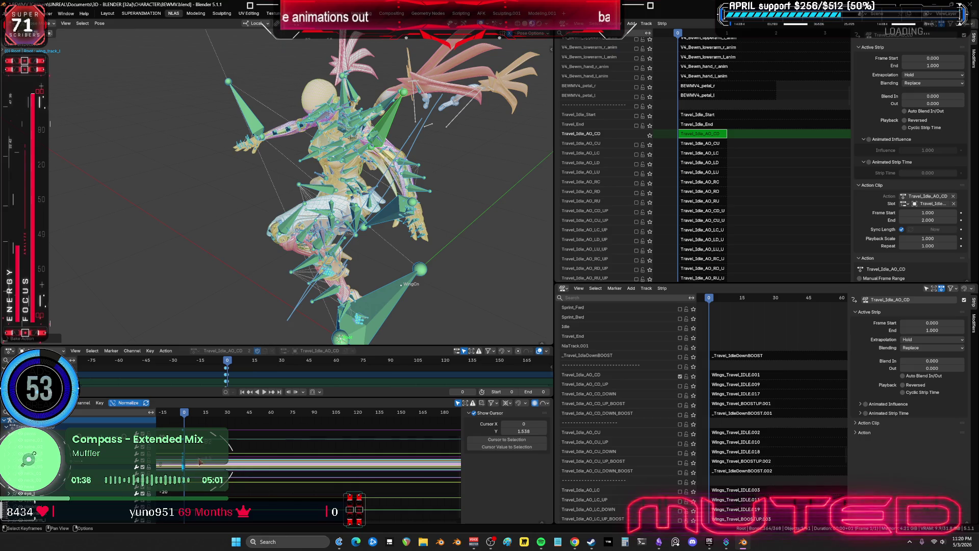
{"action": "key", "text": "ctrl+space"}
{"action": "mouse_move", "coordinate": [443, 258]}
{"action": "middle_mouse_down", "text": "ctrl"}
{"action": "mouse_move", "coordinate": [437, 304]}
{"action": "mouse_move", "coordinate": [390, 319]}
{"action": "mouse_move", "coordinate": [510, 271]}
{"action": "mouse_move", "coordinate": [521, 281]}
{"action": "middle_mouse_up", "text": "ctrl"}
- Leave tweak mode and set the Travel_Idle_AO_CD strip's Frame Start to 0
{"action": "scroll", "coordinate": [522, 281], "scroll_direction": "up", "scroll_amount": 2}
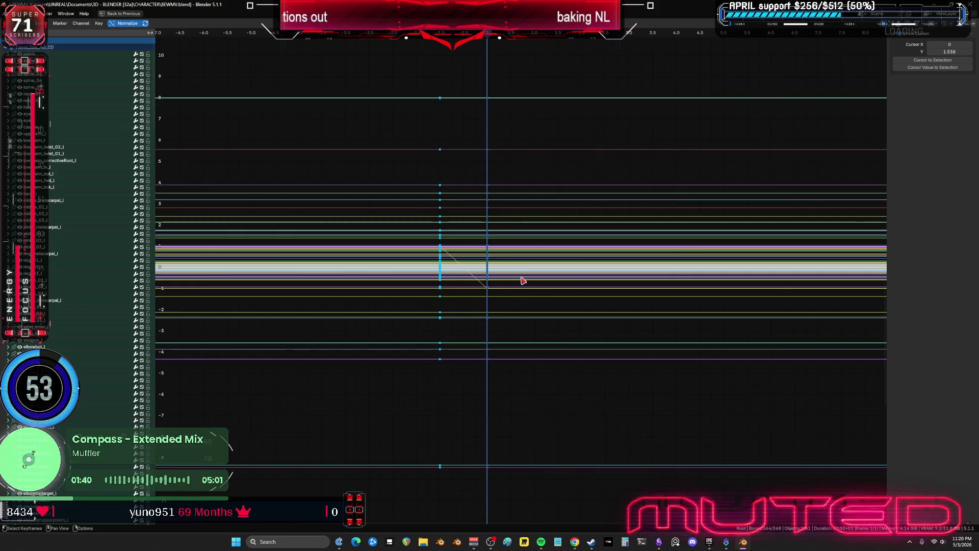
{"action": "key", "text": "ctrl+space"}
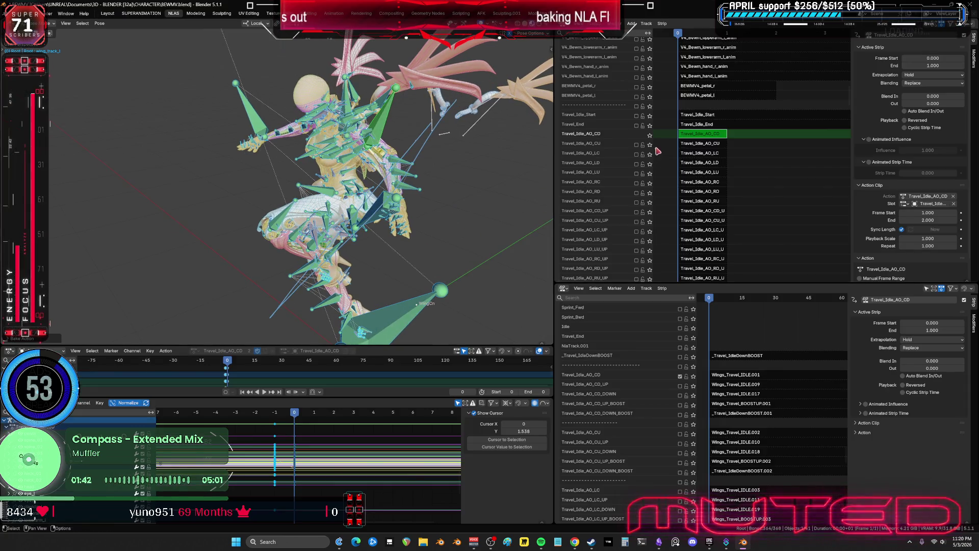
{"action": "key", "text": "Tab"}
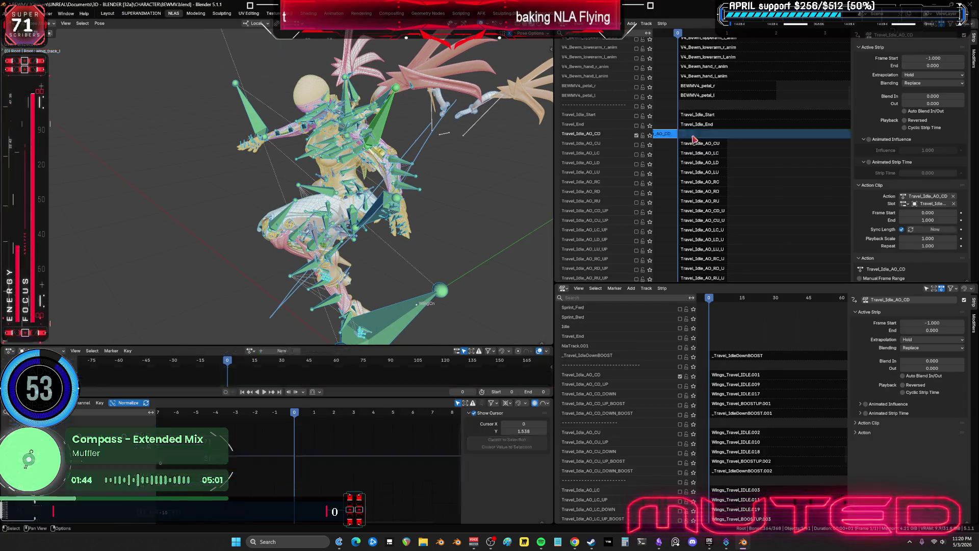
{"action": "left_click_drag", "start_coordinate": [694, 139], "coordinate": [644, 140]}
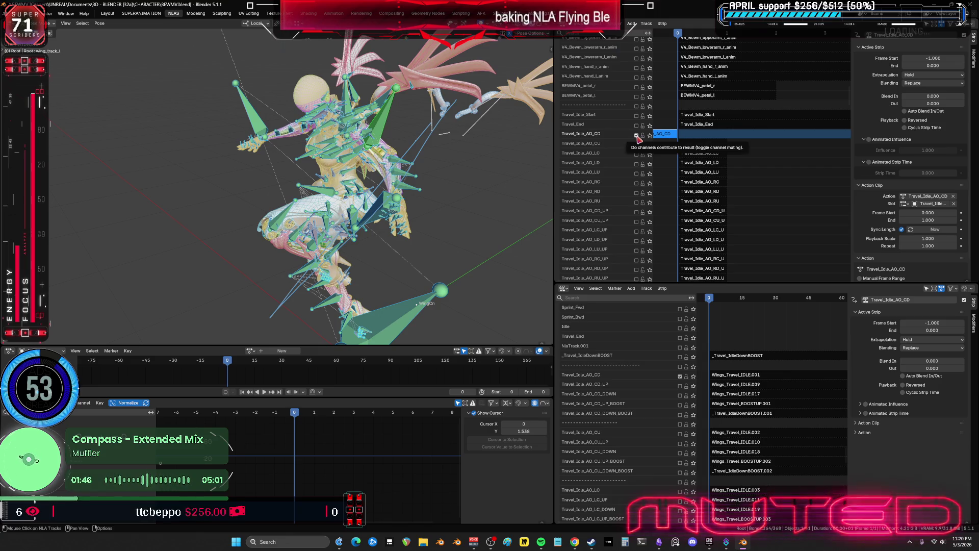
{"action": "key", "text": "Home"}
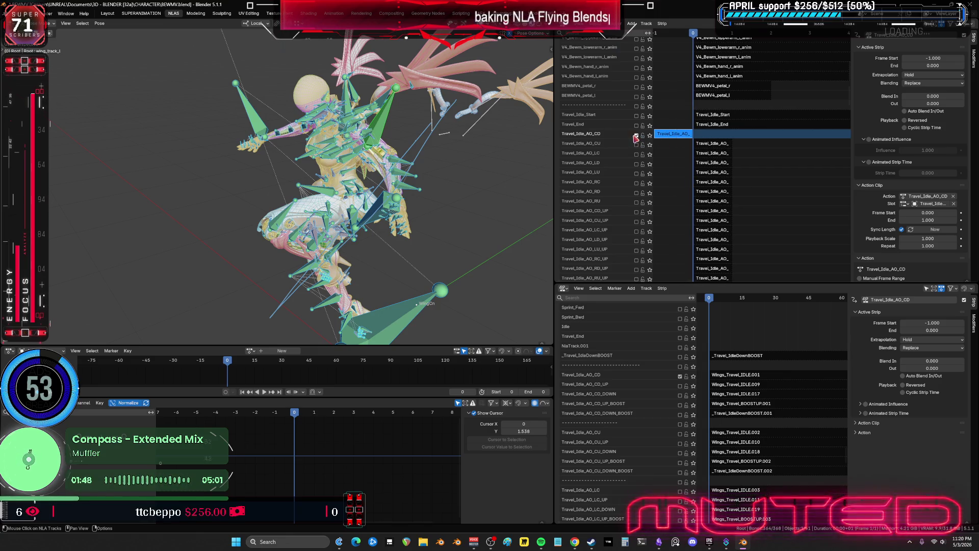
{"action": "scroll", "coordinate": [678, 119], "scroll_direction": "down", "scroll_amount": 2}
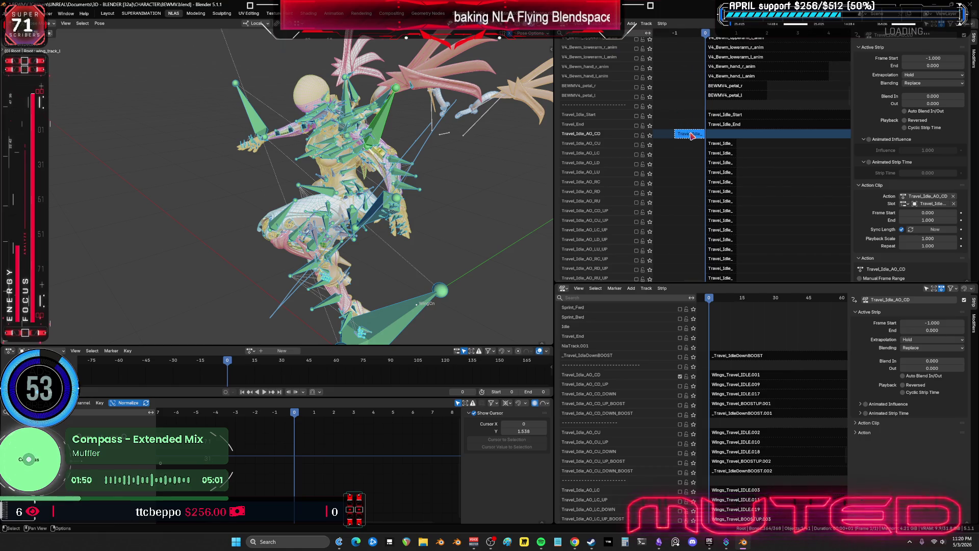
{"action": "left_click", "coordinate": [938, 58]}
{"action": "type", "text": "0"}
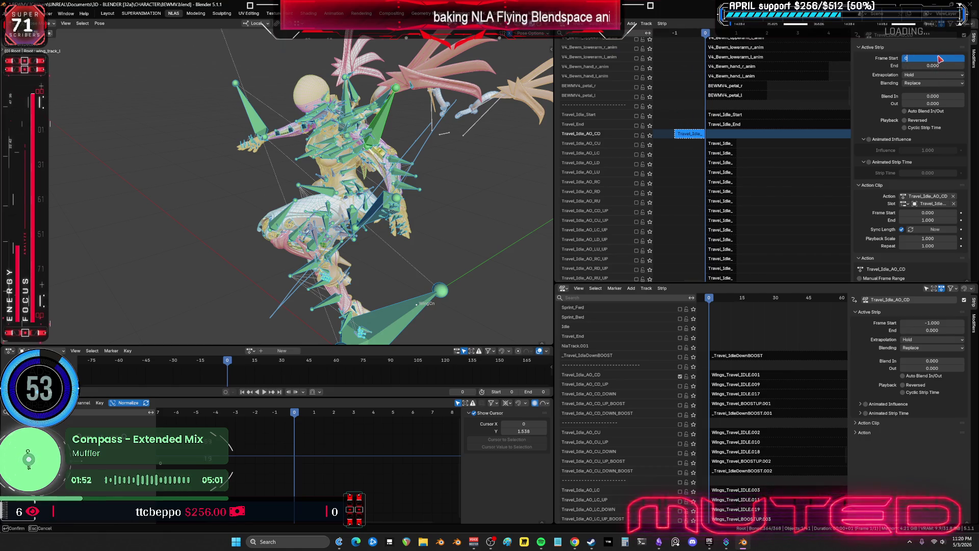
{"action": "key", "text": "Return"}
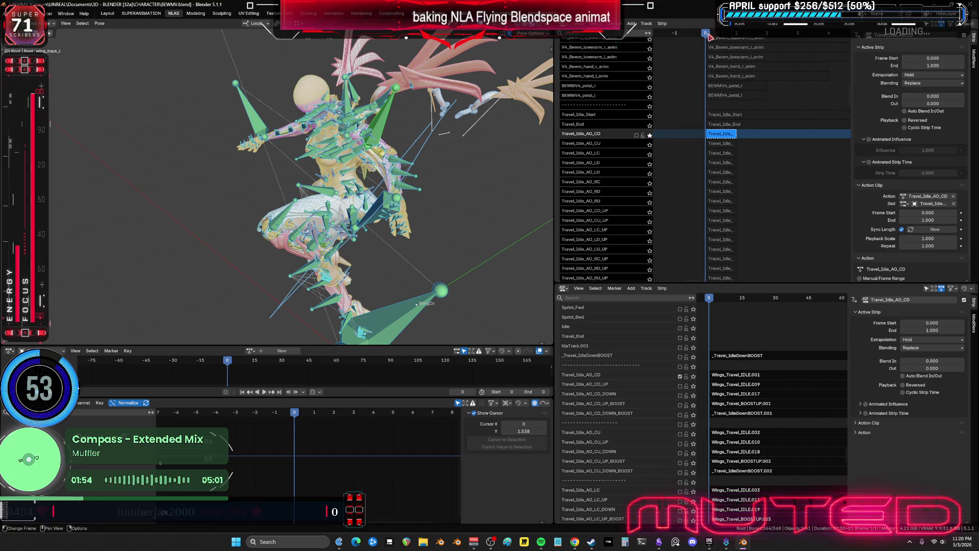
- Play back the strip as a preview, then turn off the Travel_Idle_AO_CD track's solo
{"action": "key", "text": "space"}
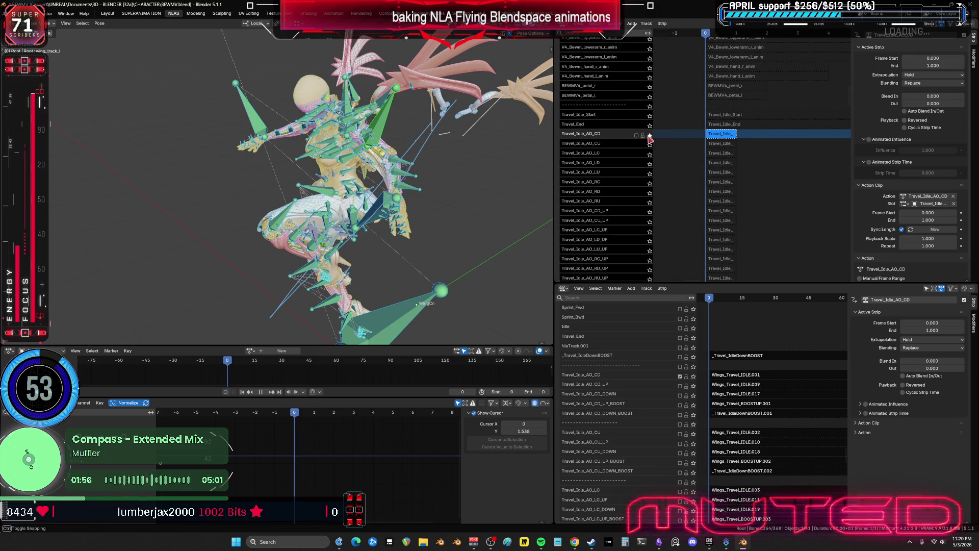
{"action": "left_click", "coordinate": [650, 135]}
{"action": "key", "text": "space"}
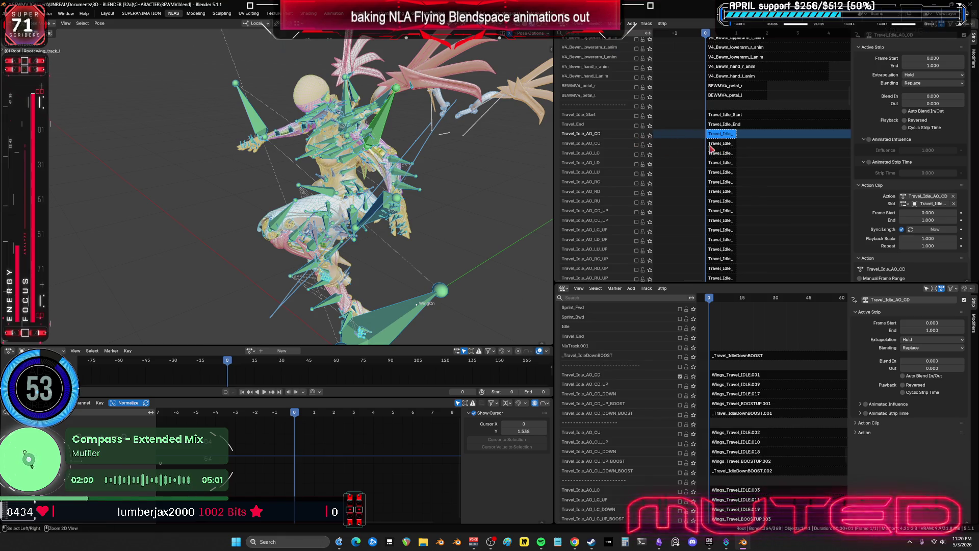
{"action": "key", "text": "ctrl+z"}
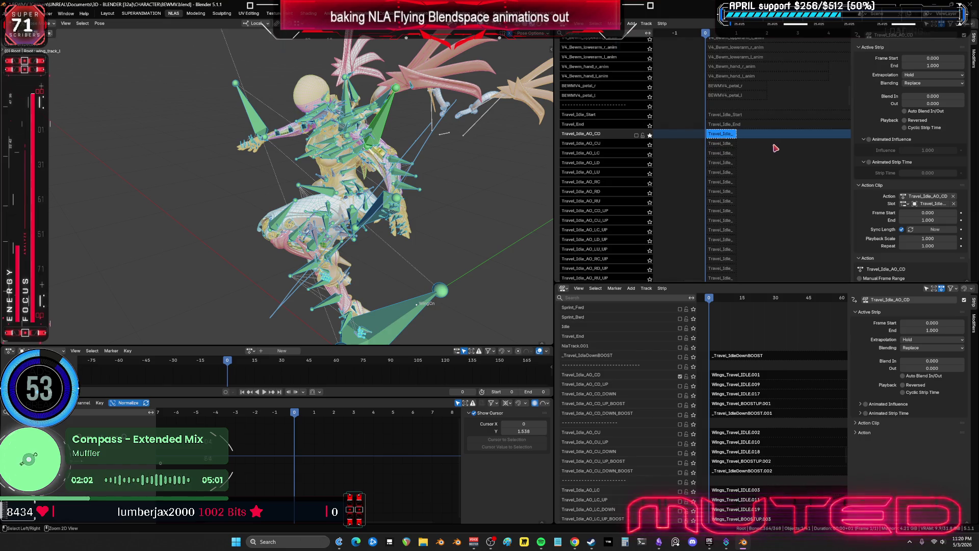
{"action": "key", "text": "ctrl+z"}
{"action": "key", "text": "ctrl+z"}
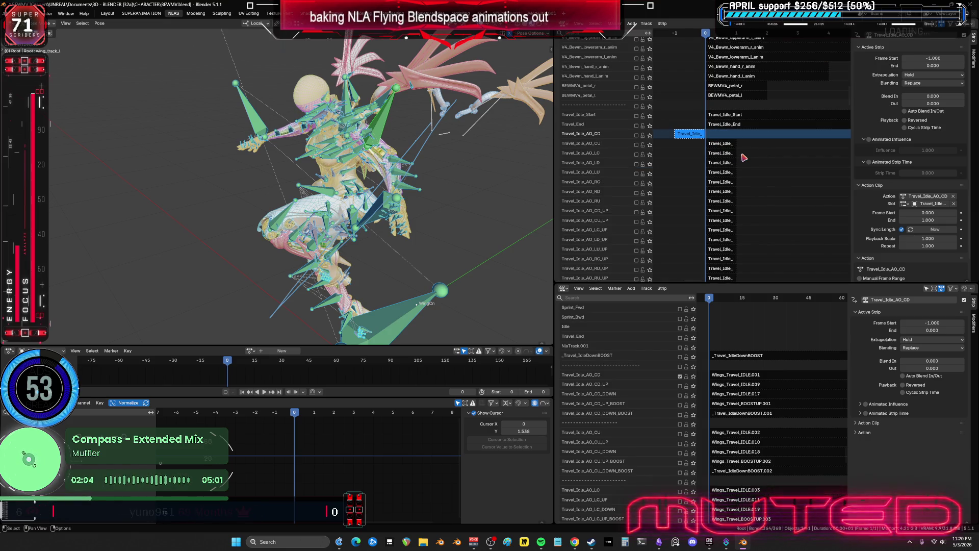
{"action": "left_click", "coordinate": [721, 145]}
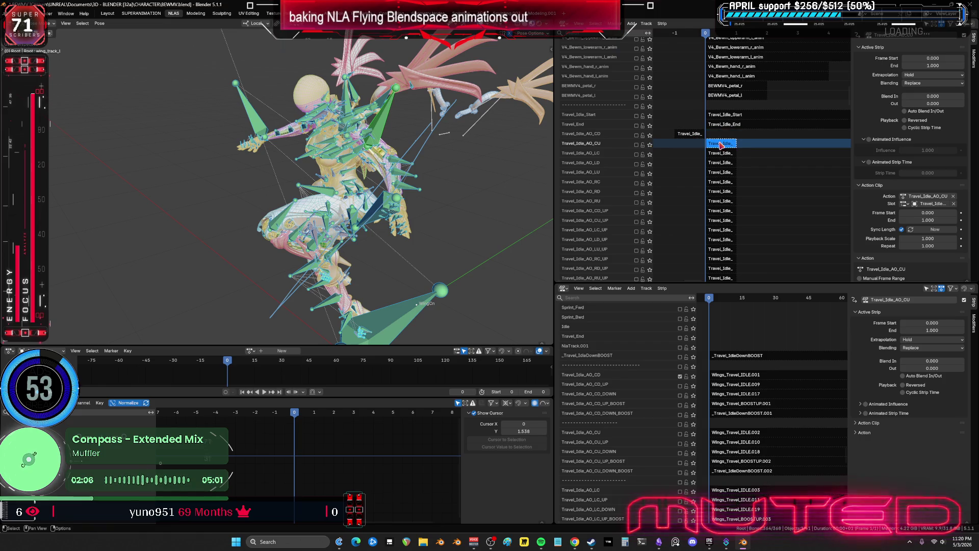
- Enable the Travel_Idle_AO_CU track and its wing track, then tweak its action with all bones selected
{"action": "left_click", "coordinate": [636, 145]}
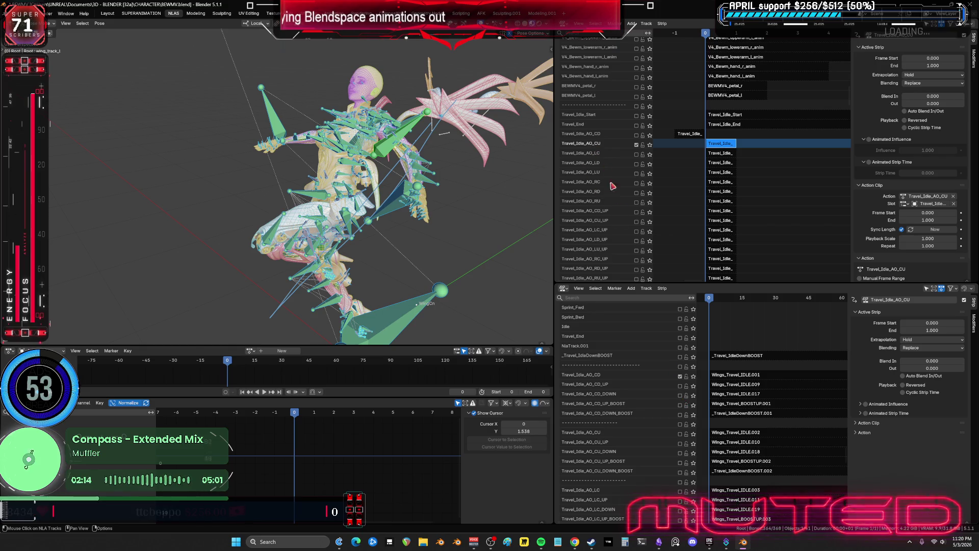
{"action": "left_click", "coordinate": [680, 434]}
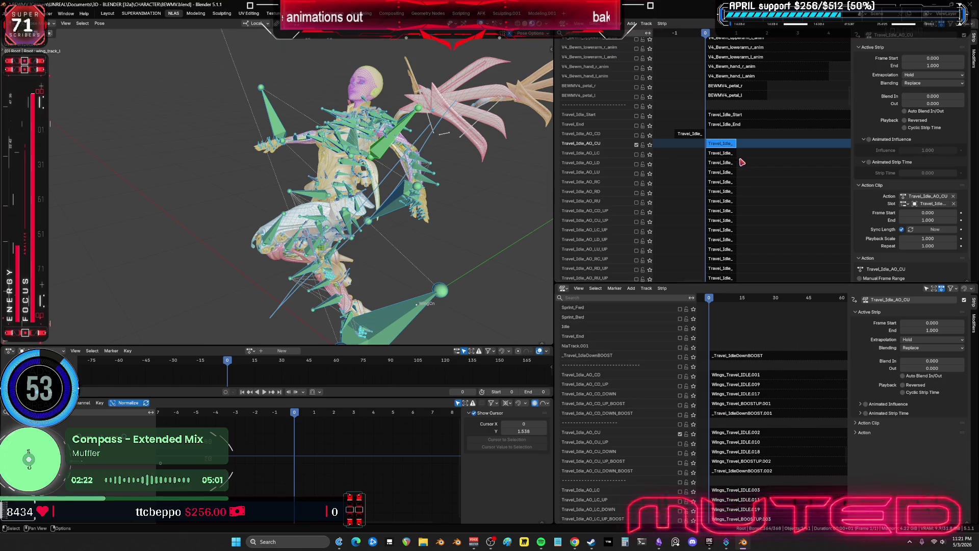
{"action": "key", "text": "Tab"}
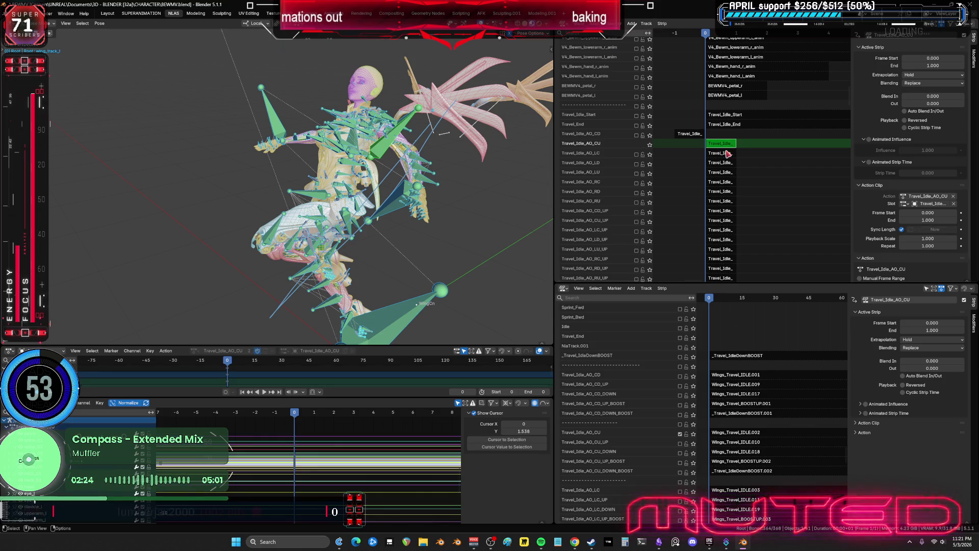
{"action": "left_click", "coordinate": [394, 212]}
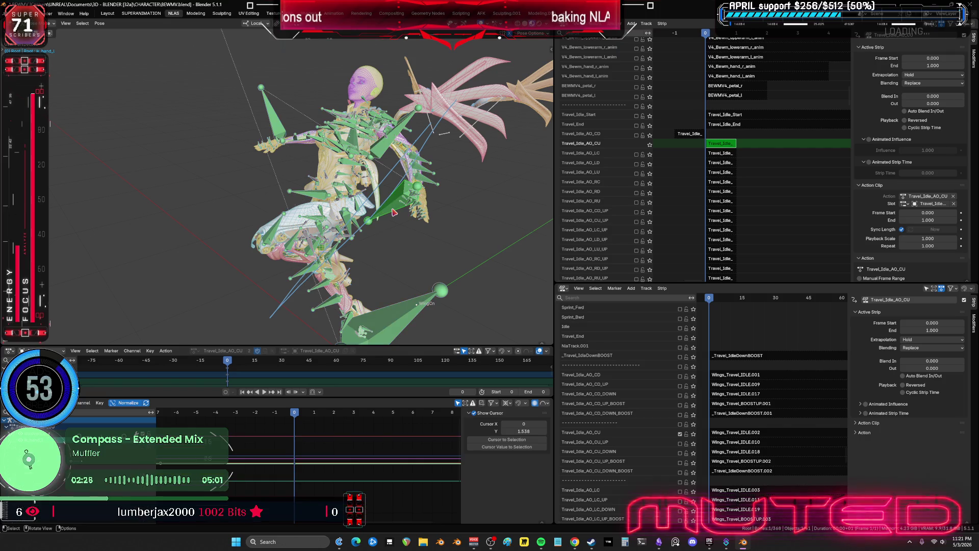
{"action": "key", "text": "a"}
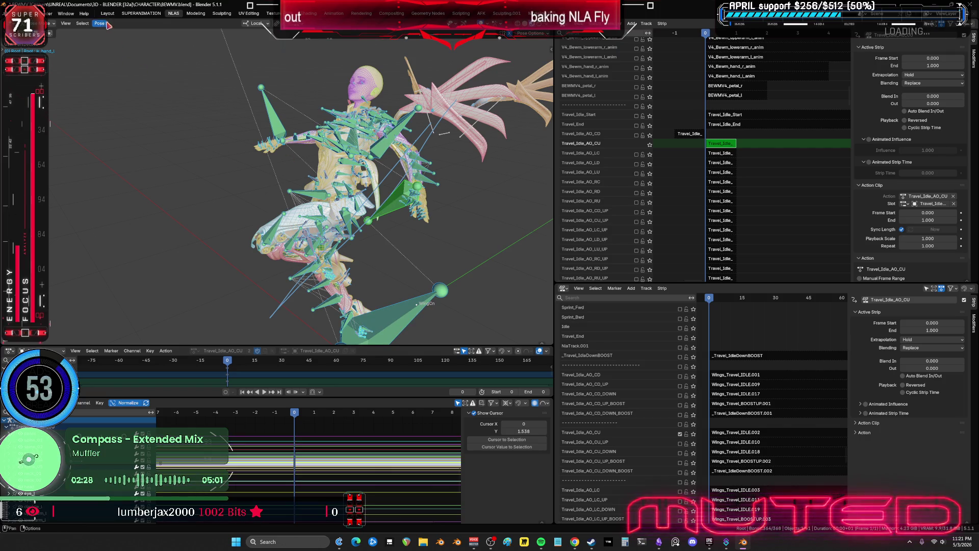
- Bake the Travel_Idle_AO_CU action via Pose > Animation > Bake Action and exit tweak mode
{"action": "left_click", "coordinate": [99, 23]}
{"action": "mouse_move", "coordinate": [122, 63]}
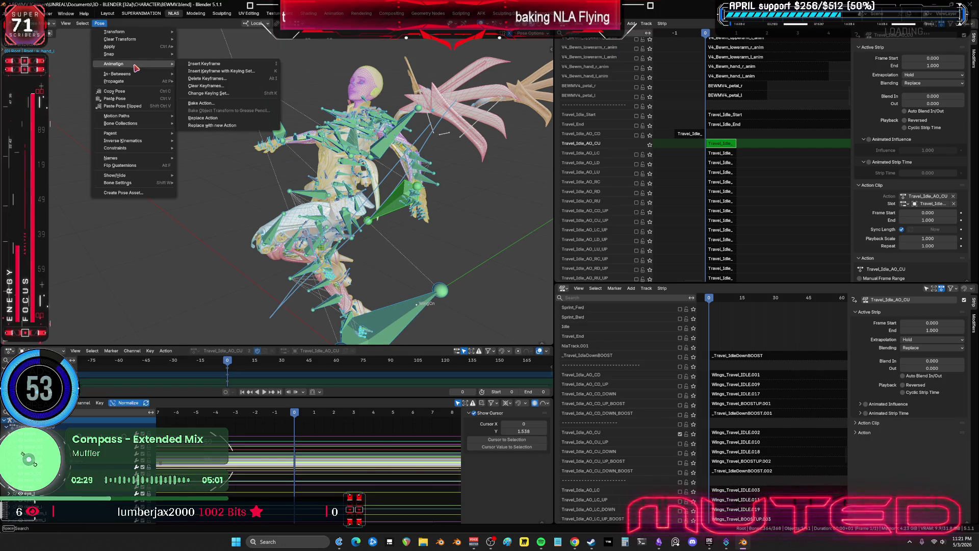
{"action": "left_click", "coordinate": [220, 106]}
{"action": "left_click", "coordinate": [219, 247]}
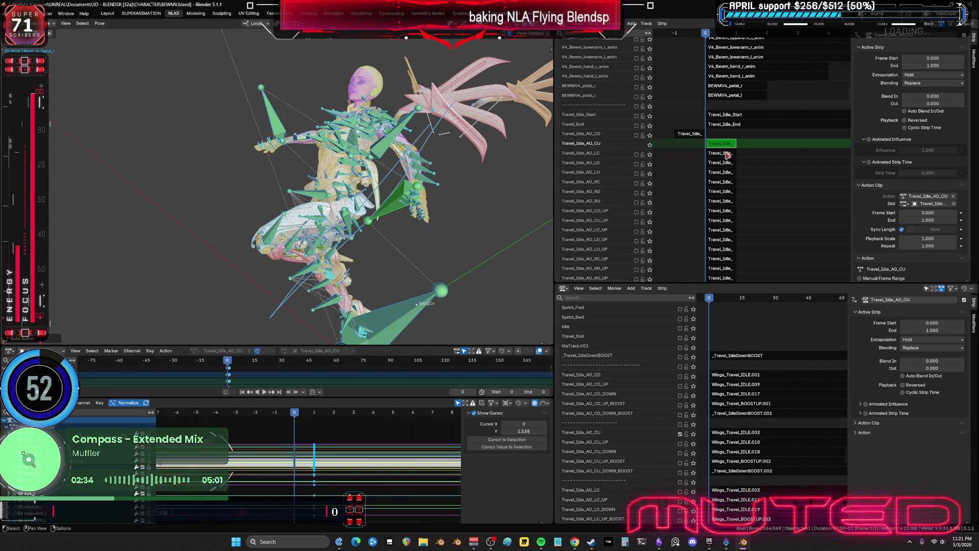
{"action": "key", "text": "Tab"}
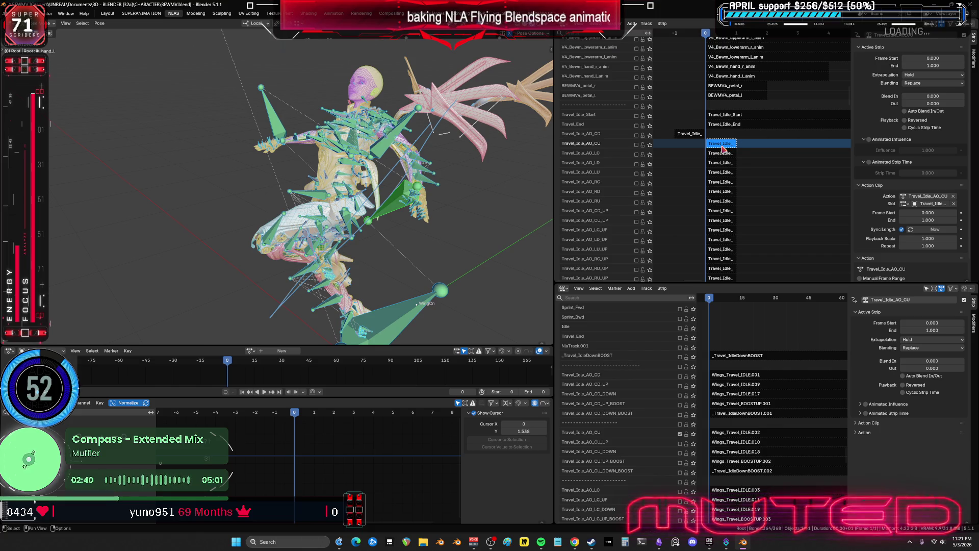
{"action": "right_click", "coordinate": [722, 148]}
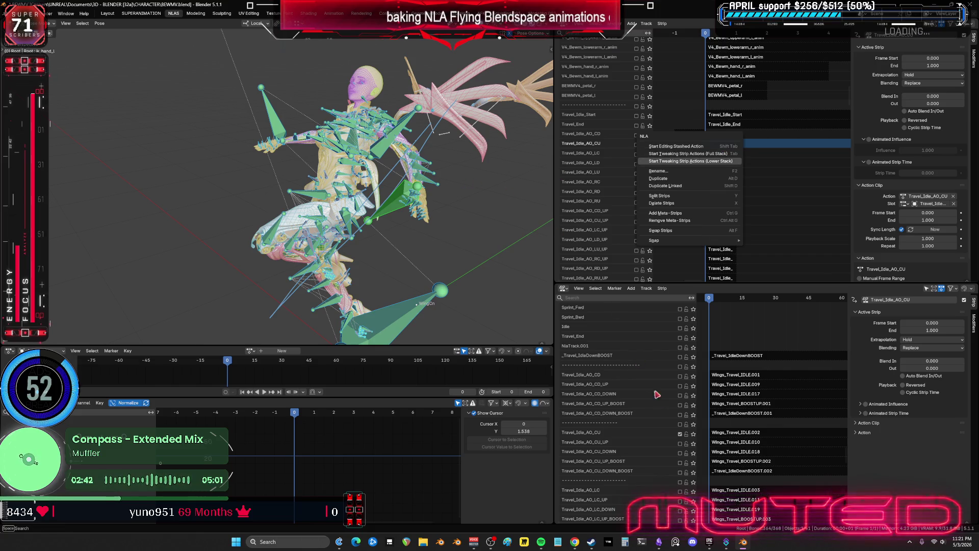
{"action": "left_click", "coordinate": [658, 178]}
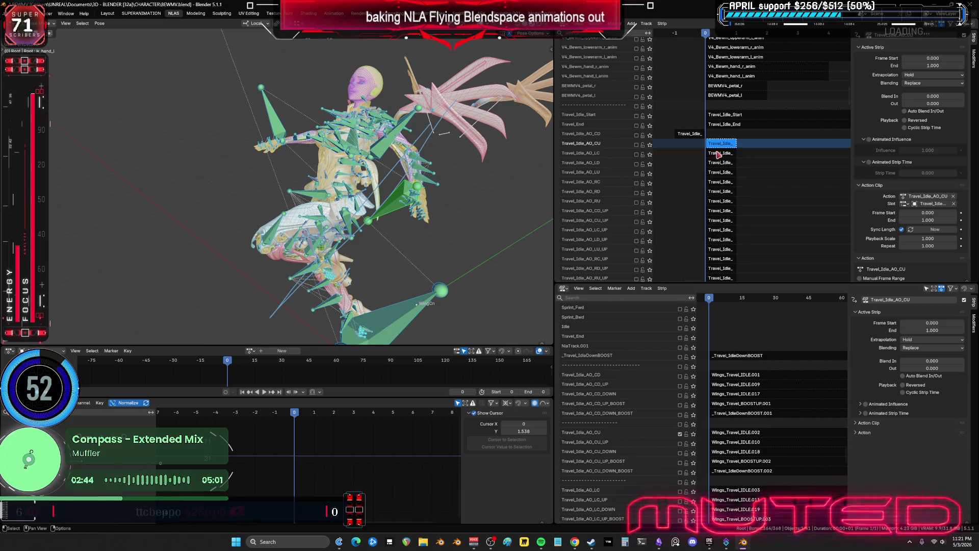
- Select the Travel_Idle_AO_LC strip and reselect the main character armature in Pose Mode
{"action": "left_click", "coordinate": [671, 153]}
{"action": "left_click", "coordinate": [717, 154]}
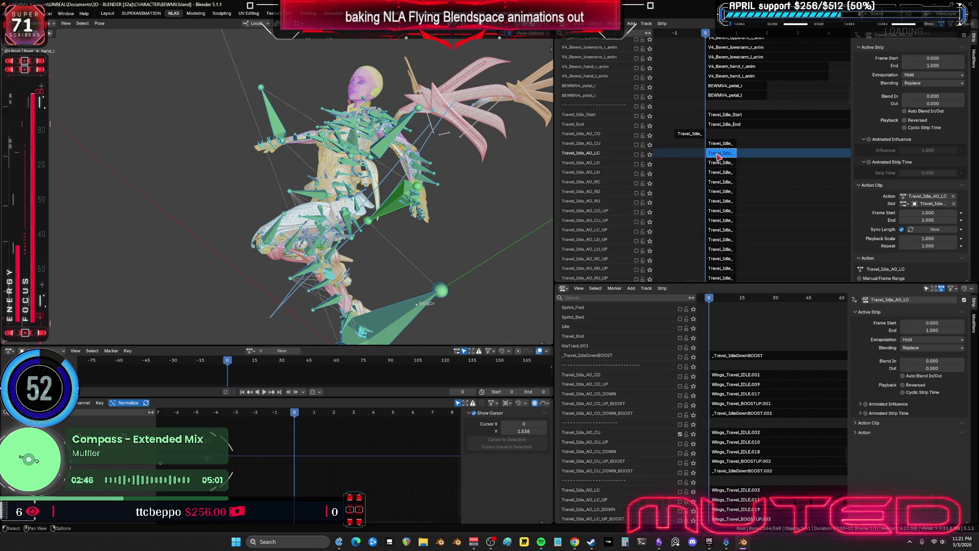
{"action": "key", "text": "ctrl+Tab"}
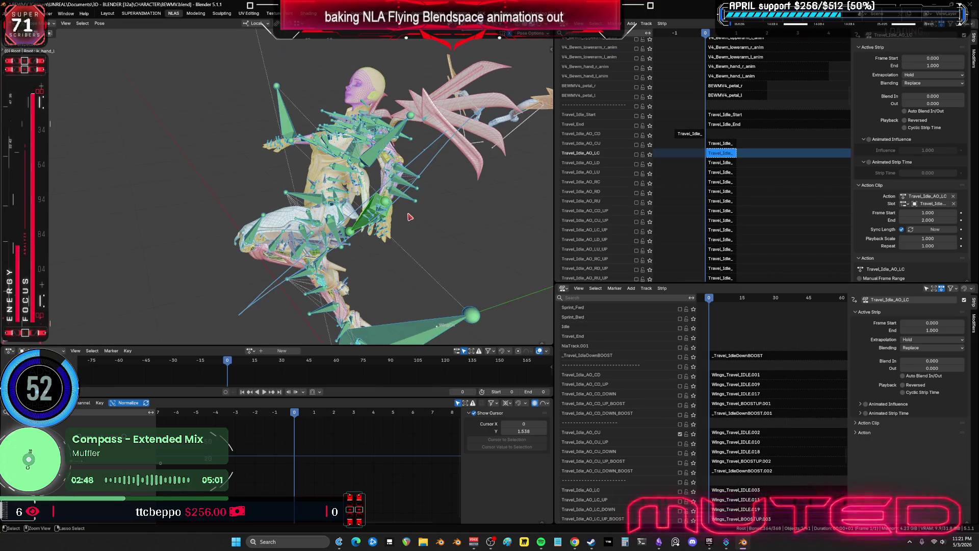
{"action": "left_click", "coordinate": [513, 135]}
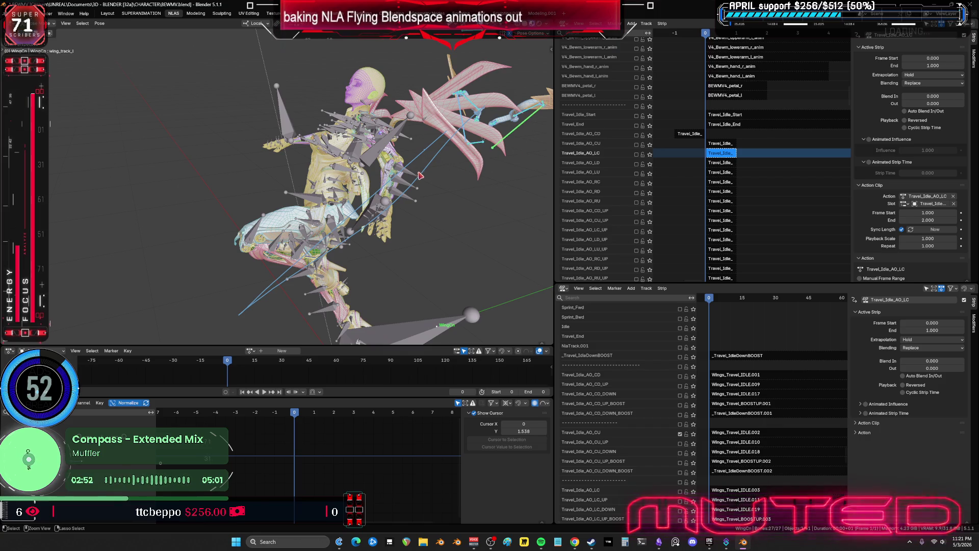
{"action": "left_click", "coordinate": [420, 173]}
{"action": "key", "text": "ctrl+Tab"}
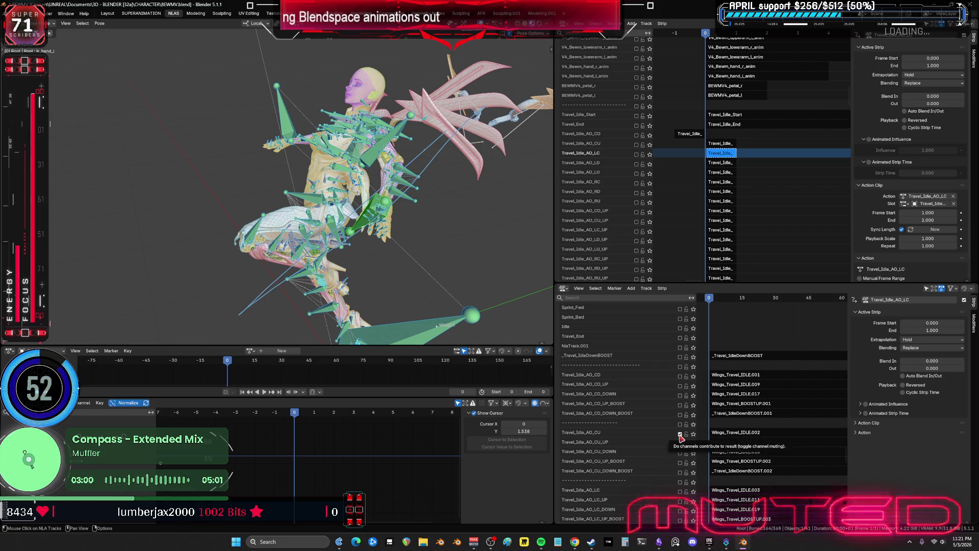
- Enter tweak mode on the Travel_Idle_AO_LC action and bring up Pose > Animation
{"action": "scroll", "coordinate": [689, 357], "scroll_direction": "down", "scroll_amount": 7}
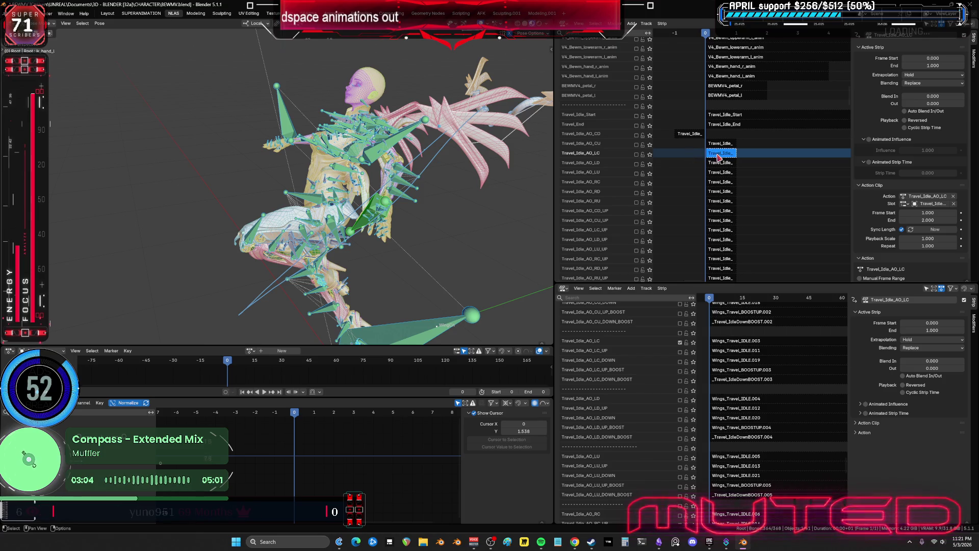
{"action": "key", "text": "Tab"}
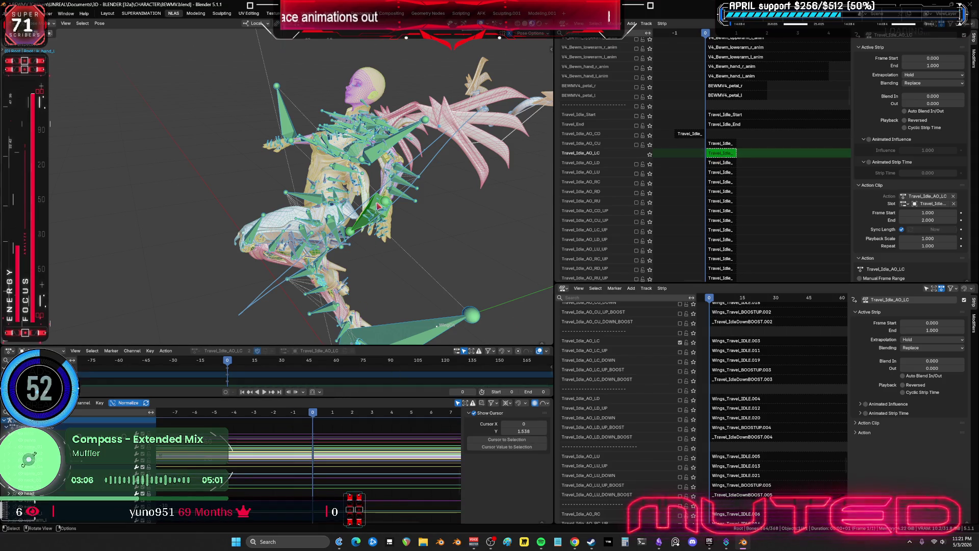
{"action": "left_click", "coordinate": [379, 162]}
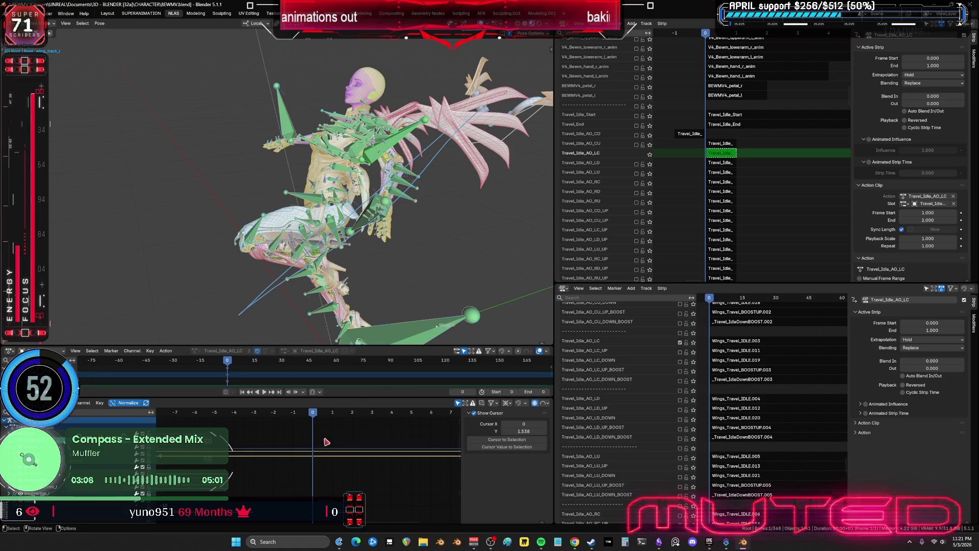
{"action": "left_click", "coordinate": [99, 23]}
- Bake the Travel_Idle_AO_LC action with Bake Action and leave tweak mode
{"action": "mouse_move", "coordinate": [139, 64]}
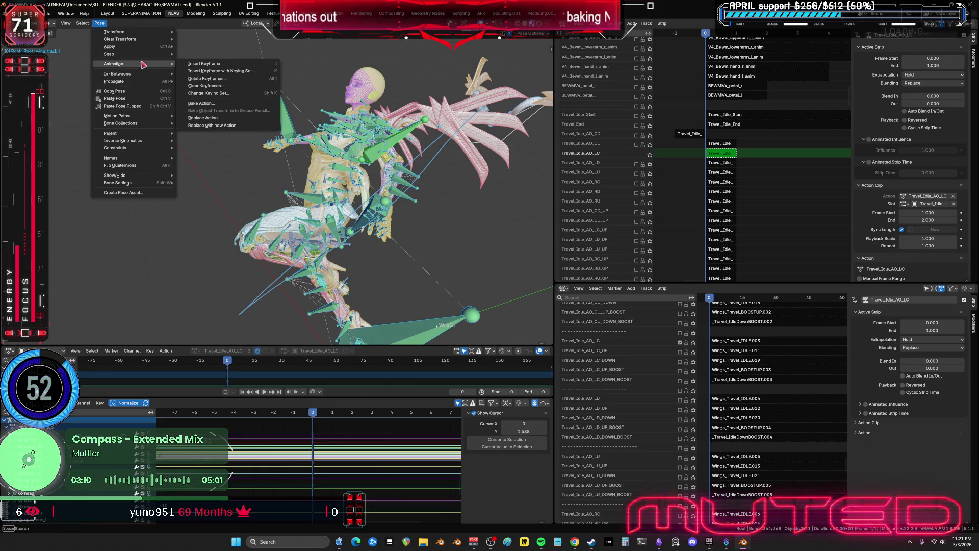
{"action": "left_click", "coordinate": [218, 104]}
{"action": "left_click", "coordinate": [207, 246]}
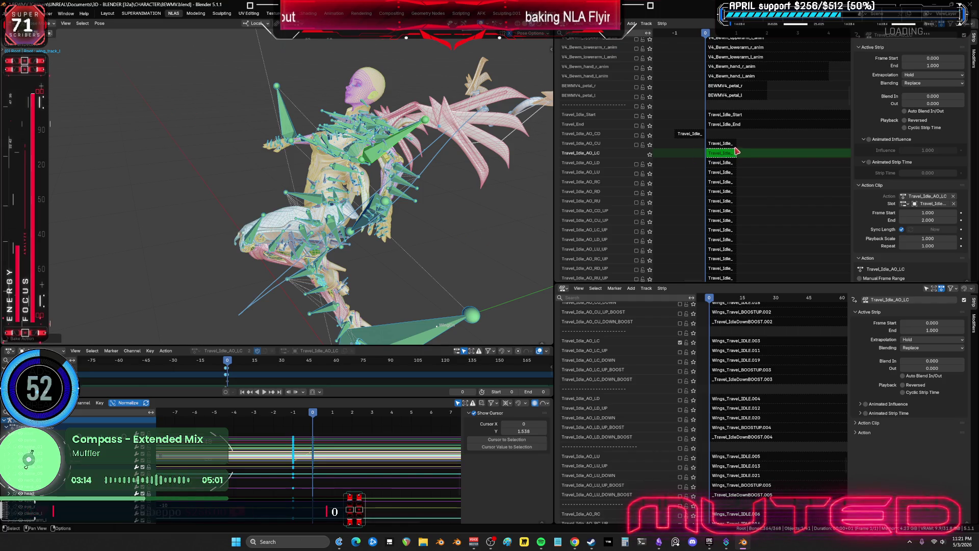
{"action": "key", "text": "Tab"}
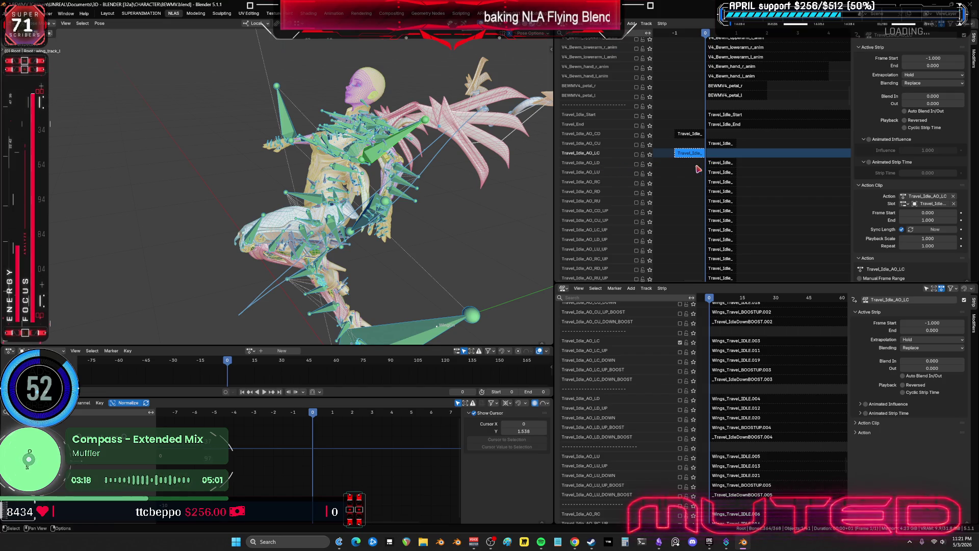
- Turn on the Travel_Idle_AO_LD wing track and turn off the Travel_Idle_AO_LC one
{"action": "left_click", "coordinate": [636, 163]}
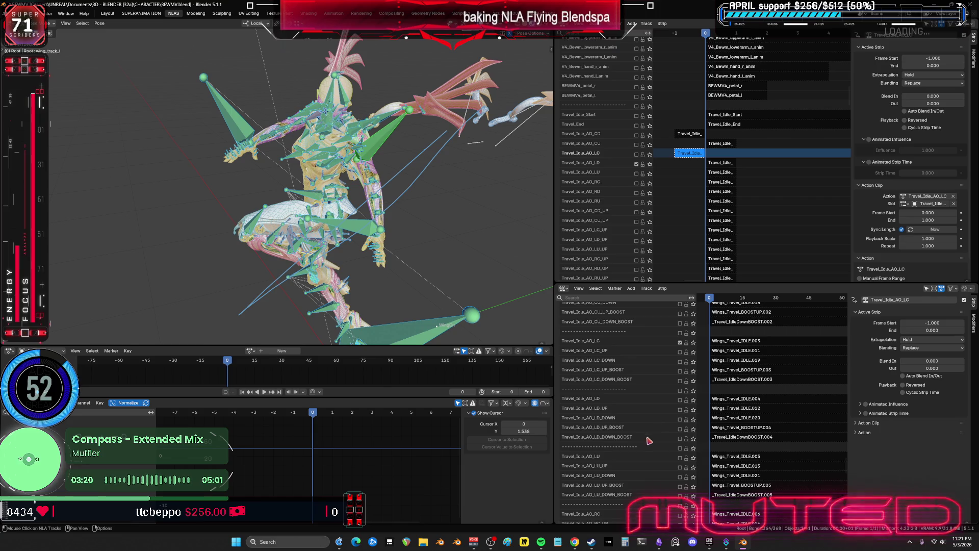
{"action": "scroll", "coordinate": [652, 408], "scroll_direction": "down", "scroll_amount": 2}
{"action": "left_click", "coordinate": [680, 315]}
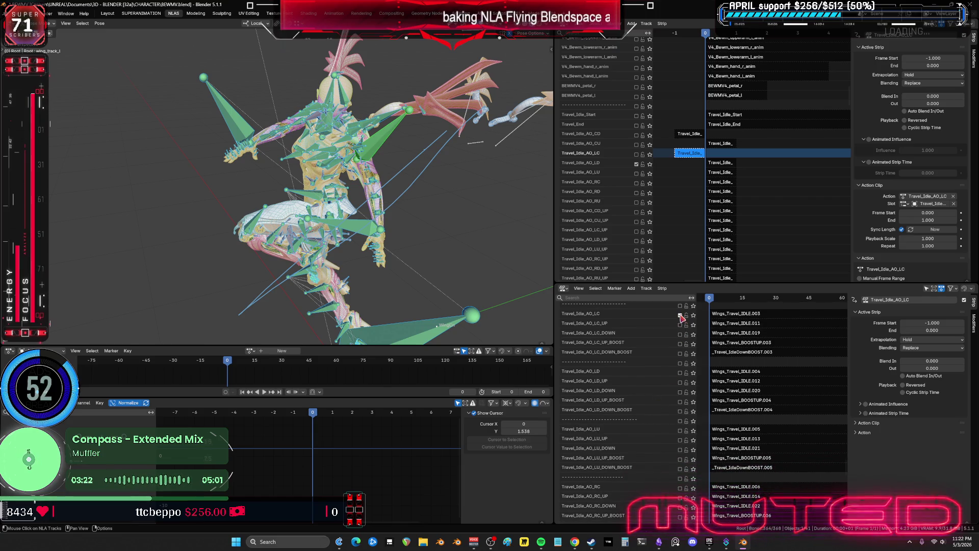
- Bake the Travel_Idle_AO_LD strip into its own action in tweak mode, then exit tweak mode
{"action": "left_click", "coordinate": [725, 373]}
{"action": "left_click", "coordinate": [721, 163]}
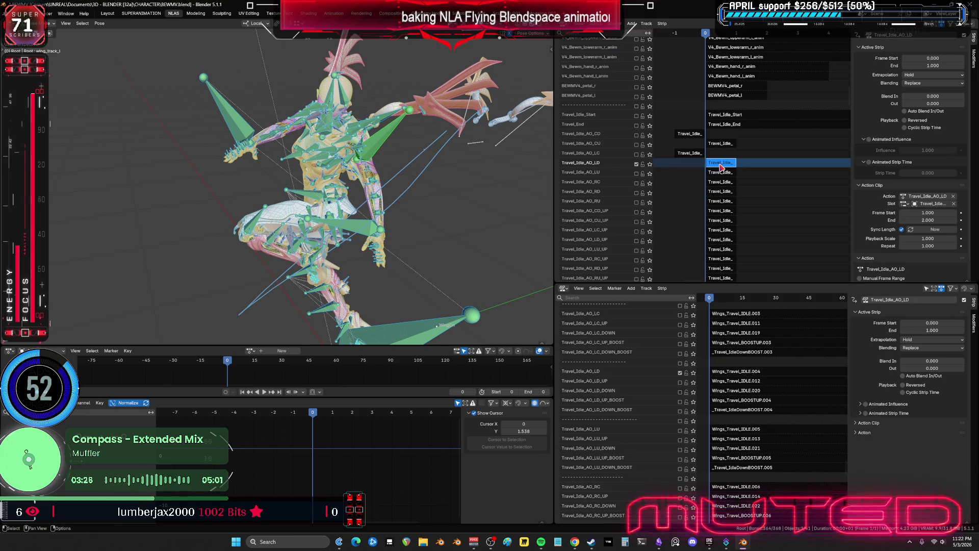
{"action": "key", "text": "Tab"}
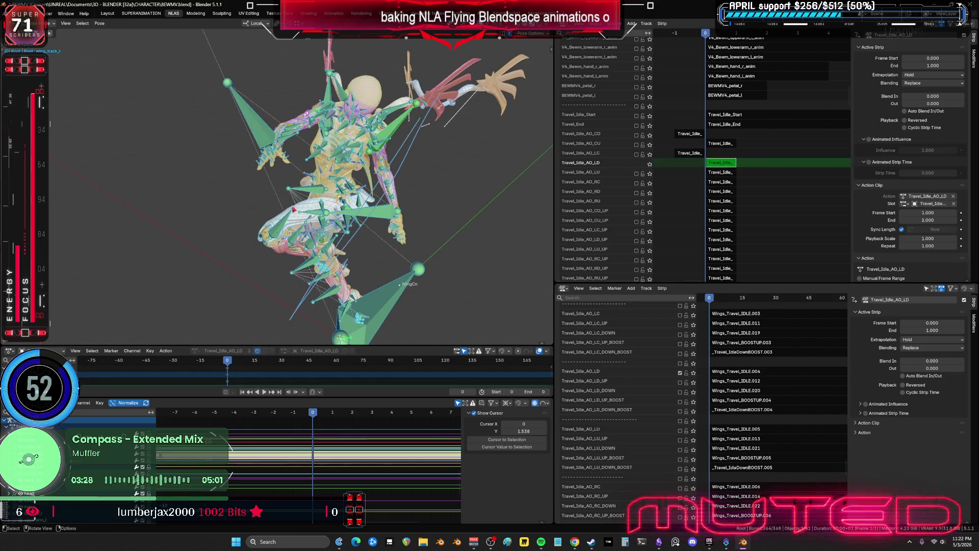
{"action": "left_click", "coordinate": [99, 24]}
{"action": "mouse_move", "coordinate": [135, 64]}
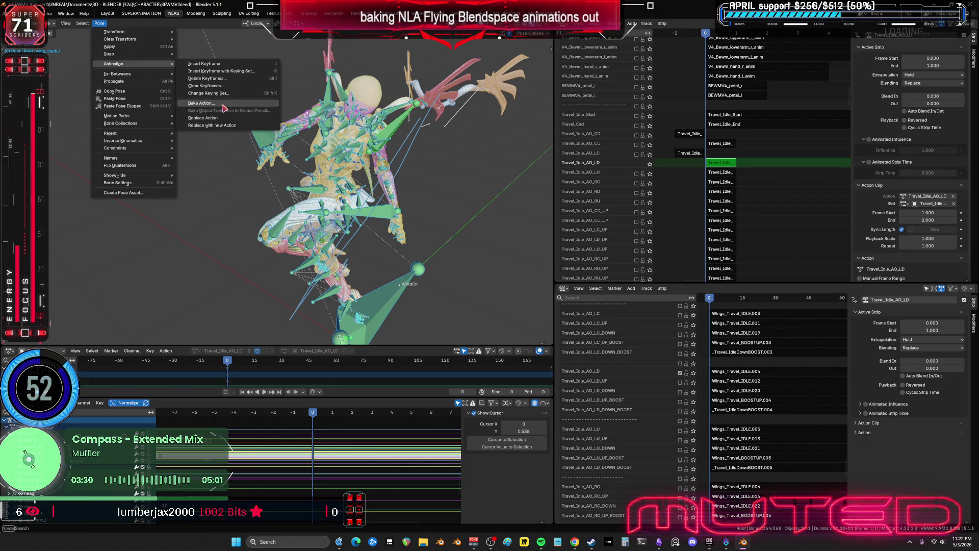
{"action": "left_click", "coordinate": [209, 103]}
{"action": "key", "text": "Return"}
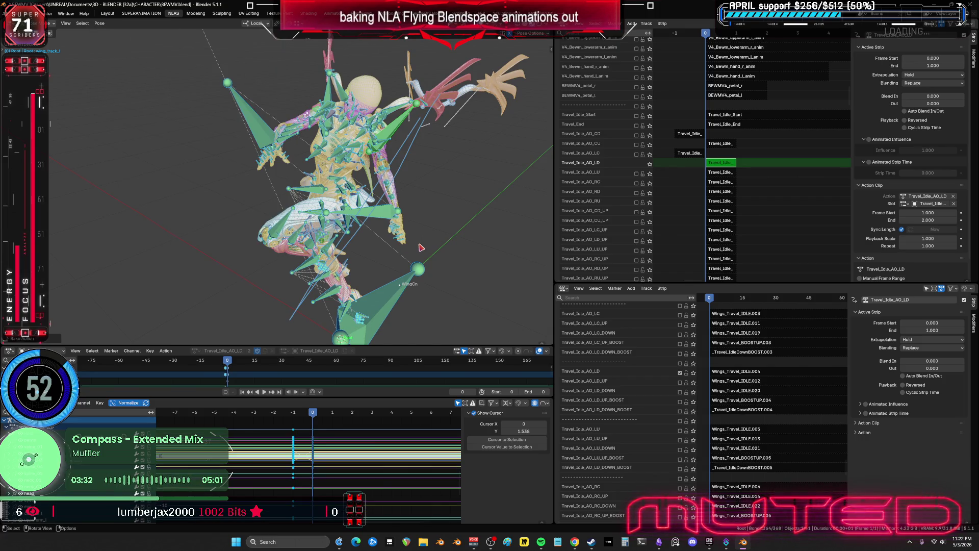
{"action": "scroll", "coordinate": [442, 218], "scroll_direction": "up", "scroll_amount": 2}
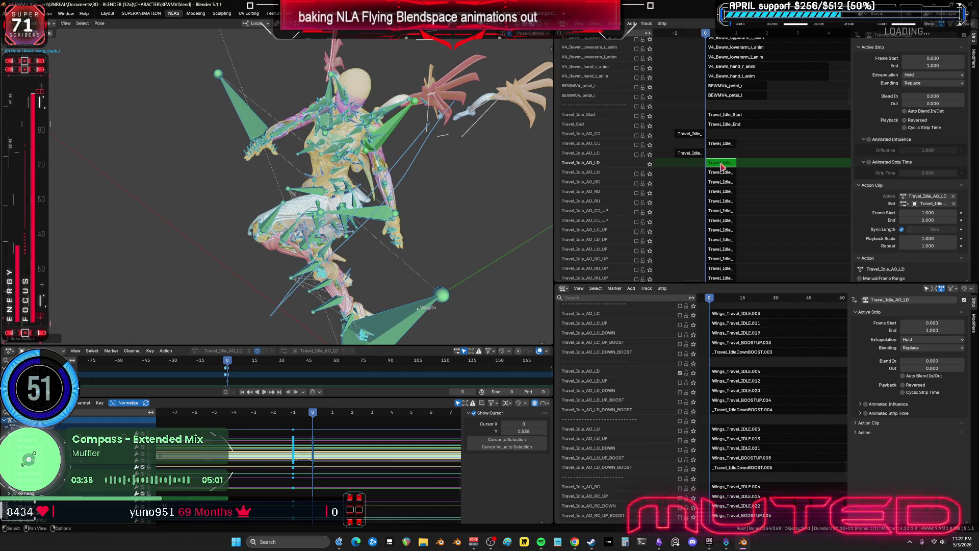
{"action": "key", "text": "Tab"}
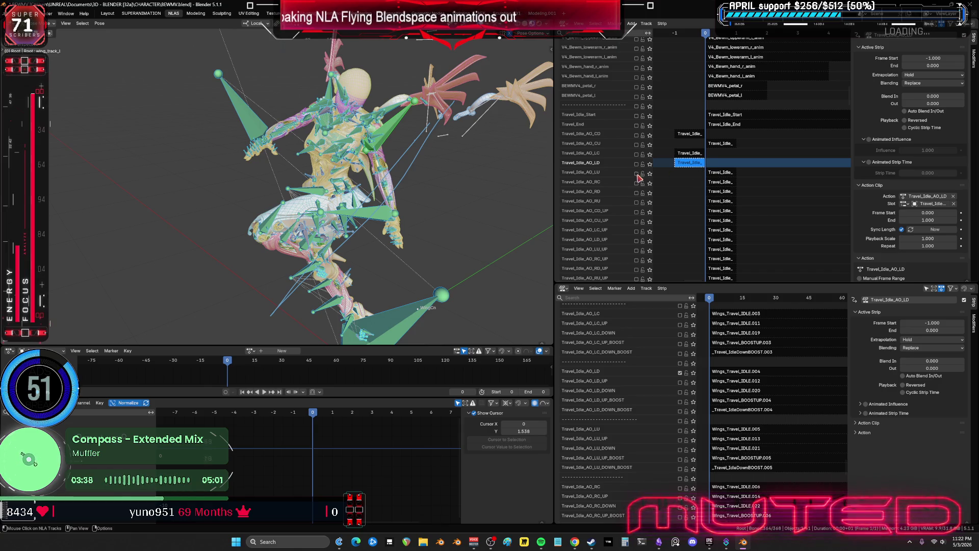
- Solo both Travel_Idle_AO_LU tracks and unsolo the lower Travel_Idle_AO_LD track
{"action": "right_click", "coordinate": [637, 178]}
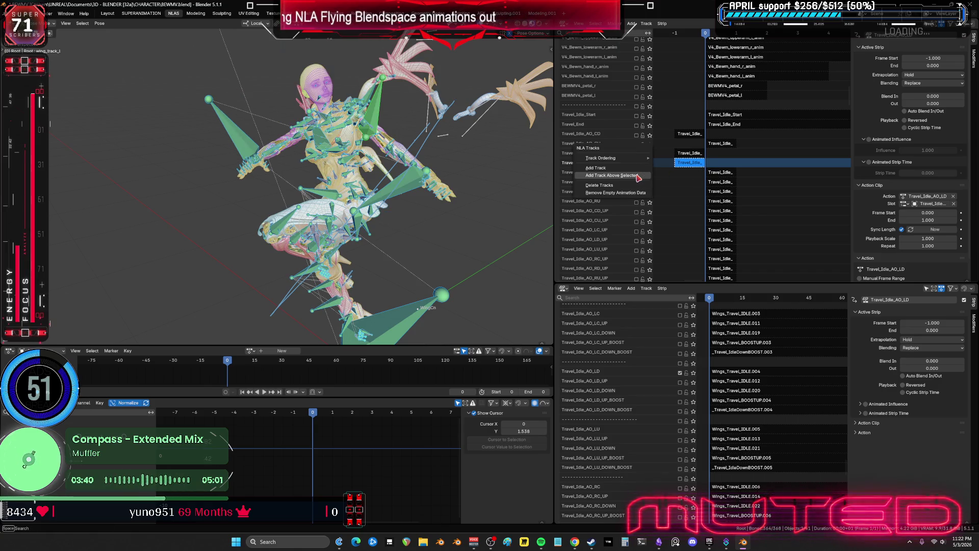
{"action": "left_click", "coordinate": [686, 438]}
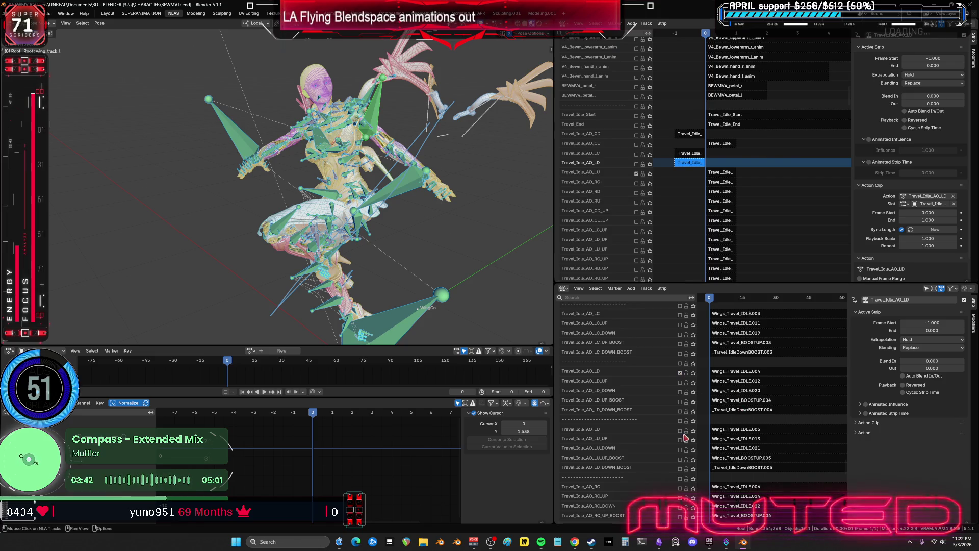
{"action": "left_click", "coordinate": [680, 431]}
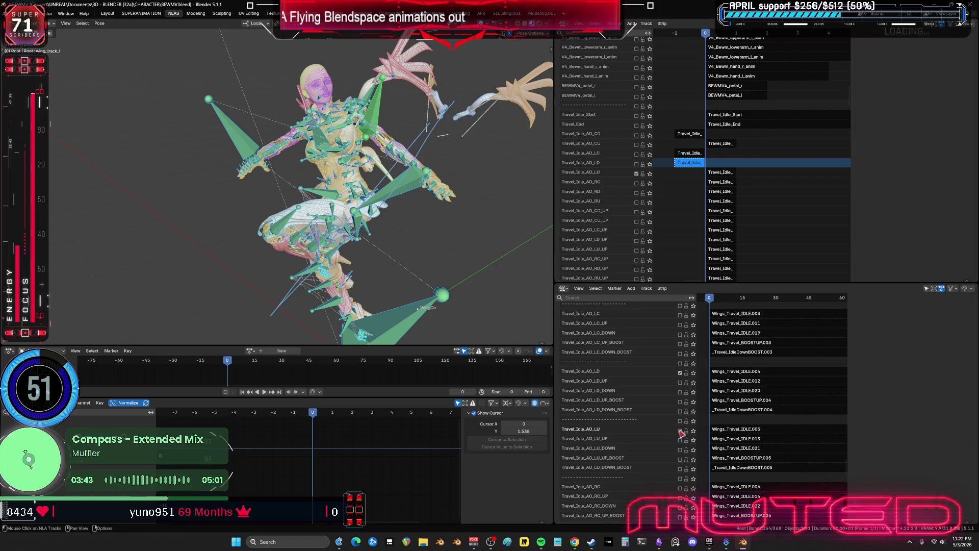
{"action": "left_click", "coordinate": [680, 373]}
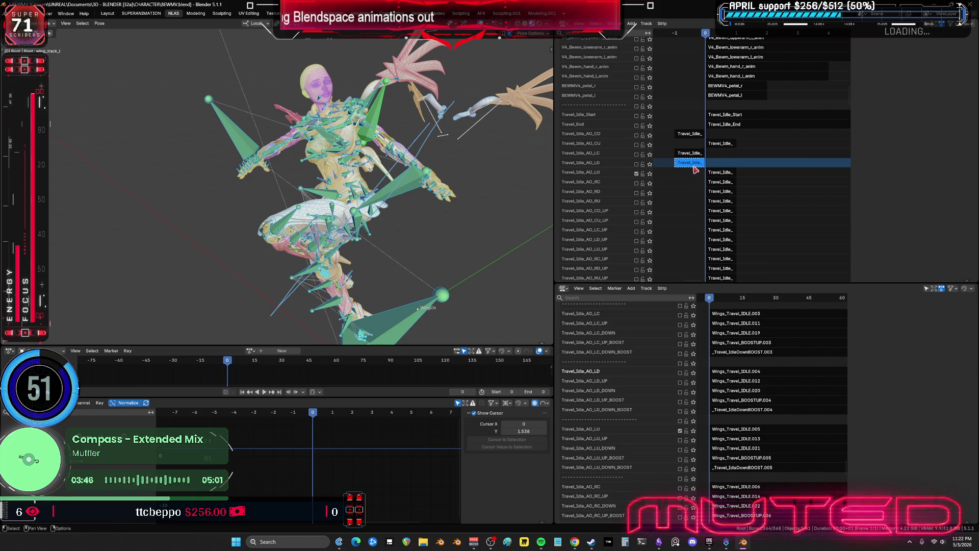
- Bake the Travel_Idle_AO_LU strip's action in tweak mode with Bake Action
{"action": "left_click", "coordinate": [726, 174]}
{"action": "key", "text": "Tab"}
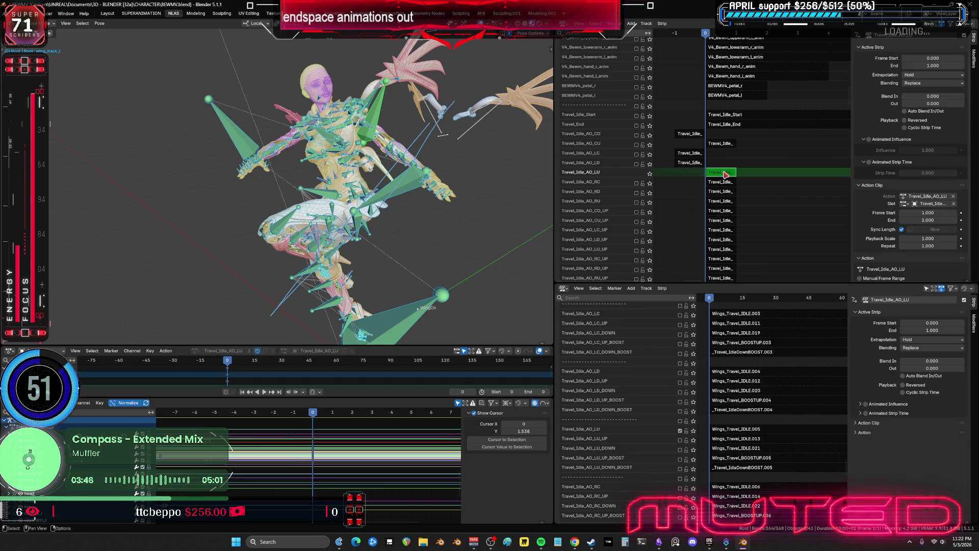
{"action": "left_click", "coordinate": [100, 24]}
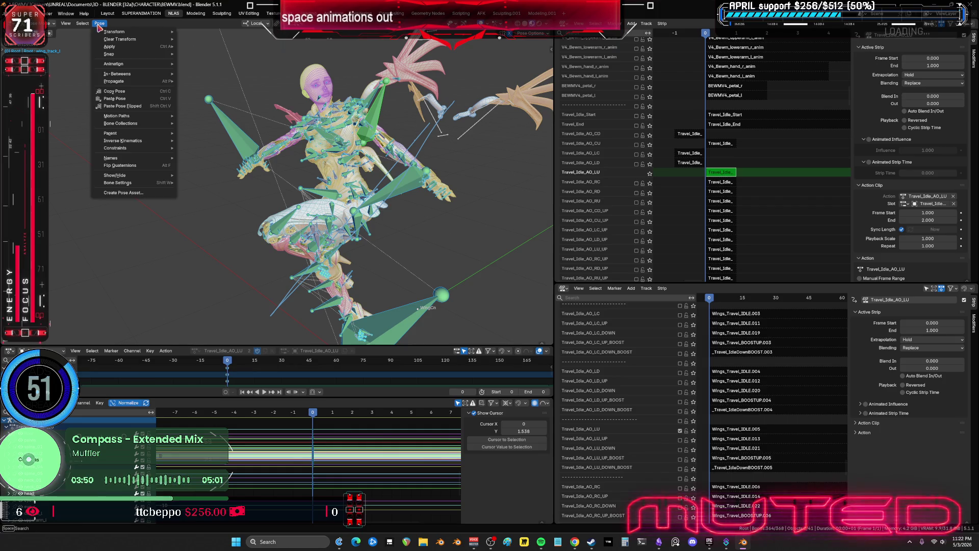
{"action": "left_click", "coordinate": [112, 27]}
{"action": "left_click", "coordinate": [104, 23]}
{"action": "mouse_move", "coordinate": [153, 66]}
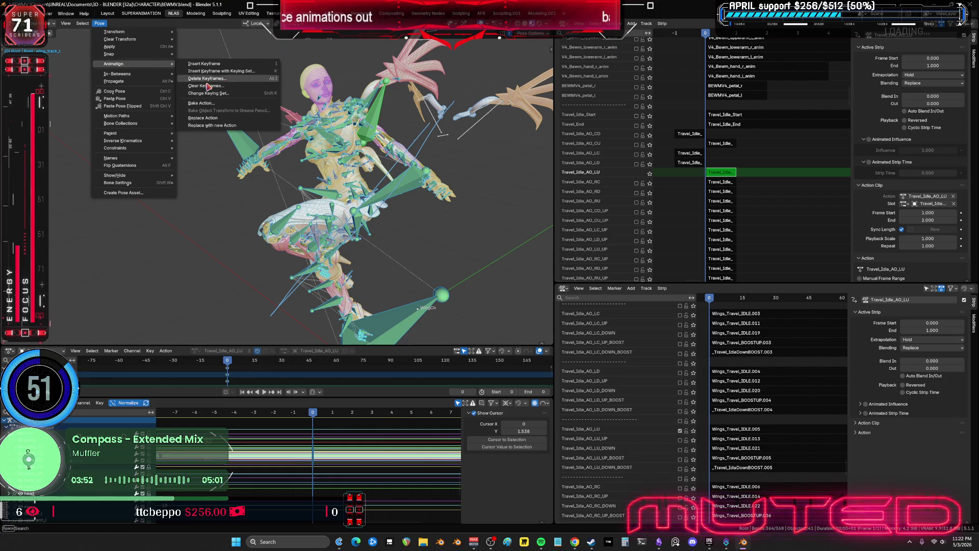
{"action": "left_click", "coordinate": [225, 104]}
{"action": "left_click", "coordinate": [225, 244]}
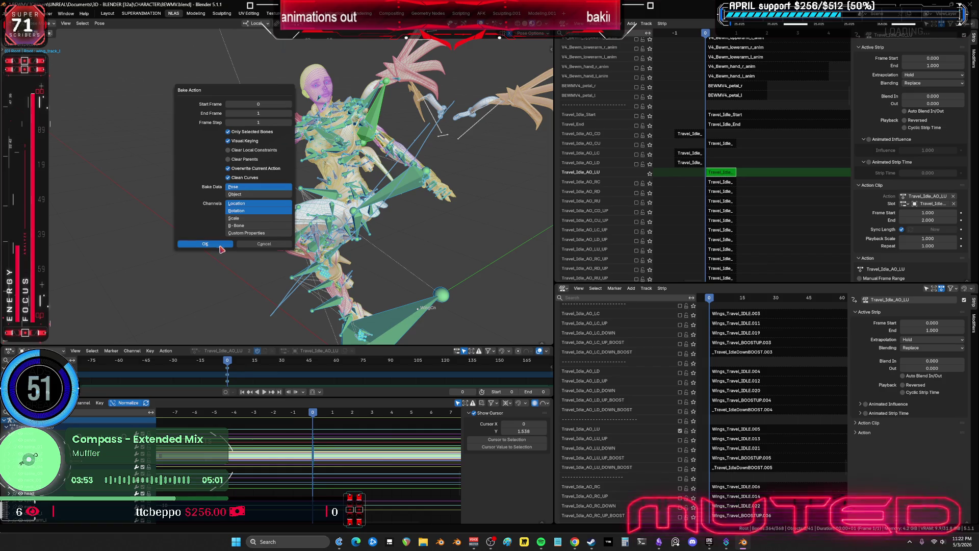
- Leave tweak mode and solo the Travel_Idle_AO_RC track
{"action": "right_click", "coordinate": [419, 266]}
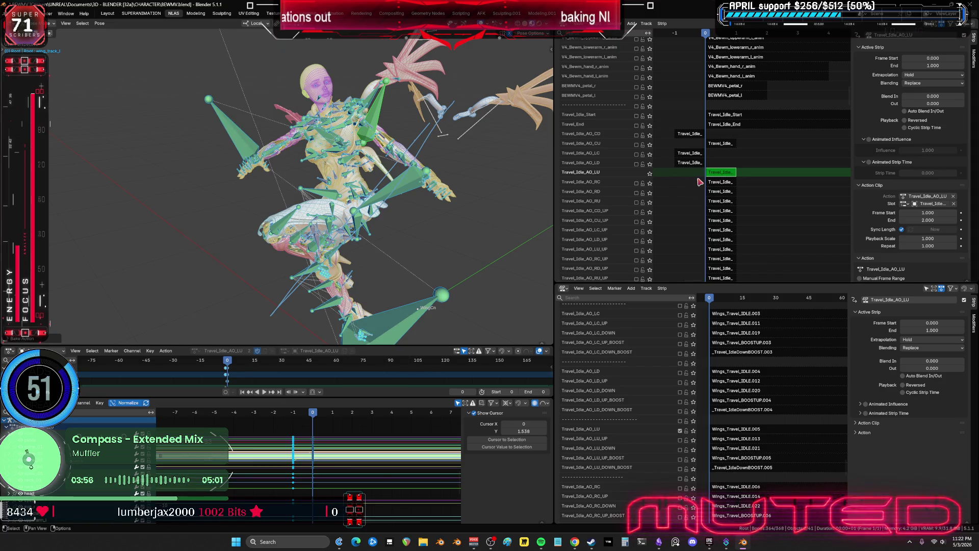
{"action": "key", "text": "Tab"}
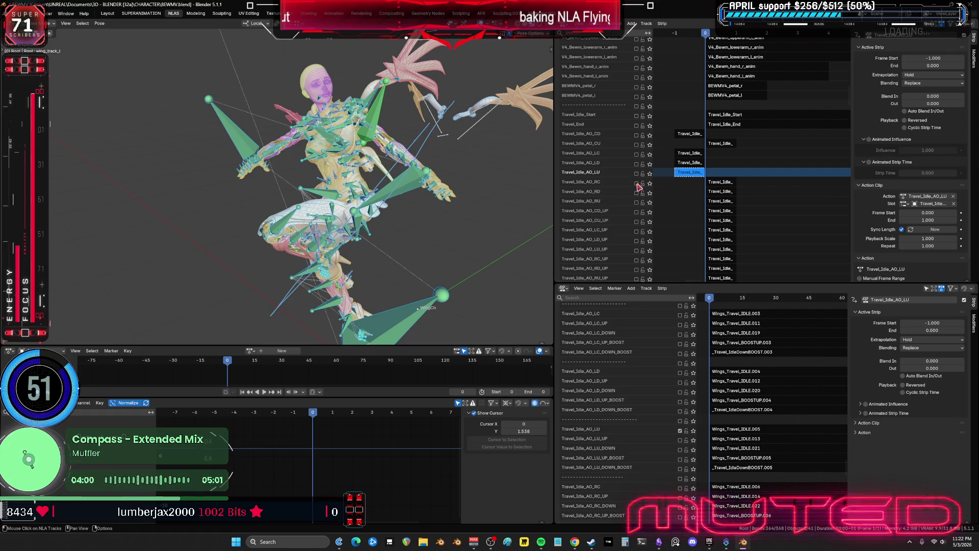
{"action": "left_click", "coordinate": [637, 183]}
{"action": "scroll", "coordinate": [759, 365], "scroll_direction": "down", "scroll_amount": 4}
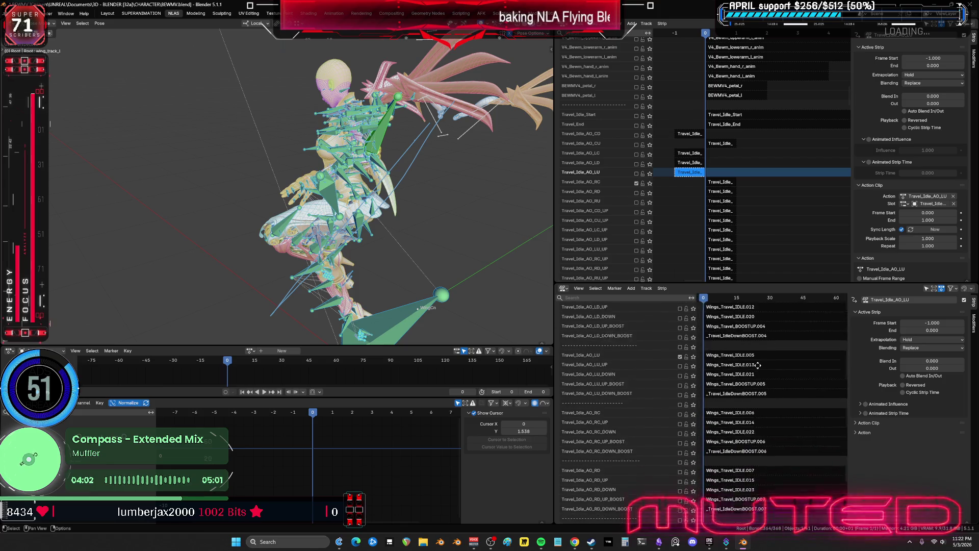
- Unsolo the lower Travel_Idle_AO_LU track and solo the lower Travel_Idle_AO_RC track
{"action": "scroll", "coordinate": [759, 365], "scroll_direction": "down", "scroll_amount": 2}
{"action": "left_click", "coordinate": [679, 320]}
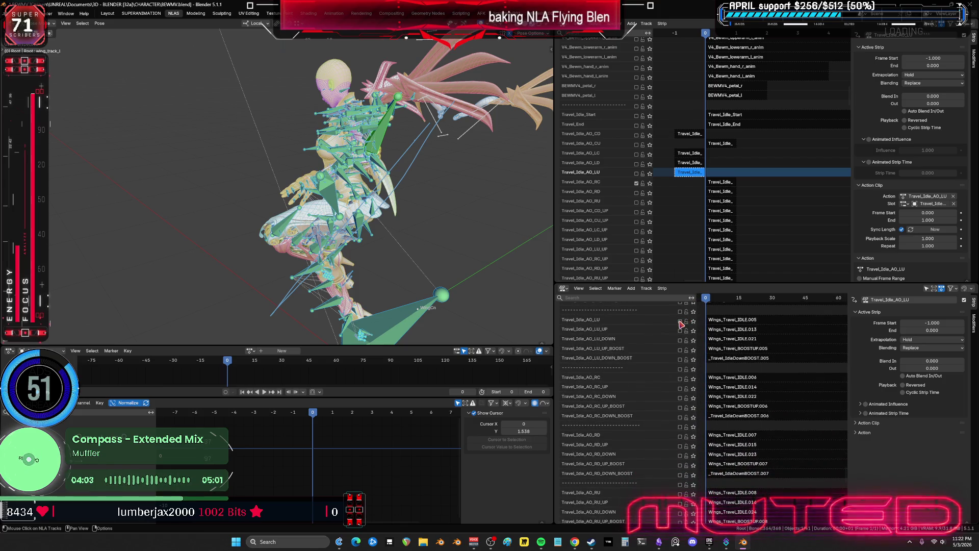
{"action": "left_click", "coordinate": [680, 379]}
- Bake the Travel_Idle_AO_RC strip's action in tweak mode with Bake Action
{"action": "left_click", "coordinate": [721, 182]}
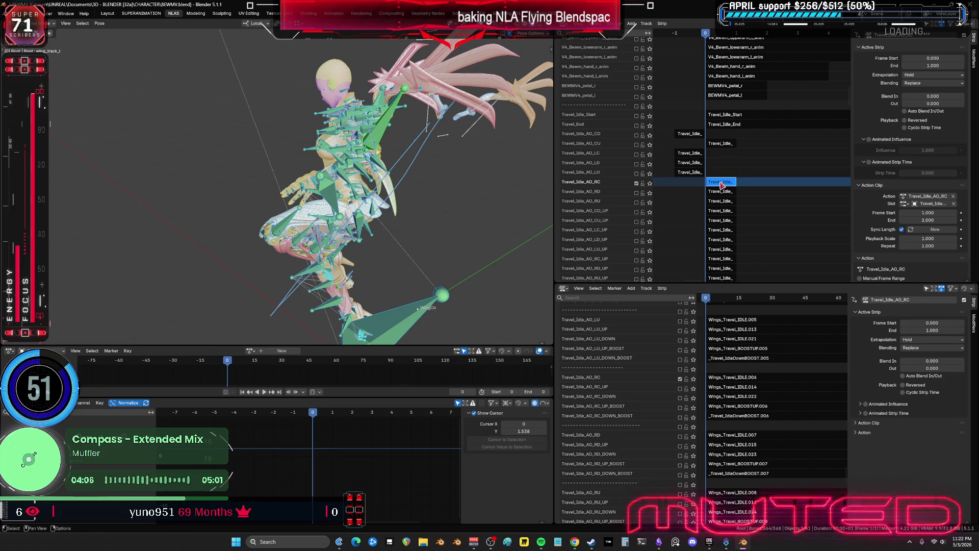
{"action": "key", "text": "Tab"}
{"action": "left_click", "coordinate": [98, 24]}
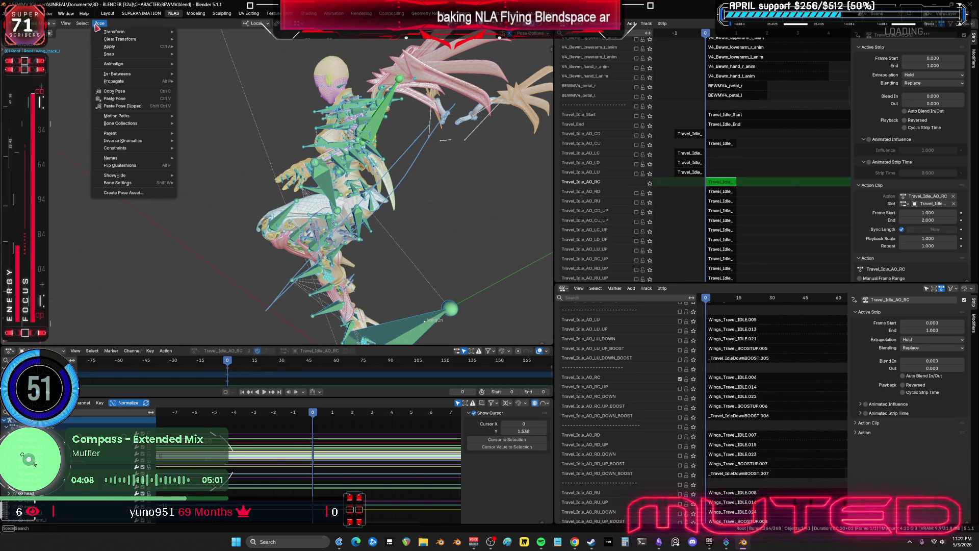
{"action": "mouse_move", "coordinate": [153, 63]}
{"action": "left_click", "coordinate": [213, 113]}
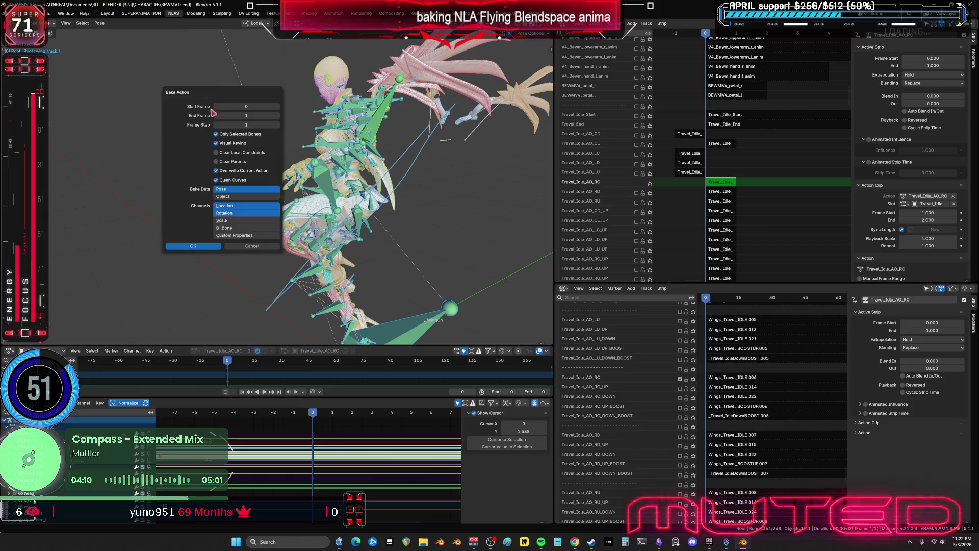
{"action": "left_click", "coordinate": [210, 247]}
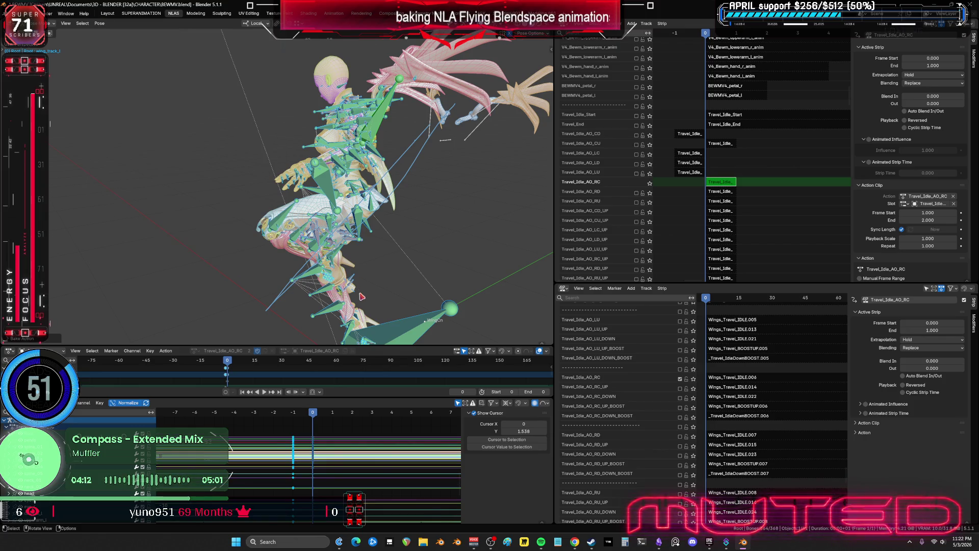
- Exit tweak mode, solo the Travel_Idle_AO_RD track and select its strip
{"action": "key", "text": "Tab"}
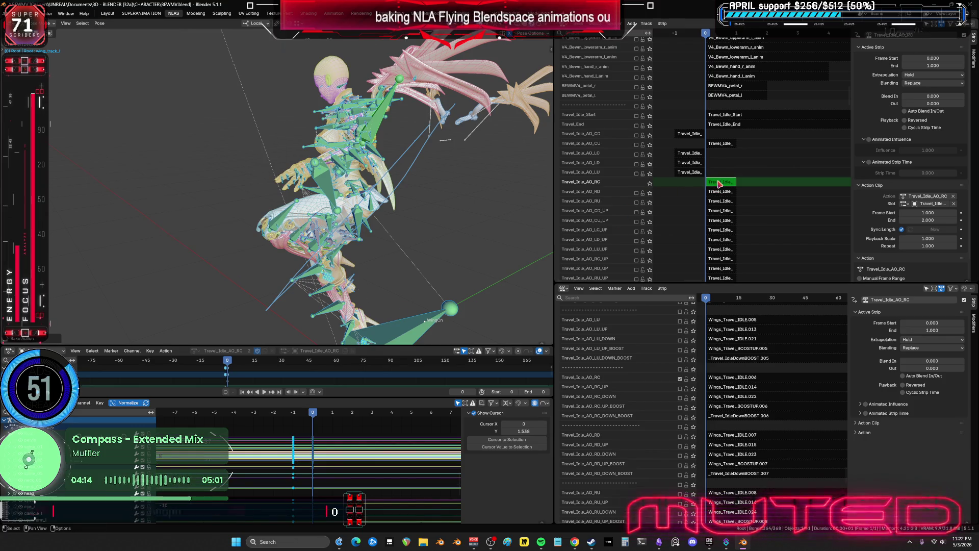
{"action": "left_click", "coordinate": [636, 193]}
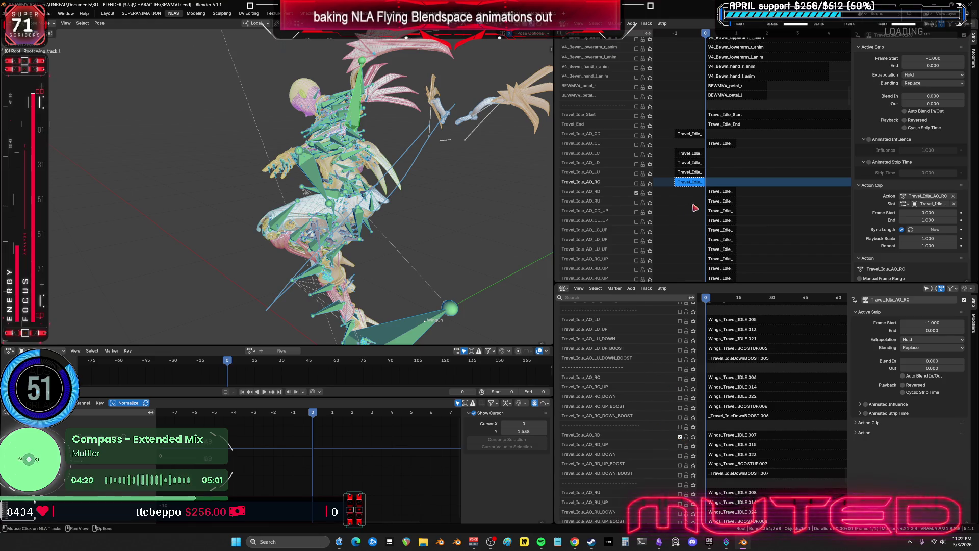
{"action": "left_click", "coordinate": [715, 193]}
- Bake the Travel_Idle_AO_RD strip's action in tweak mode, then exit tweak mode
{"action": "key", "text": "Tab"}
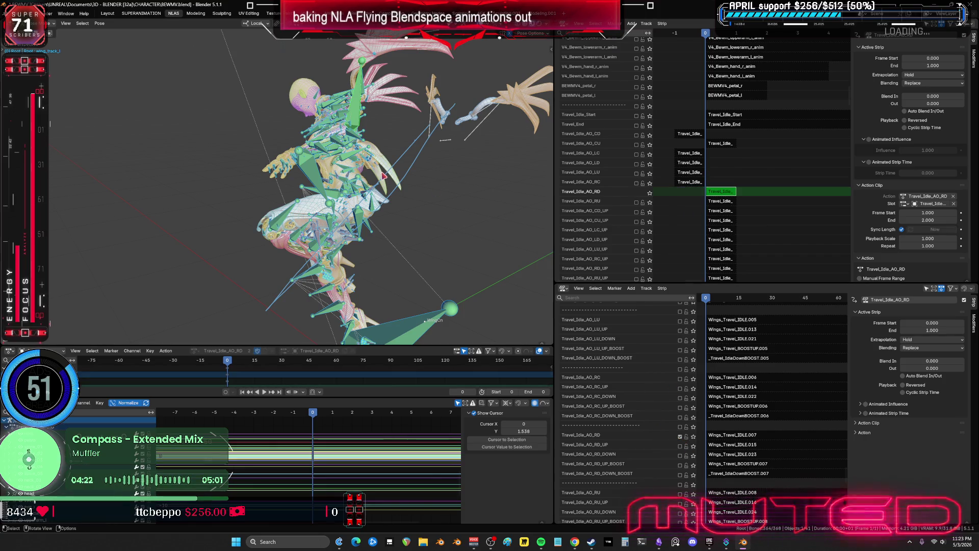
{"action": "left_click", "coordinate": [83, 24]}
{"action": "mouse_move", "coordinate": [100, 23]}
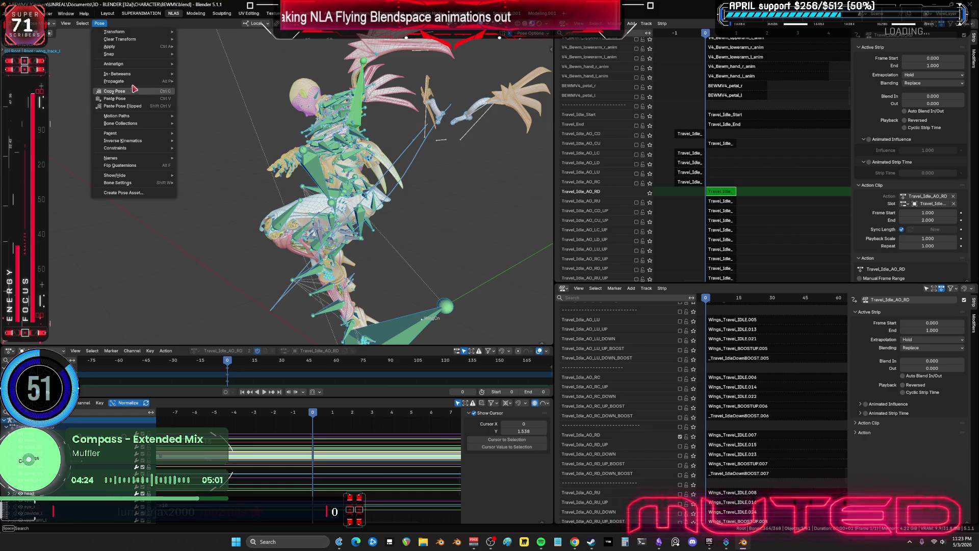
{"action": "mouse_move", "coordinate": [163, 65]}
{"action": "left_click", "coordinate": [221, 105]}
{"action": "left_click", "coordinate": [209, 245]}
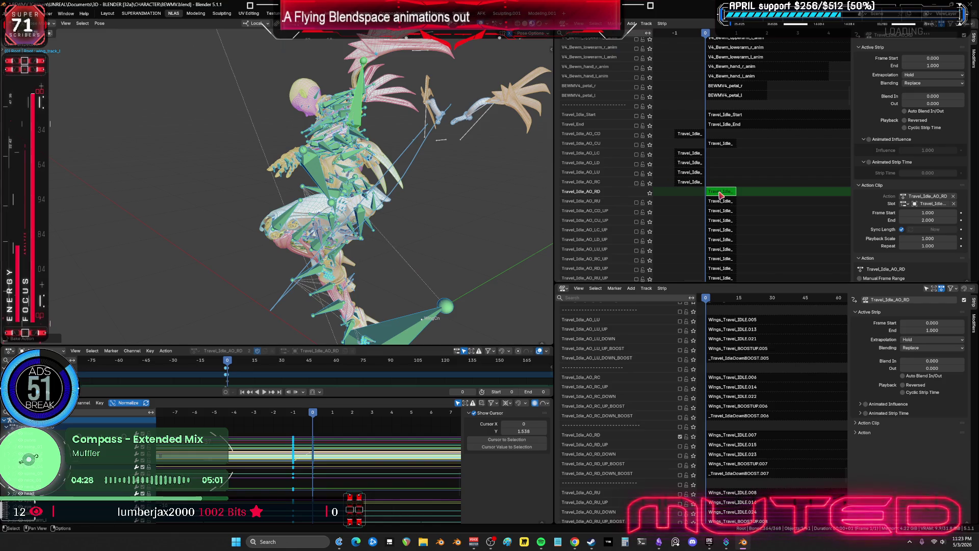
{"action": "key", "text": "Tab"}
- Solo both Travel_Idle_AO_RU tracks and select the Travel_Idle_AO_RU strip for editing
{"action": "scroll", "coordinate": [728, 158], "scroll_direction": "down", "scroll_amount": 3}
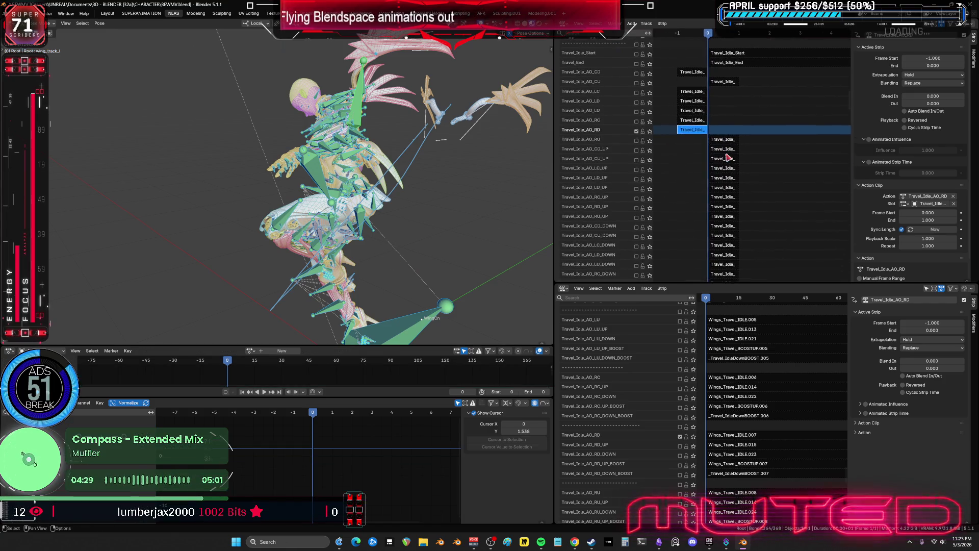
{"action": "left_click", "coordinate": [637, 141]}
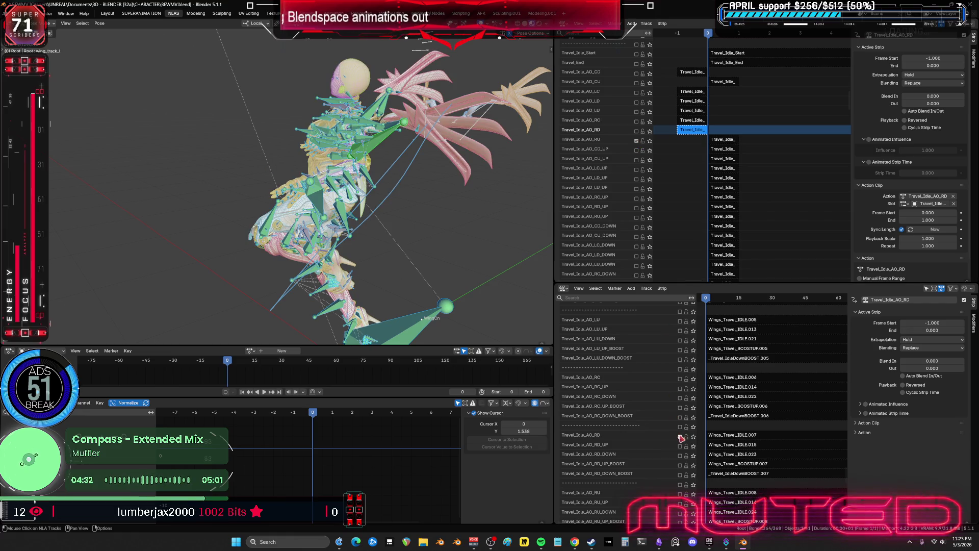
{"action": "scroll", "coordinate": [740, 388], "scroll_direction": "down", "scroll_amount": 5}
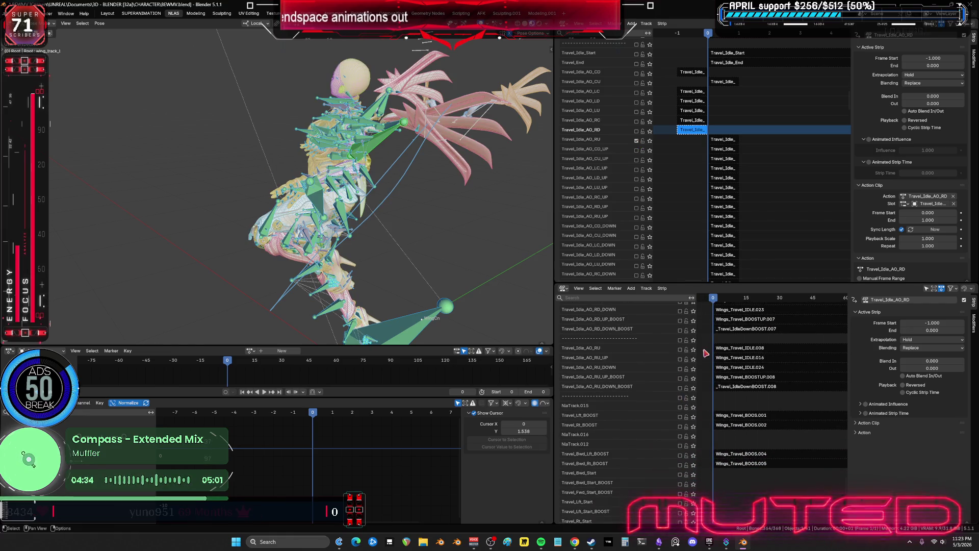
{"action": "left_click", "coordinate": [680, 350]}
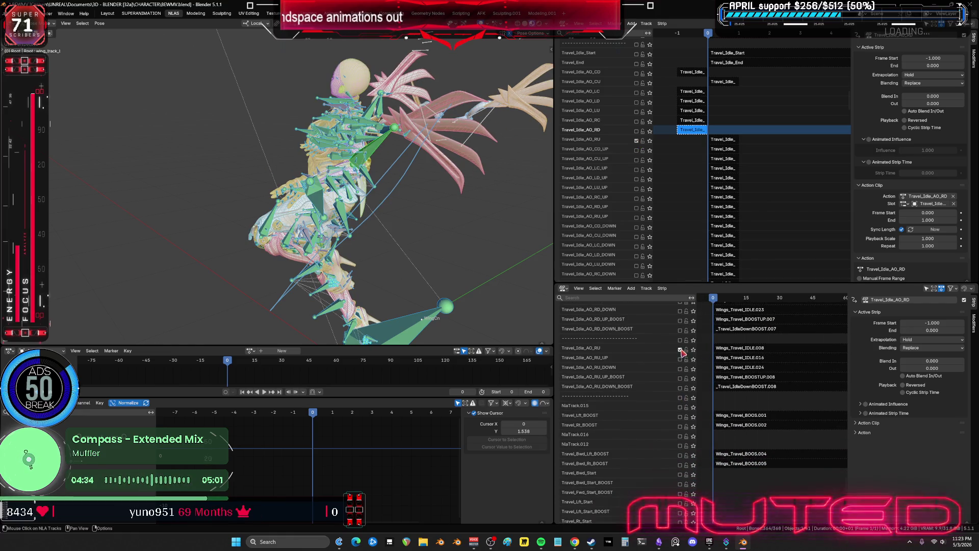
{"action": "left_click", "coordinate": [719, 144]}
{"action": "middle_click_drag", "start_coordinate": [391, 153], "coordinate": [380, 146]}
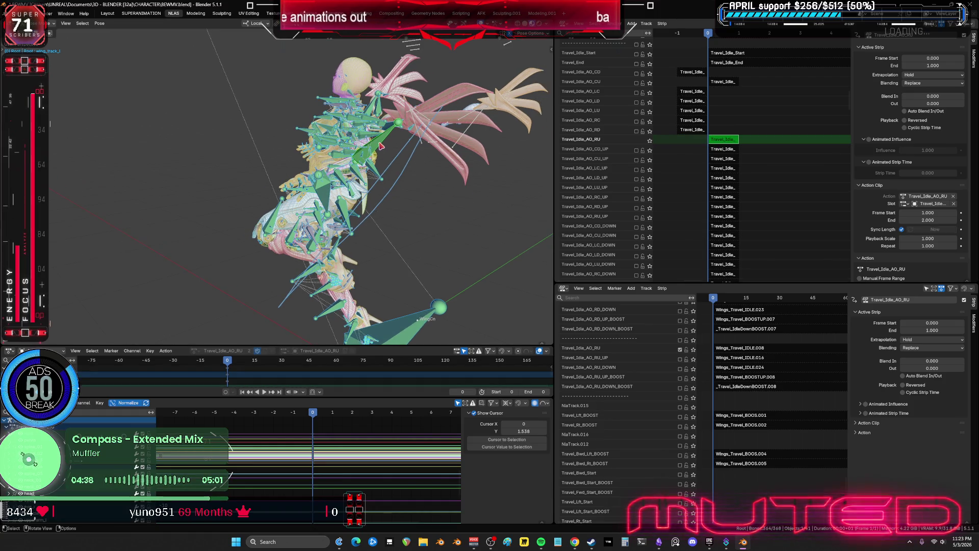
- Bake the Travel_Idle_AO_RU strip's action with Bake Action and exit tweak mode
{"action": "left_click", "coordinate": [99, 24]}
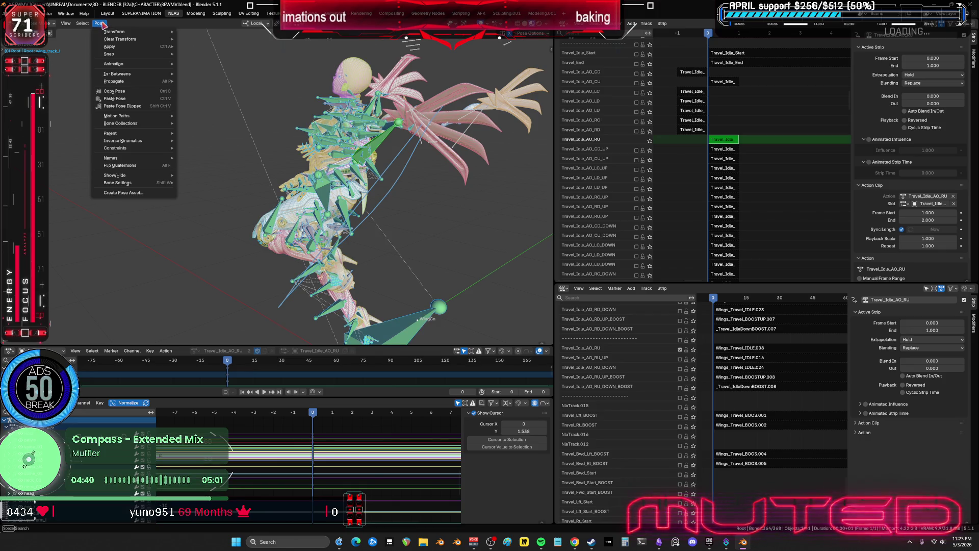
{"action": "mouse_move", "coordinate": [134, 66]}
{"action": "left_click", "coordinate": [199, 105]}
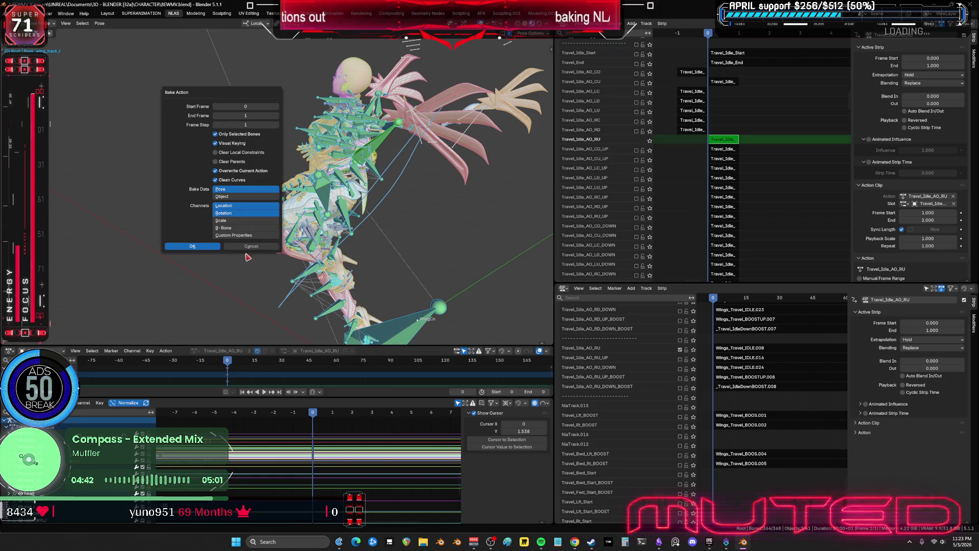
{"action": "key", "text": "Return"}
{"action": "key", "text": "Tab"}
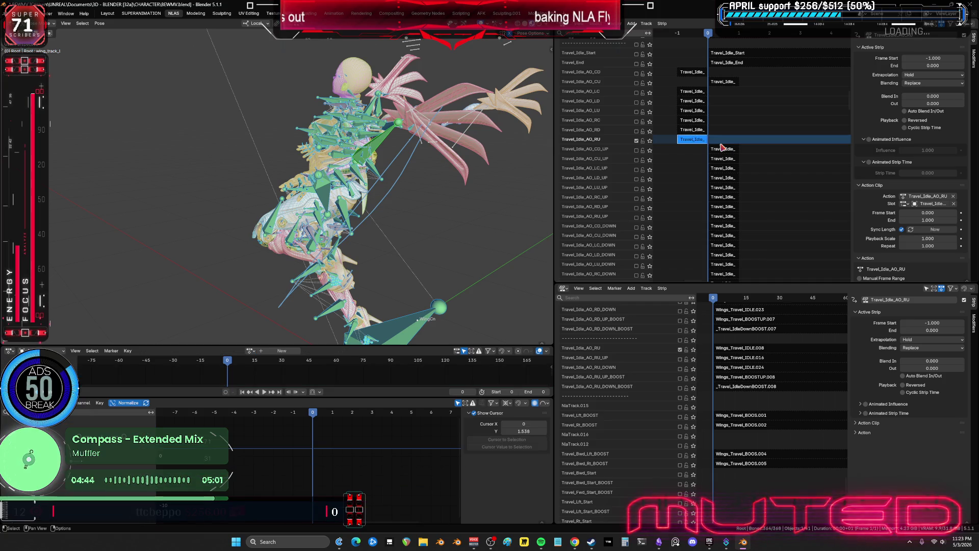
- Solo the Travel_Idle_AO_CD_UP track in both the upper and lower NLA lists
{"action": "left_click", "coordinate": [636, 151]}
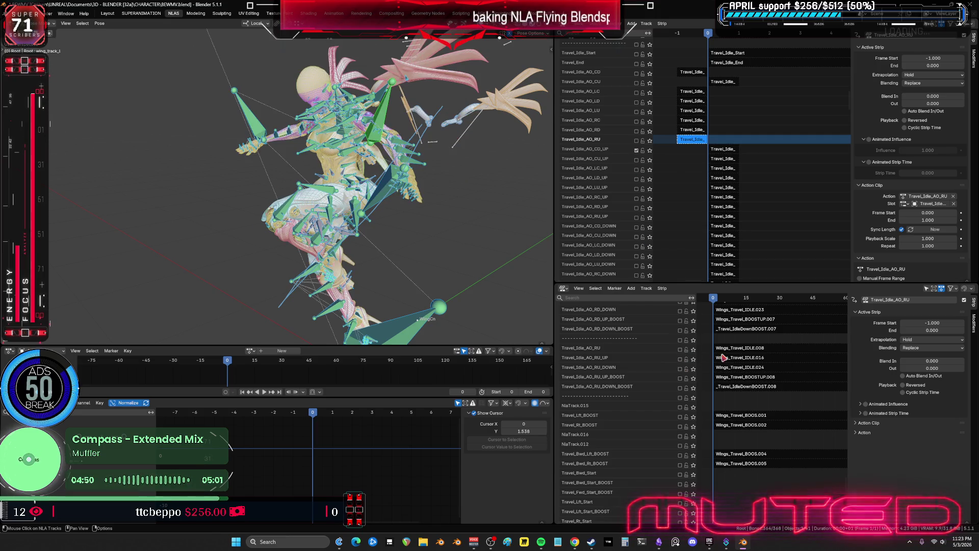
{"action": "middle_click_drag", "start_coordinate": [735, 306], "coordinate": [740, 350]}
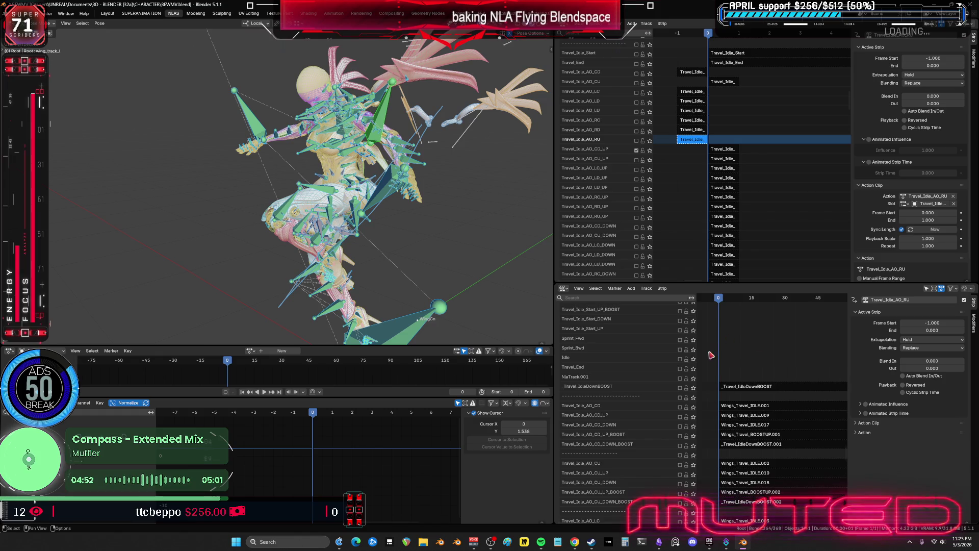
{"action": "left_click", "coordinate": [680, 418]}
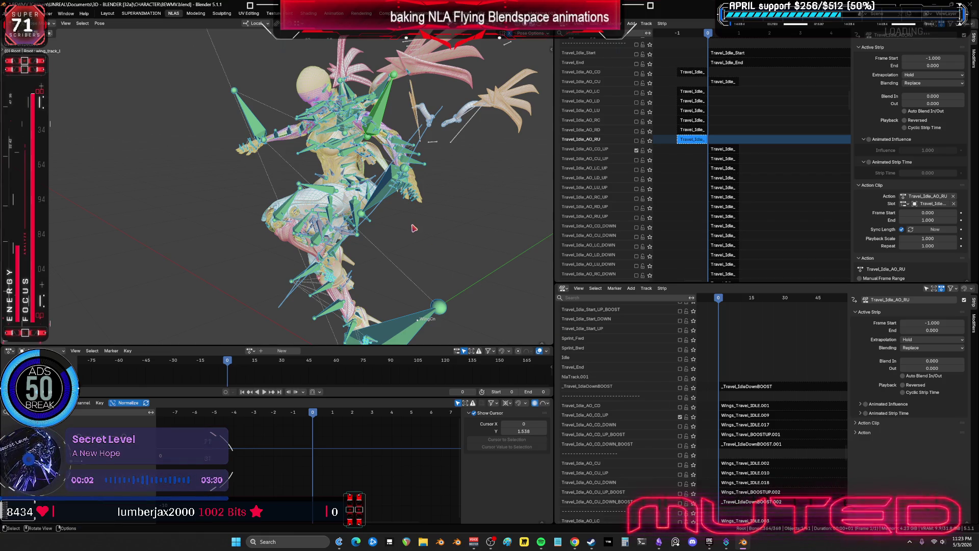
{"action": "mouse_move", "coordinate": [414, 229]}
{"action": "middle_mouse_down"}
{"action": "mouse_move", "coordinate": [384, 228]}
{"action": "mouse_move", "coordinate": [329, 203]}
{"action": "mouse_move", "coordinate": [439, 180]}
{"action": "middle_mouse_up"}
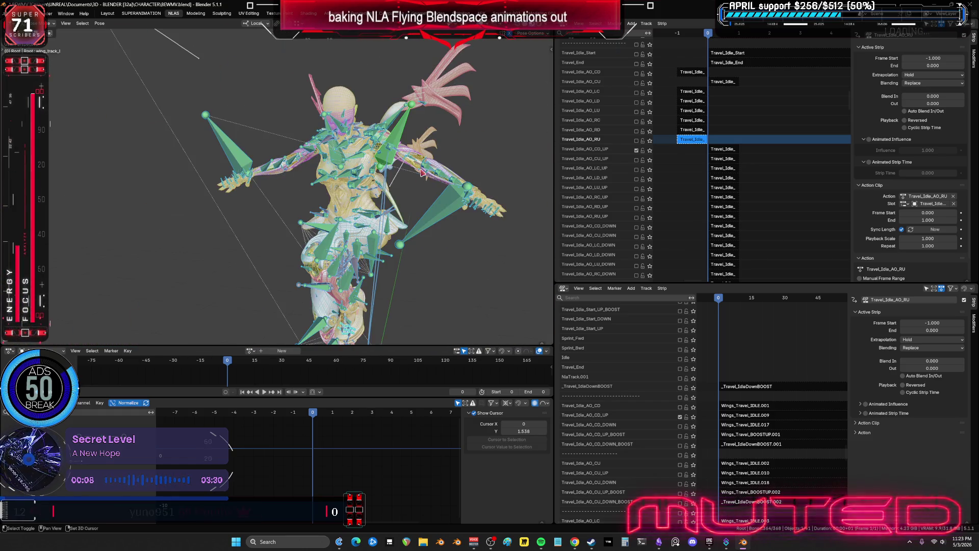
- Bake the Travel_Idle_AO_CD_UP strip's action in tweak mode, then exit tweak mode
{"action": "left_click", "coordinate": [722, 149]}
{"action": "key", "text": "Tab"}
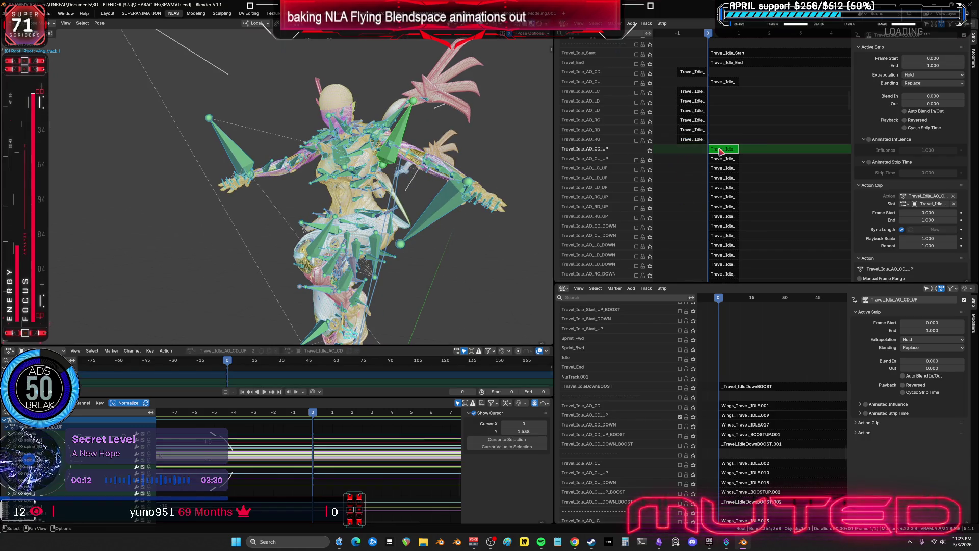
{"action": "middle_click_drag", "start_coordinate": [418, 210], "coordinate": [369, 219]}
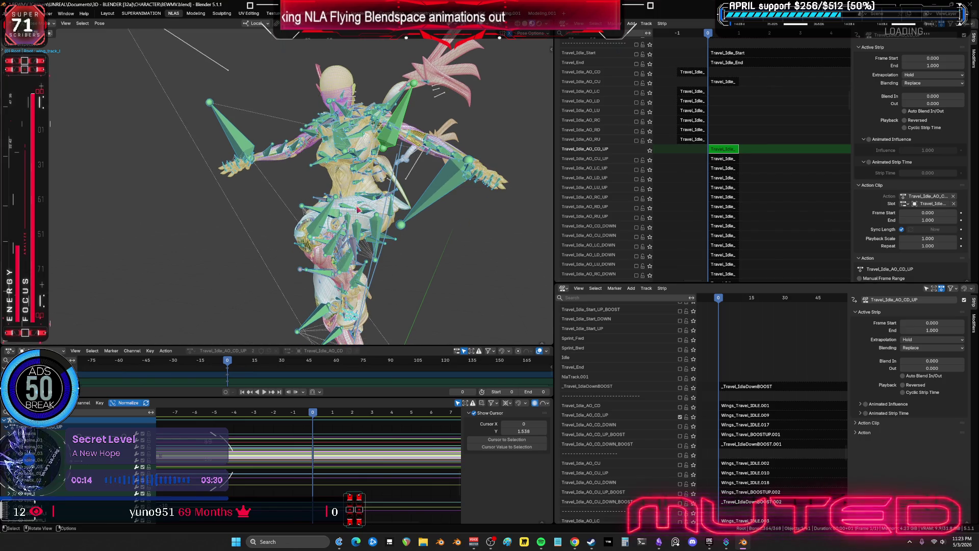
{"action": "left_click", "coordinate": [100, 23]}
{"action": "mouse_move", "coordinate": [127, 53]}
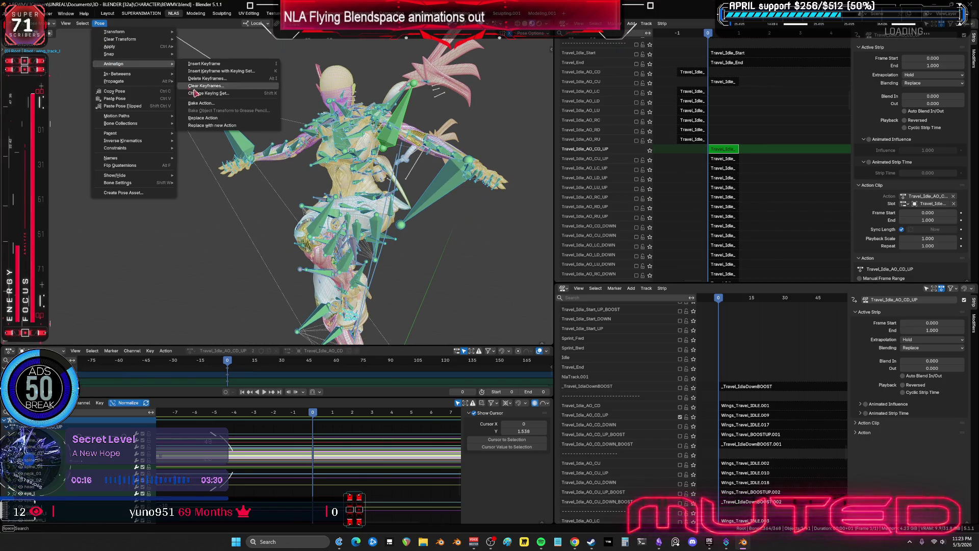
{"action": "left_click", "coordinate": [212, 107]}
{"action": "left_click", "coordinate": [217, 248]}
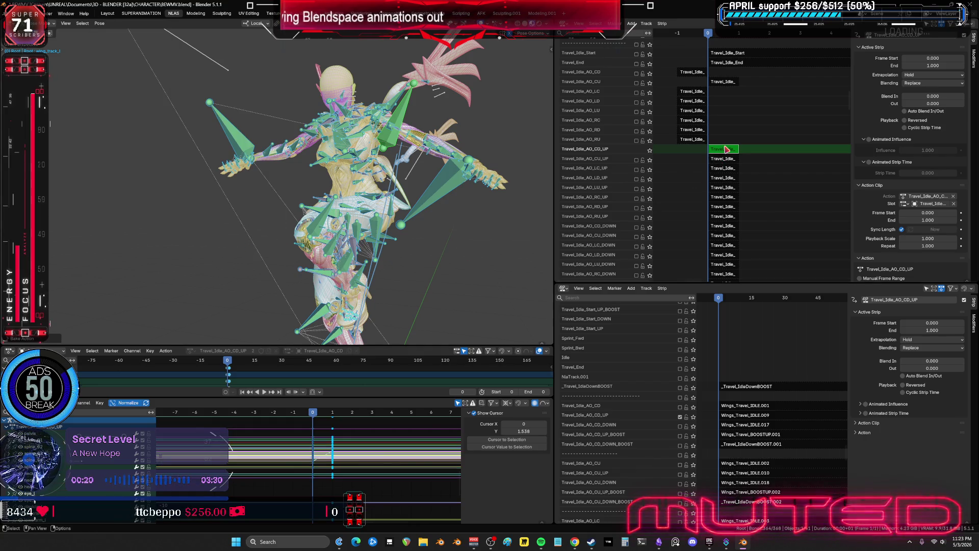
{"action": "key", "text": "Tab"}
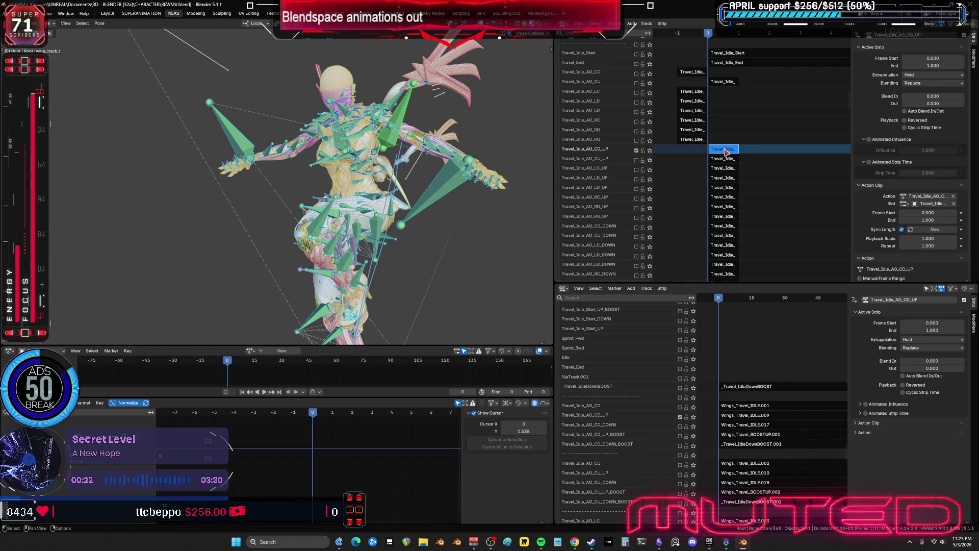
- Move the solo to the Travel_Idle_AO_CU_UP track and select its strip
{"action": "left_click", "coordinate": [637, 150]}
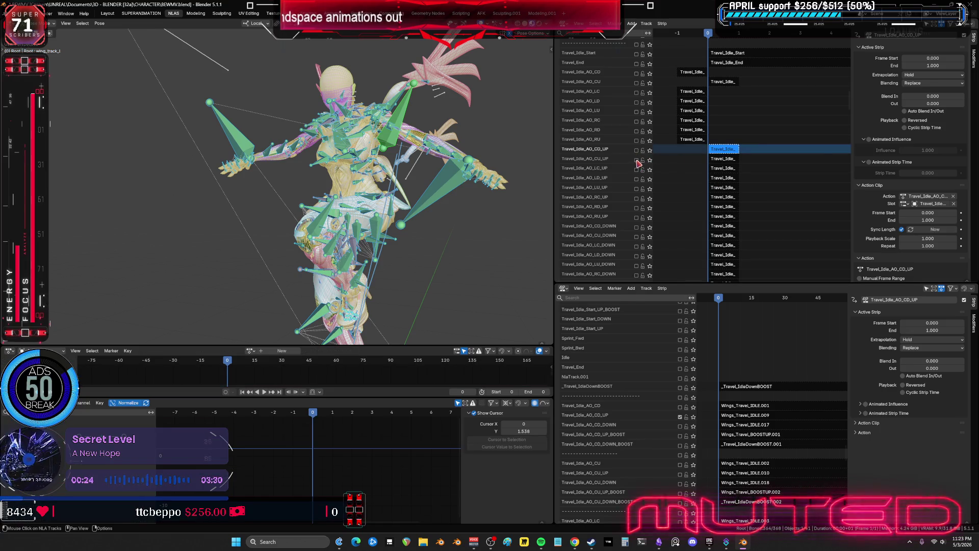
{"action": "left_click", "coordinate": [636, 159]}
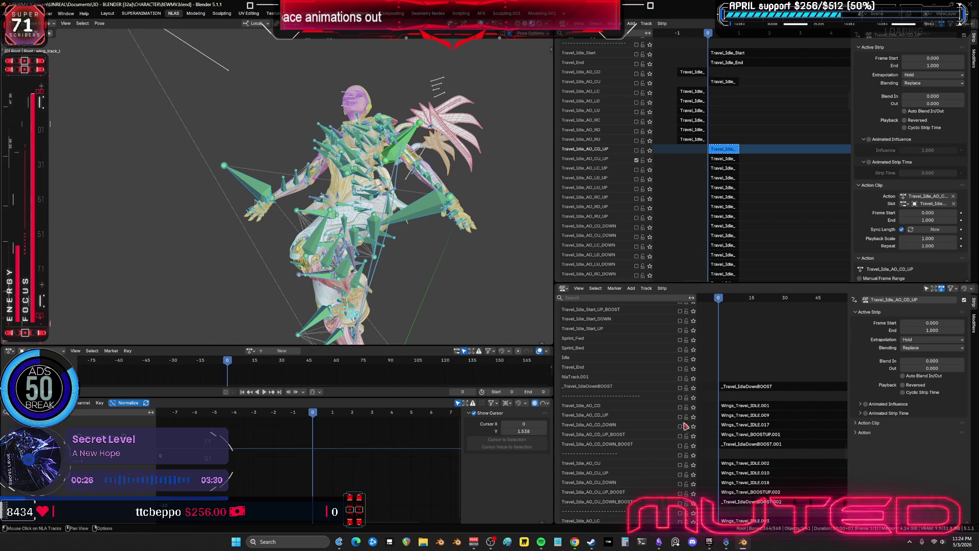
{"action": "scroll", "coordinate": [775, 343], "scroll_direction": "down", "scroll_amount": 6}
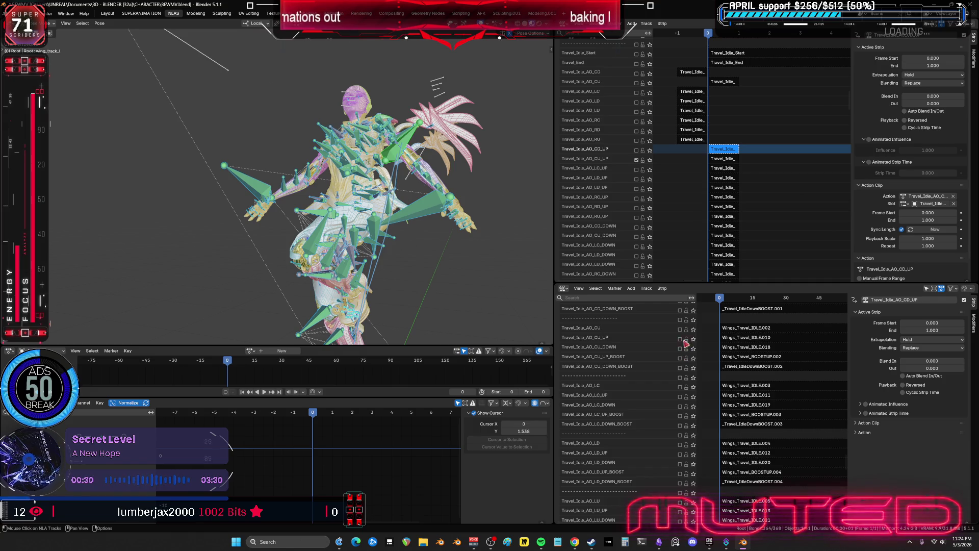
{"action": "left_click", "coordinate": [721, 161]}
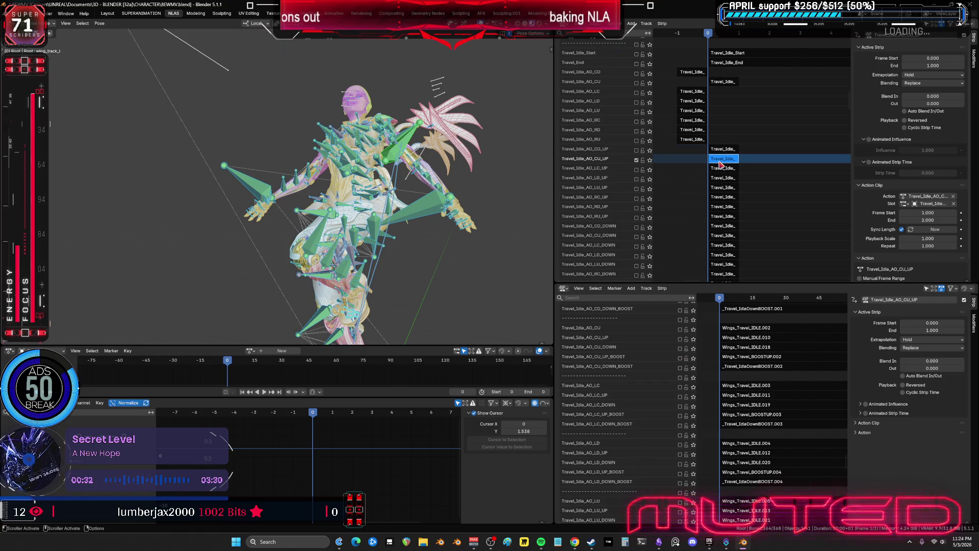
- Solo the Travel_Idle_AO_CU_UP wings track and enter tweak mode on its strip
{"action": "left_click", "coordinate": [680, 340]}
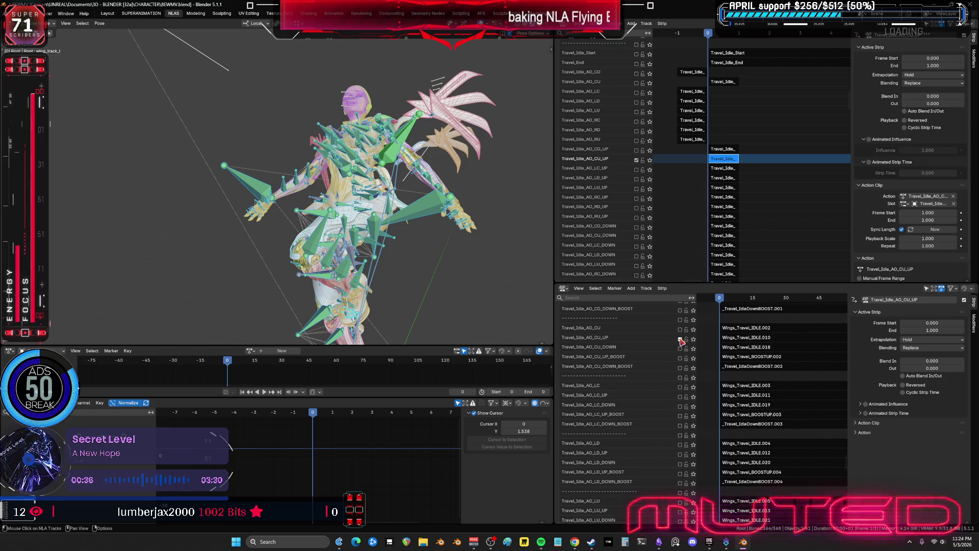
{"action": "left_click", "coordinate": [729, 166]}
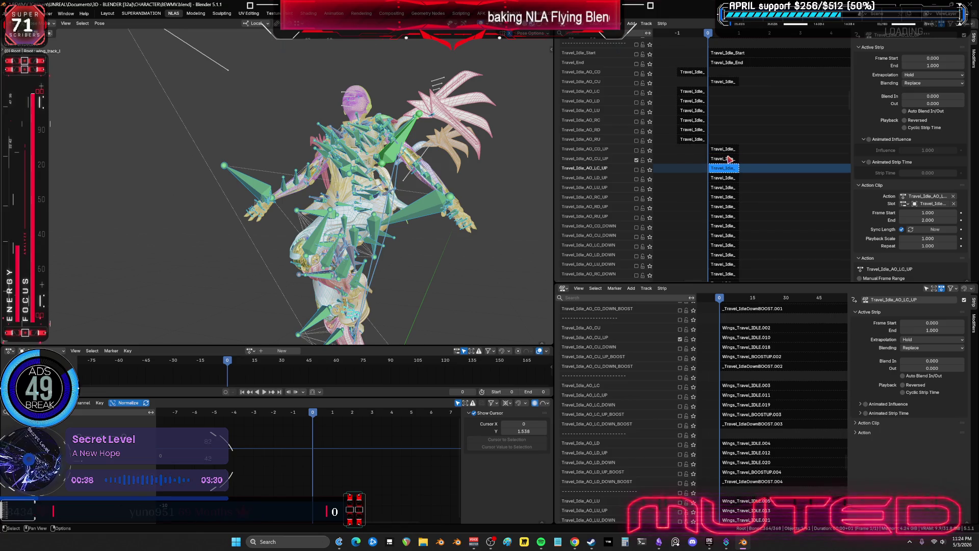
{"action": "left_click", "coordinate": [731, 159]}
{"action": "key", "text": "Tab"}
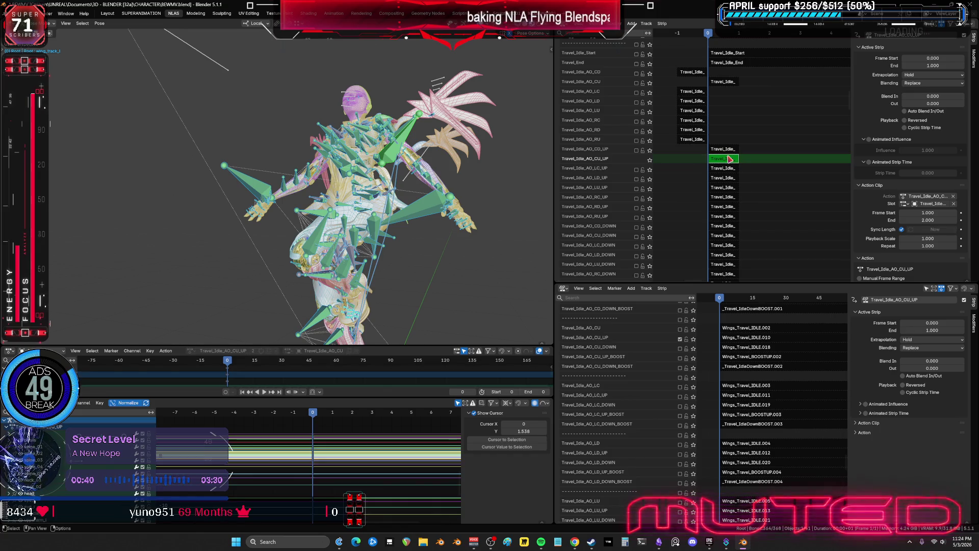
- Bake the strip with Bake Action, exit tweak mode, and clear the wings track's solo
{"action": "middle_click_drag", "start_coordinate": [348, 247], "coordinate": [302, 245]}
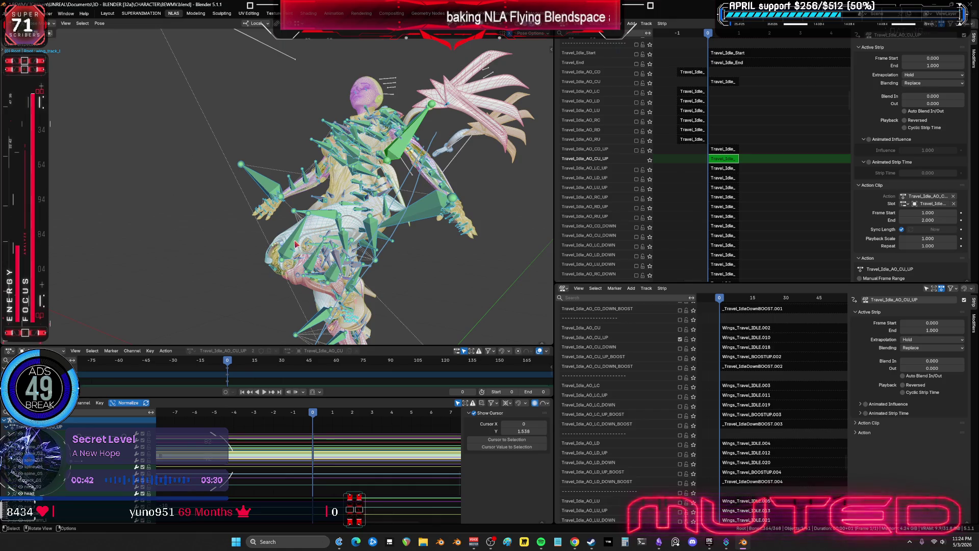
{"action": "left_click", "coordinate": [99, 23]}
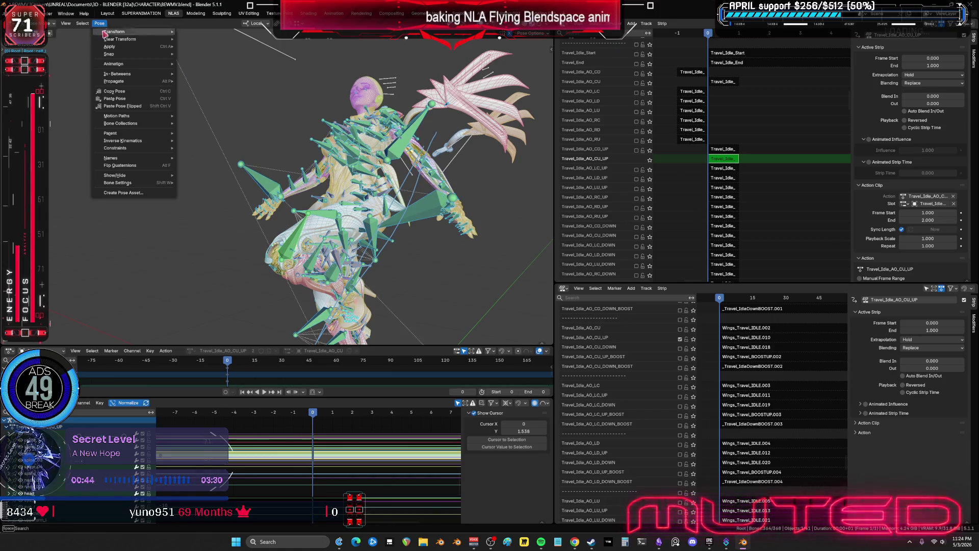
{"action": "mouse_move", "coordinate": [137, 63]}
{"action": "left_click", "coordinate": [229, 104]}
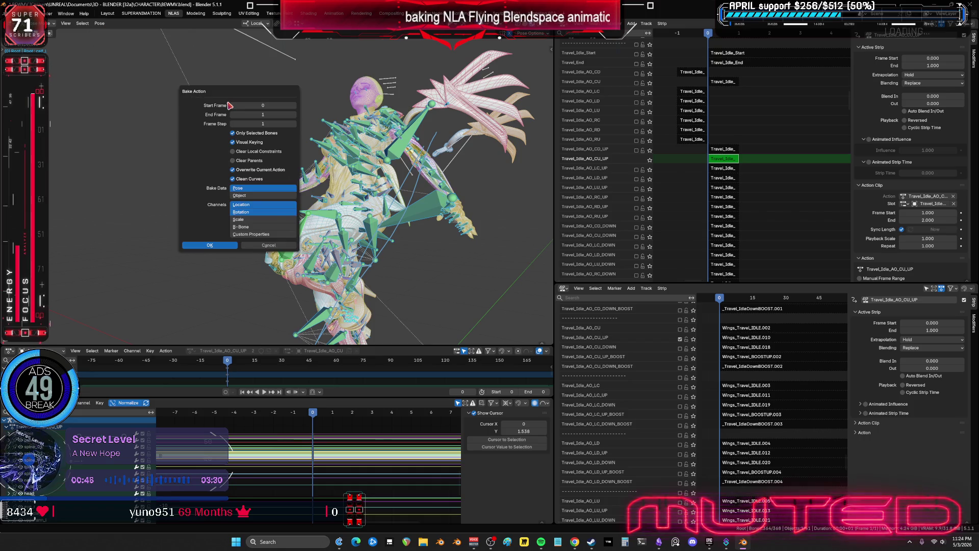
{"action": "left_click", "coordinate": [221, 249]}
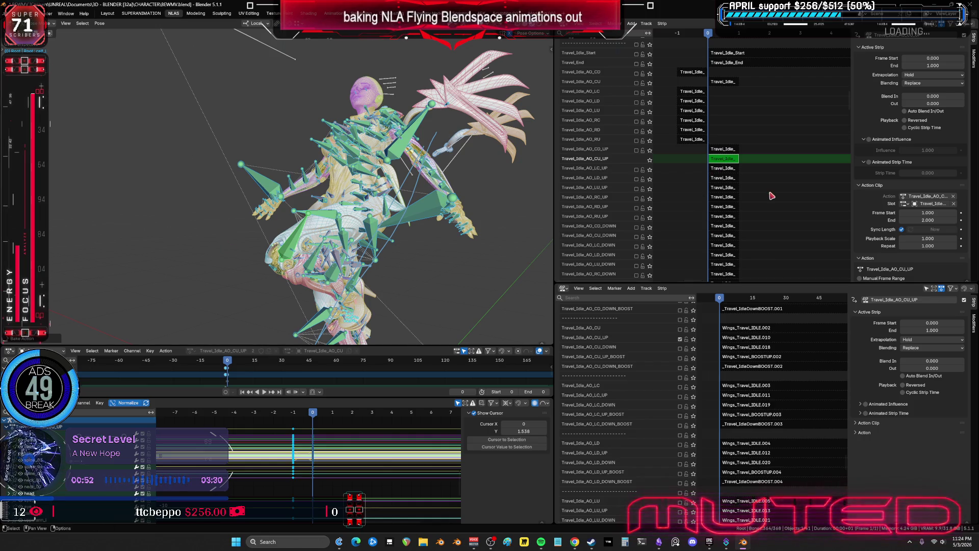
{"action": "key", "text": "Tab"}
{"action": "left_click", "coordinate": [681, 340]}
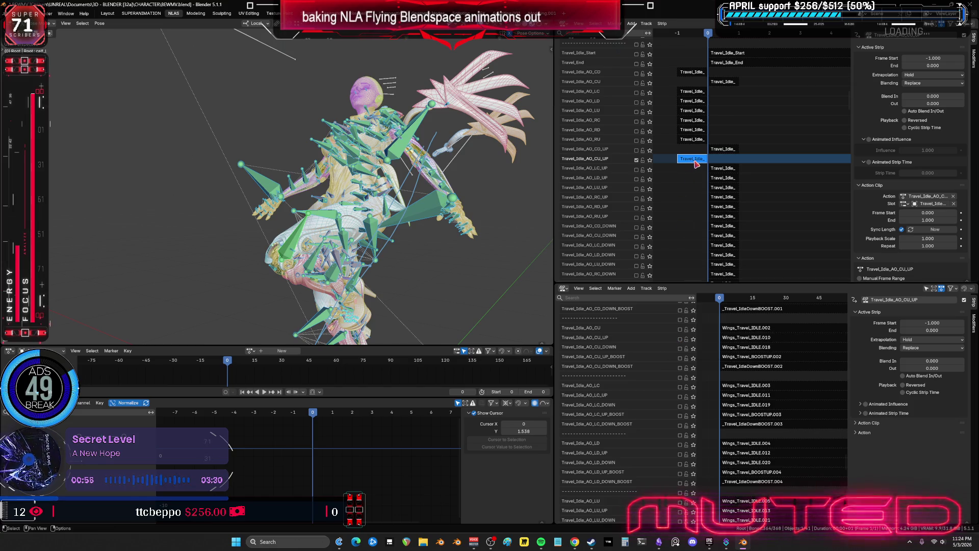
- Solo both Travel_Idle_AO_LC_UP tracks and enter tweak mode on the LC_UP strip
{"action": "left_click", "coordinate": [637, 171]}
{"action": "scroll", "coordinate": [696, 408], "scroll_direction": "down", "scroll_amount": 5}
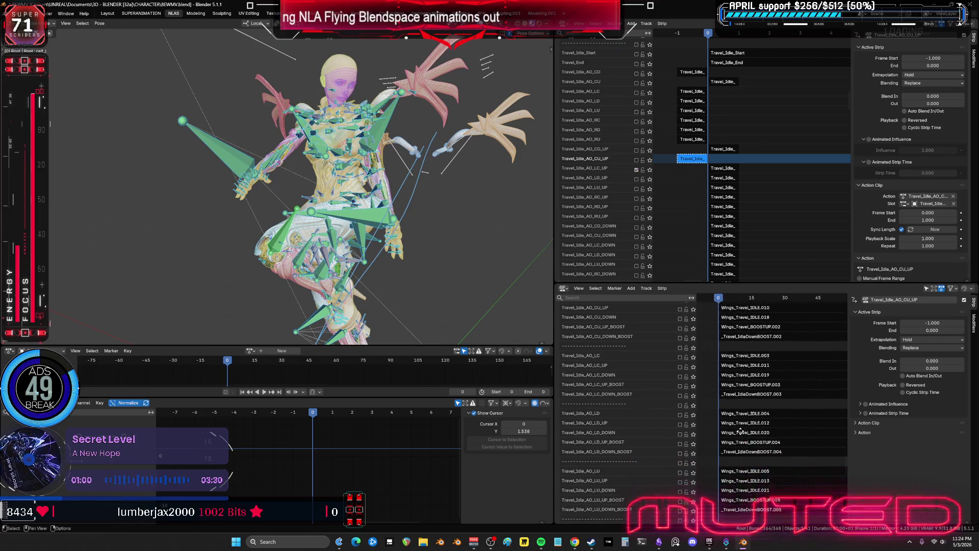
{"action": "left_click", "coordinate": [680, 339]}
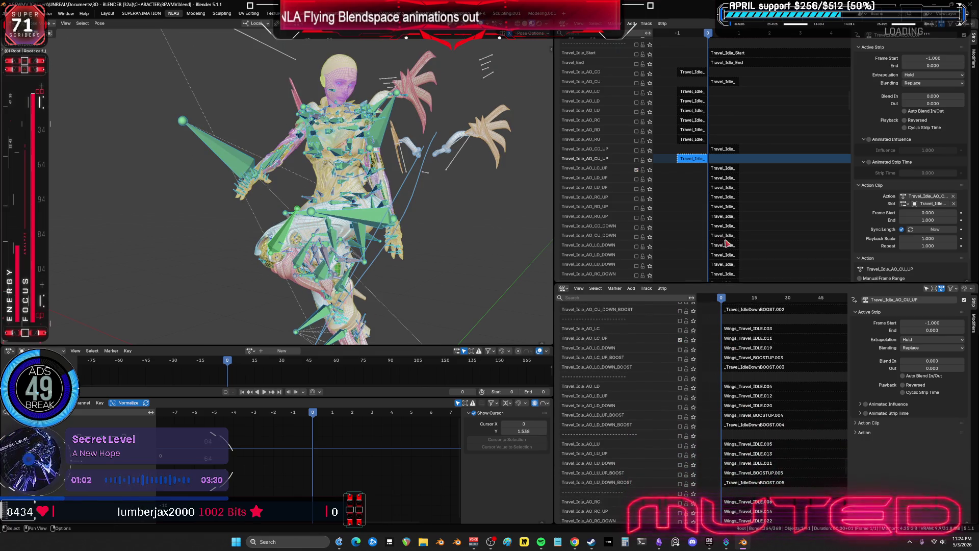
{"action": "left_click", "coordinate": [722, 170]}
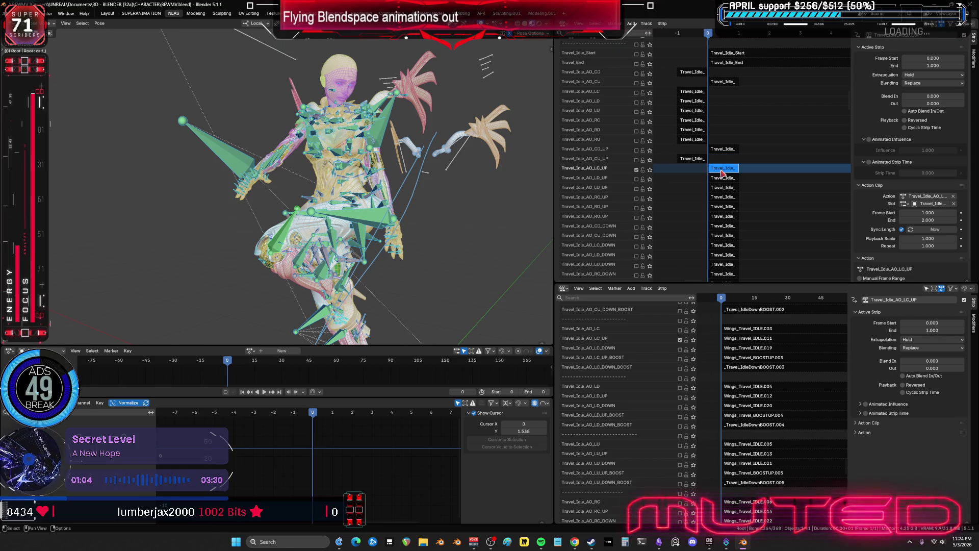
{"action": "key", "text": "Tab"}
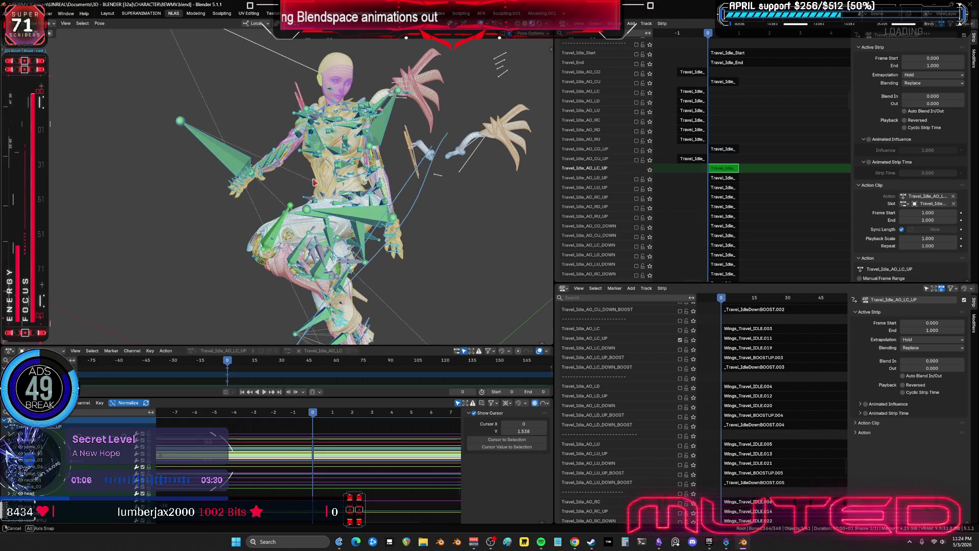
- Add the Pose > Animation > Bake Action command to Quick Favorites
{"action": "left_click", "coordinate": [99, 23]}
{"action": "mouse_move", "coordinate": [122, 69]}
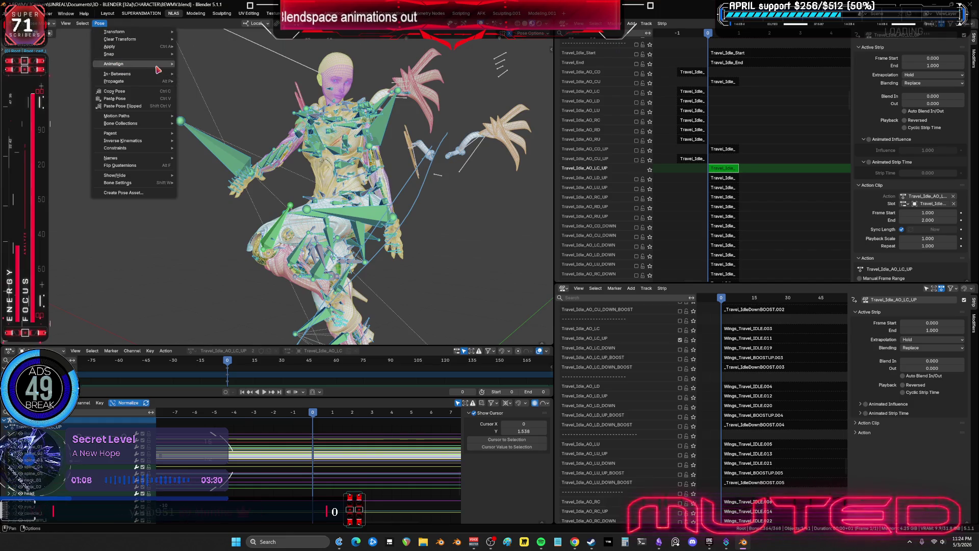
{"action": "right_click", "coordinate": [204, 104]}
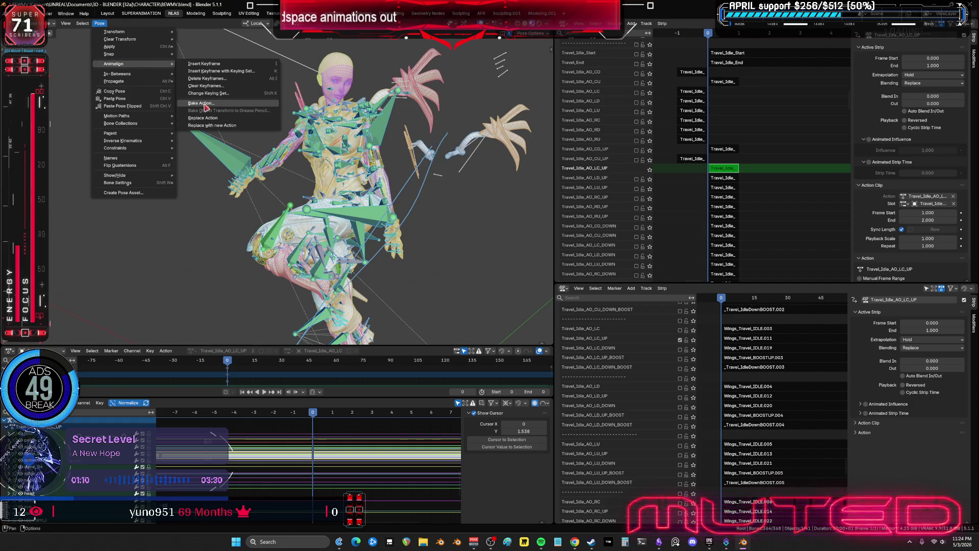
{"action": "left_click", "coordinate": [206, 105]}
- Bake the LC_UP strip via Quick Favorites, exit tweak mode, and solo the LD_UP track
{"action": "key", "text": "q"}
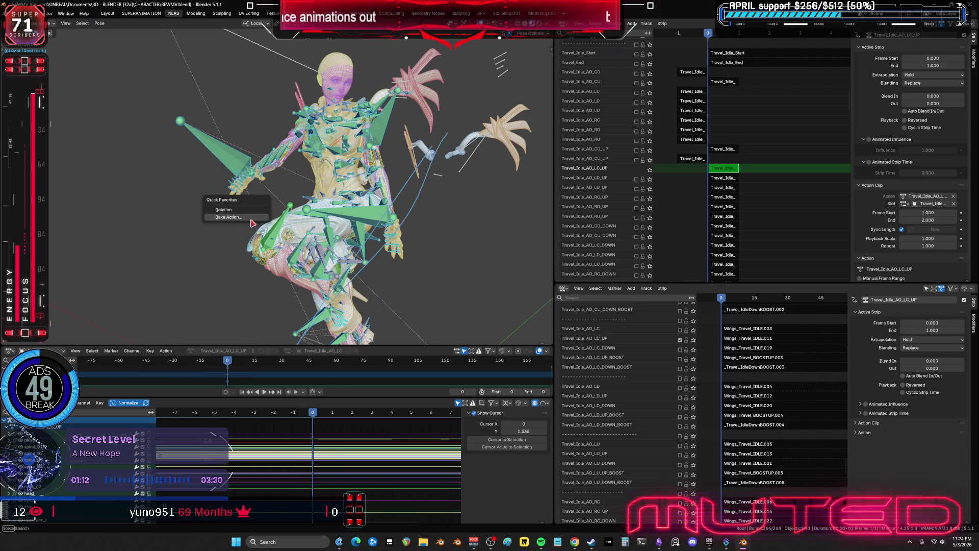
{"action": "left_click", "coordinate": [240, 218]}
{"action": "key", "text": "Return"}
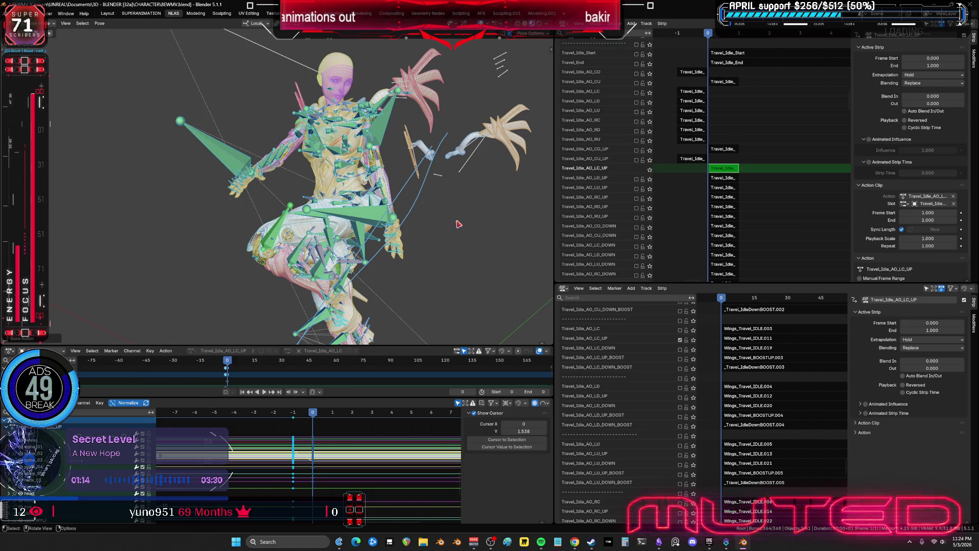
{"action": "key", "text": "Tab"}
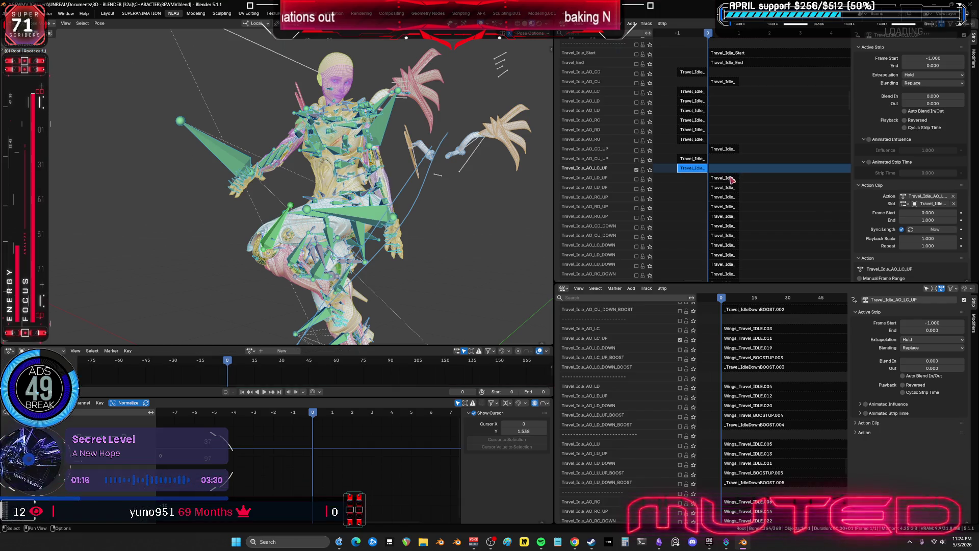
{"action": "left_click", "coordinate": [636, 179]}
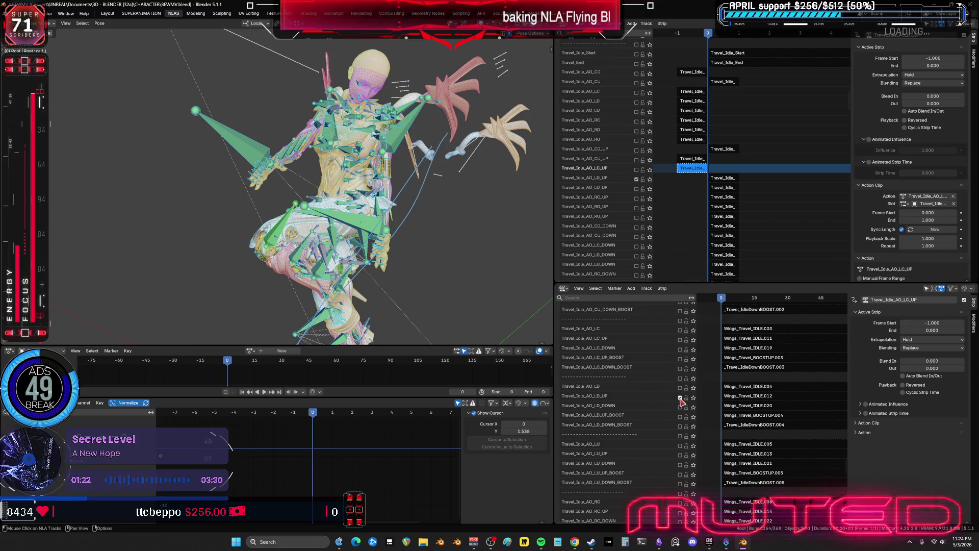
- Bake the Travel_Idle_AO_LD_UP strip via Quick Favorites Bake Action and exit tweak mode
{"action": "left_click", "coordinate": [725, 178]}
{"action": "key", "text": "Tab"}
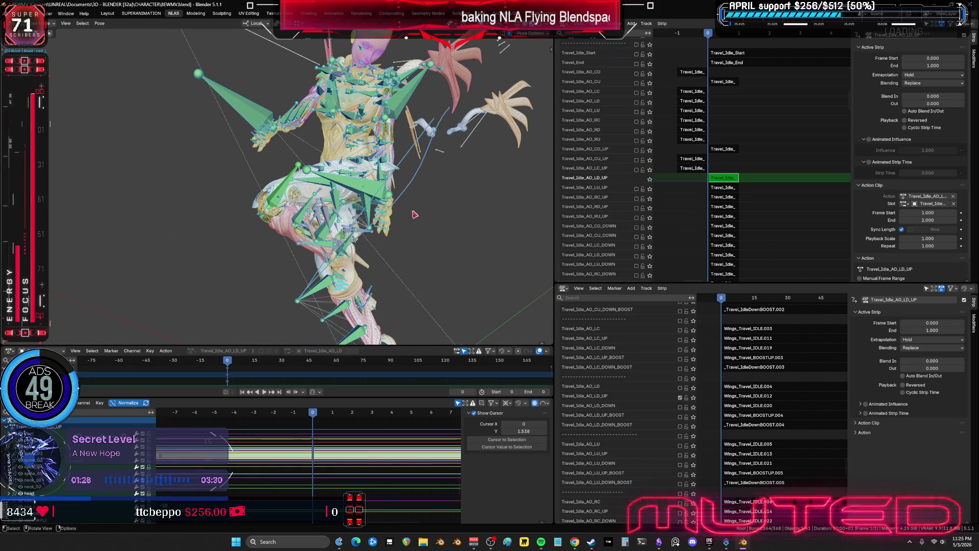
{"action": "key", "text": "q"}
{"action": "left_click", "coordinate": [415, 214]}
{"action": "left_click", "coordinate": [417, 354]}
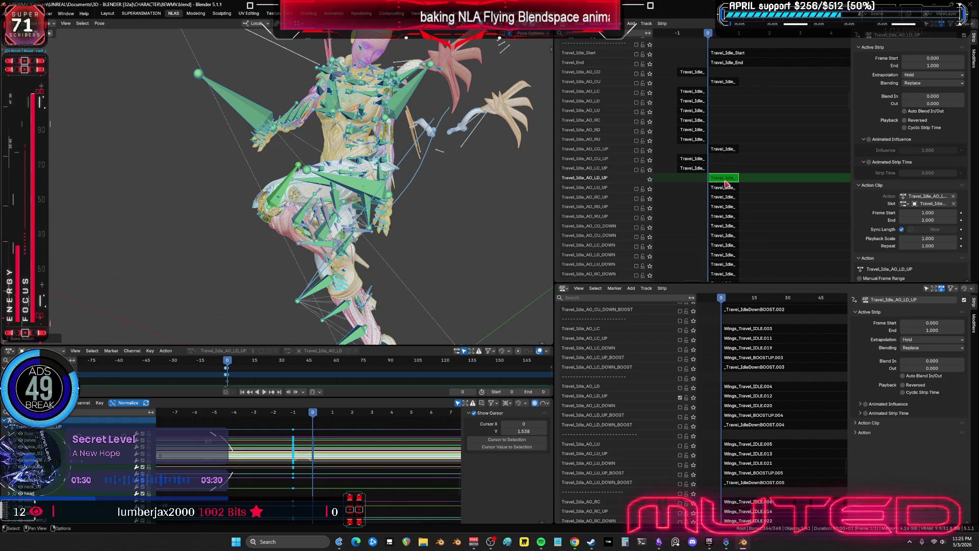
{"action": "key", "text": "Tab"}
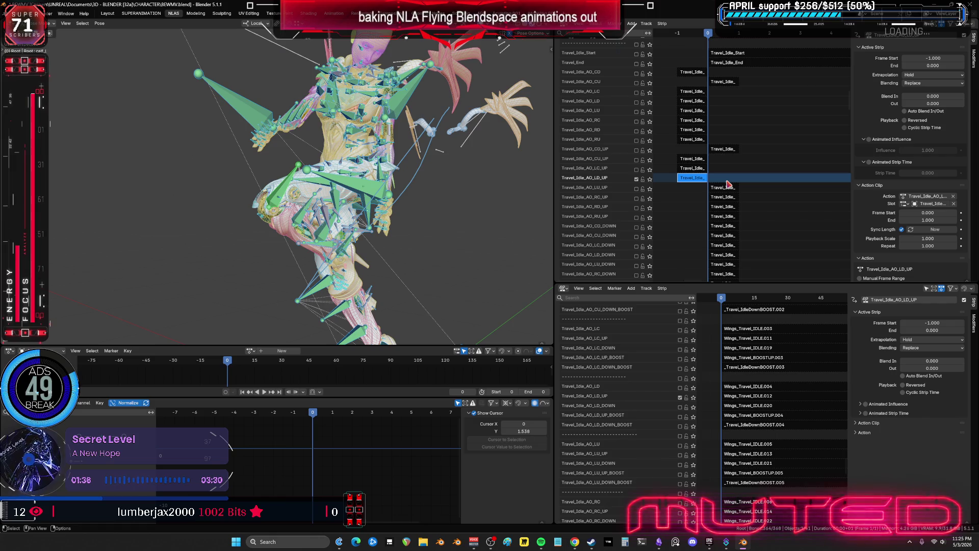
- Solo the Travel_Idle_AO_LU_UP track in both NLA editors and select its strip
{"action": "left_click", "coordinate": [636, 189]}
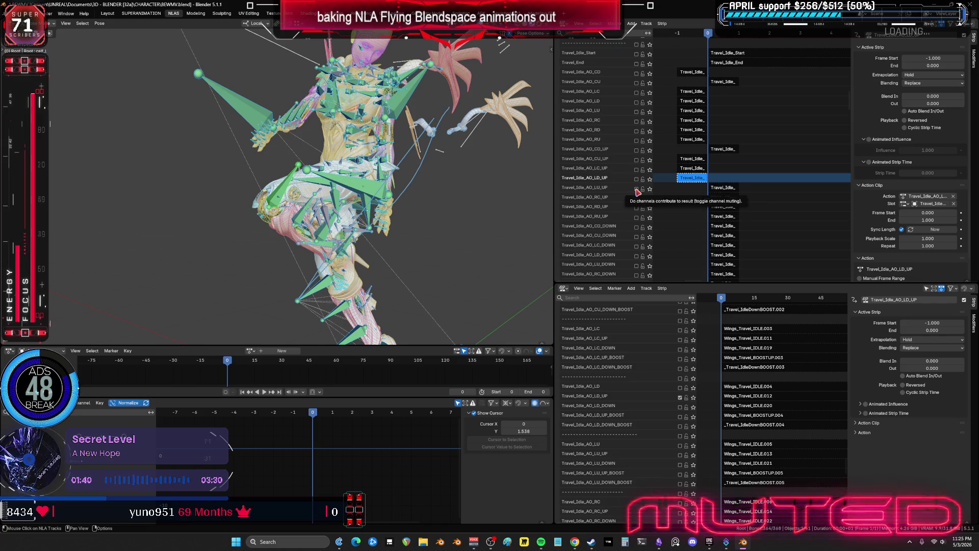
{"action": "middle_click_drag", "start_coordinate": [738, 415], "coordinate": [746, 343]}
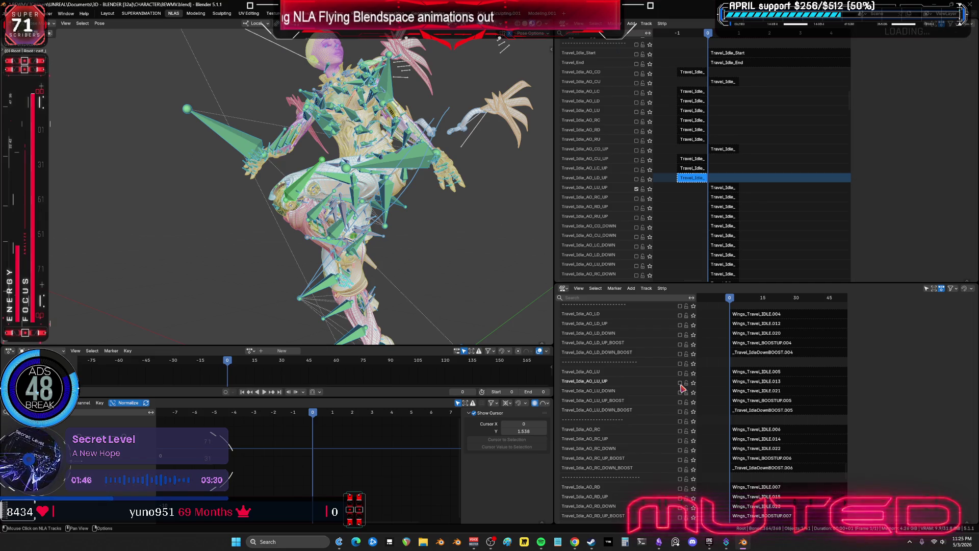
{"action": "left_click", "coordinate": [680, 384]}
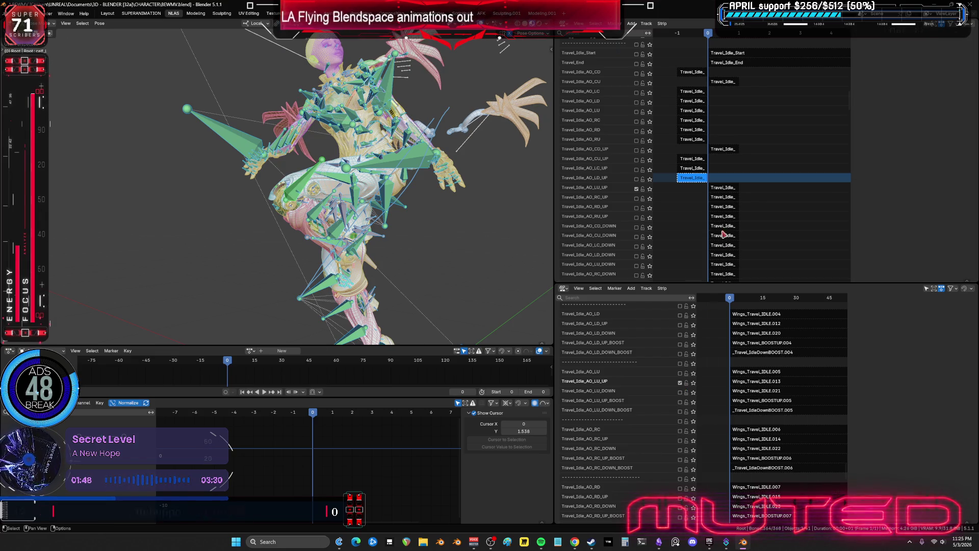
{"action": "left_click", "coordinate": [720, 188]}
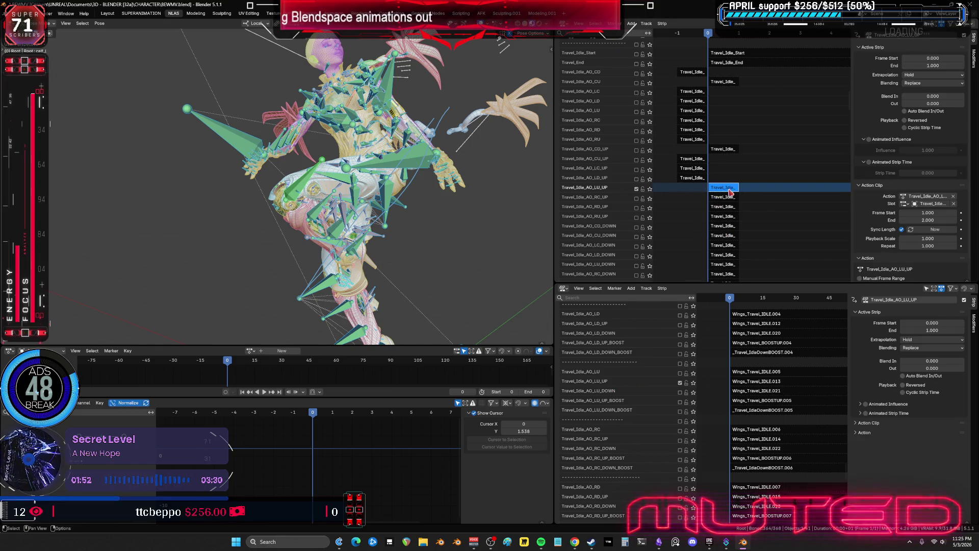
- Bake the Travel_Idle_AO_LU_UP strip into its own action via Bake Action in tweak mode
{"action": "key", "text": "Tab"}
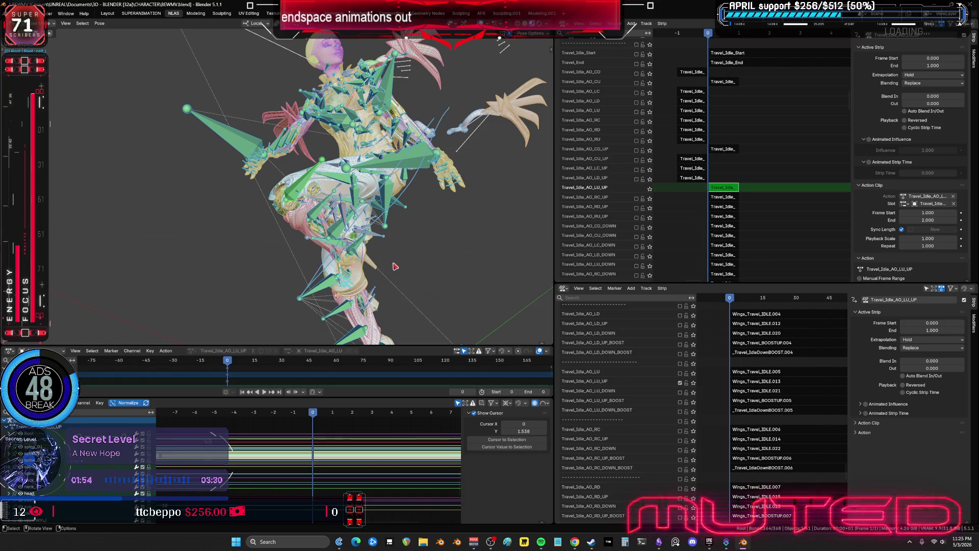
{"action": "key", "text": "F3"}
{"action": "key", "text": "Return"}
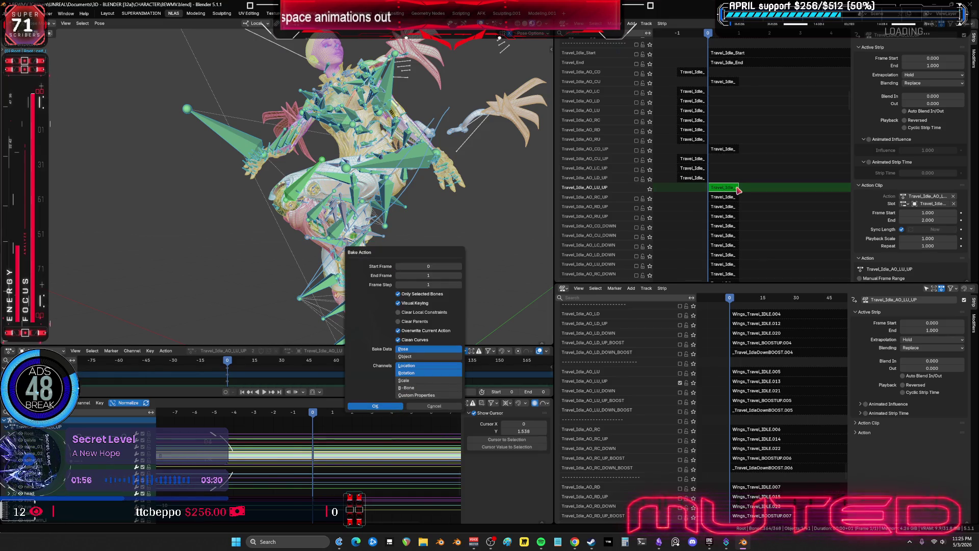
{"action": "key", "text": "Return"}
{"action": "key", "text": "Tab"}
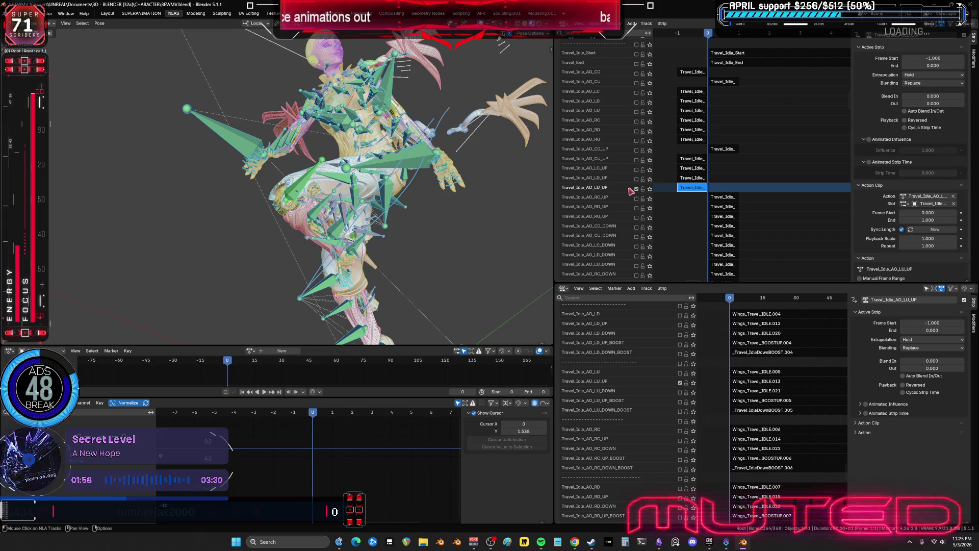
- Solo the Travel_Idle_AO_RC_UP track in both NLA editors and select its strip
{"action": "left_click", "coordinate": [637, 198]}
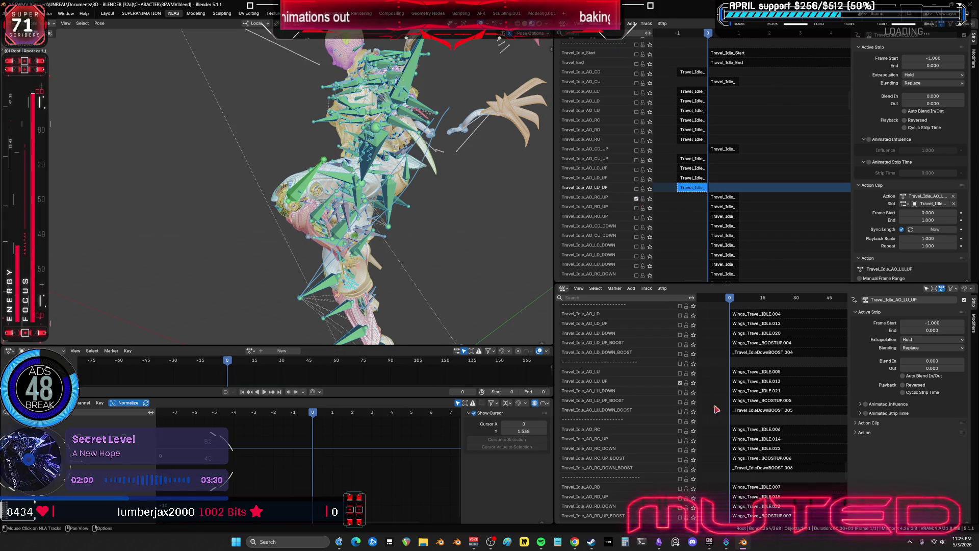
{"action": "left_click", "coordinate": [681, 440]}
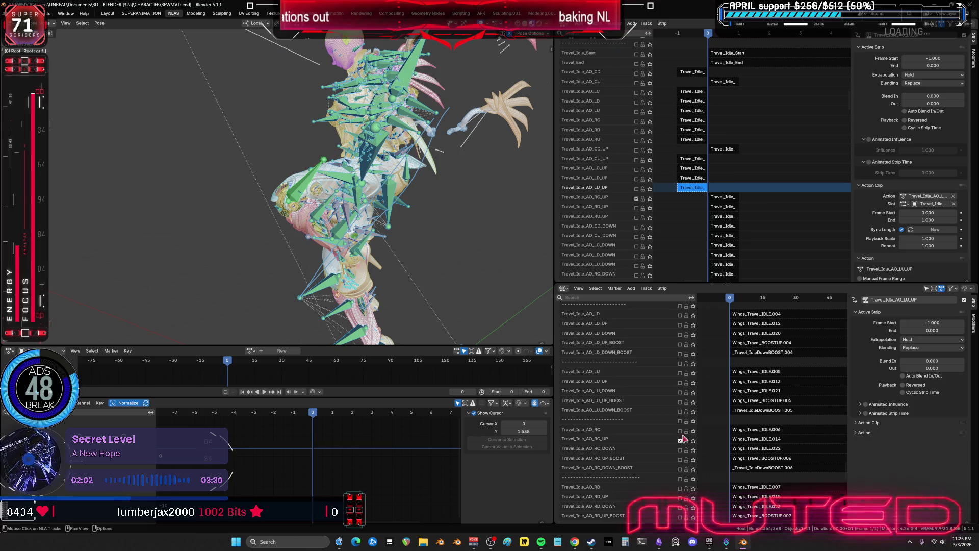
{"action": "left_click", "coordinate": [723, 198]}
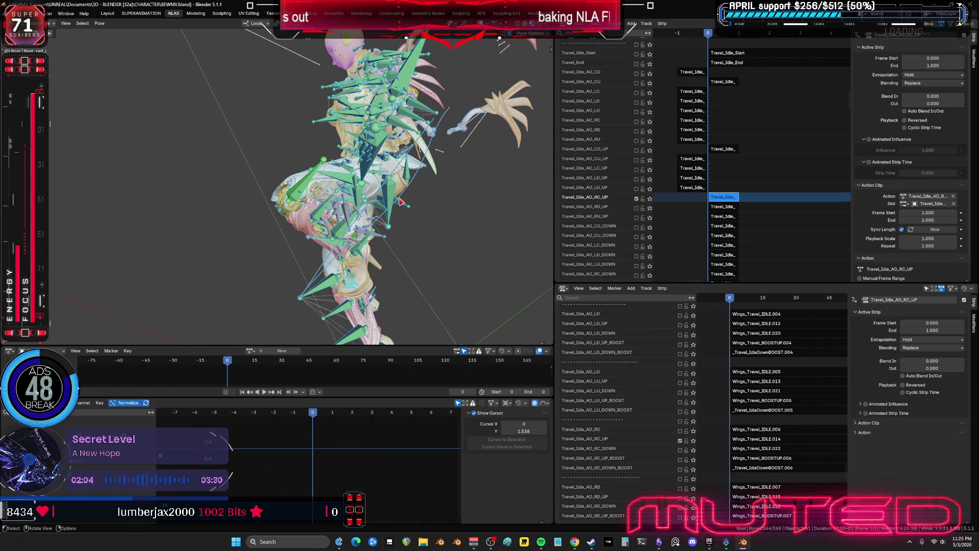
- Bake the Travel_Idle_AO_RC_UP strip into its own action with Bake Action
{"action": "key", "text": "Tab"}
{"action": "key", "text": "Tab"}
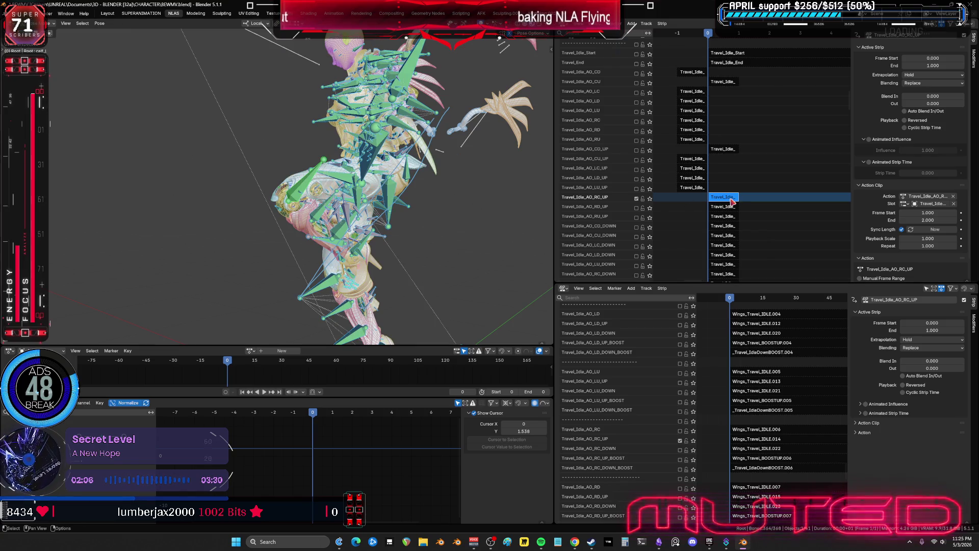
{"action": "key", "text": "F3"}
{"action": "key", "text": "Return"}
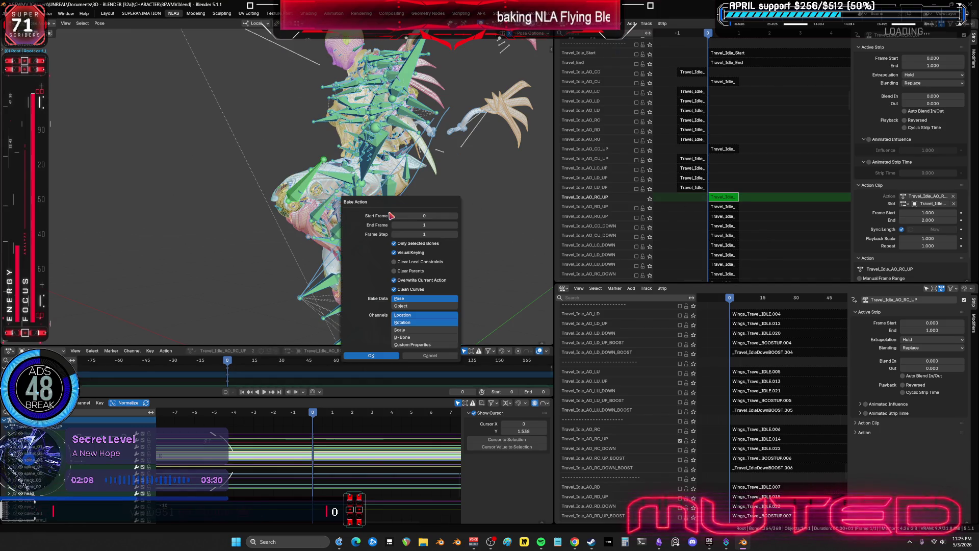
{"action": "left_click", "coordinate": [389, 358]}
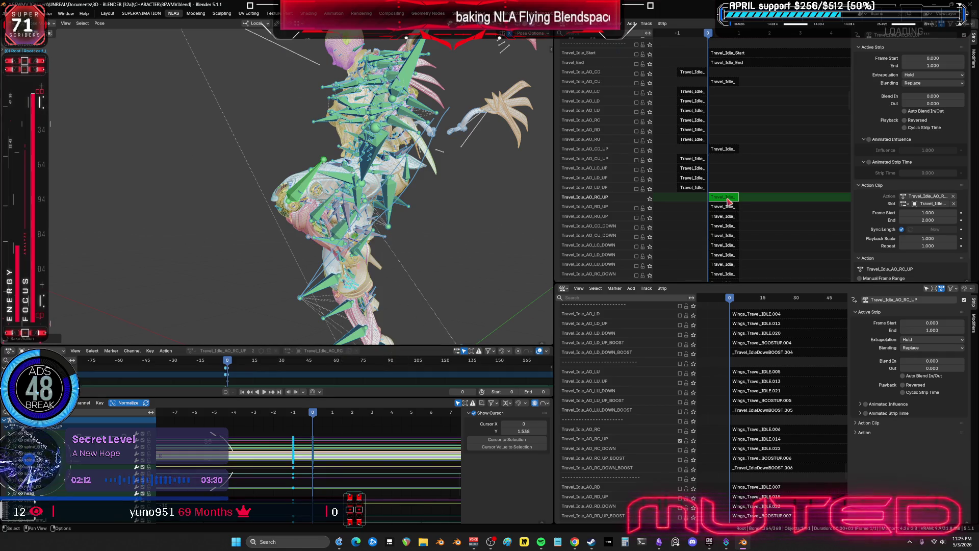
{"action": "key", "text": "Tab"}
- Move the solo from the RC_UP track to RD_UP and select the RD_UP strip
{"action": "left_click", "coordinate": [637, 198]}
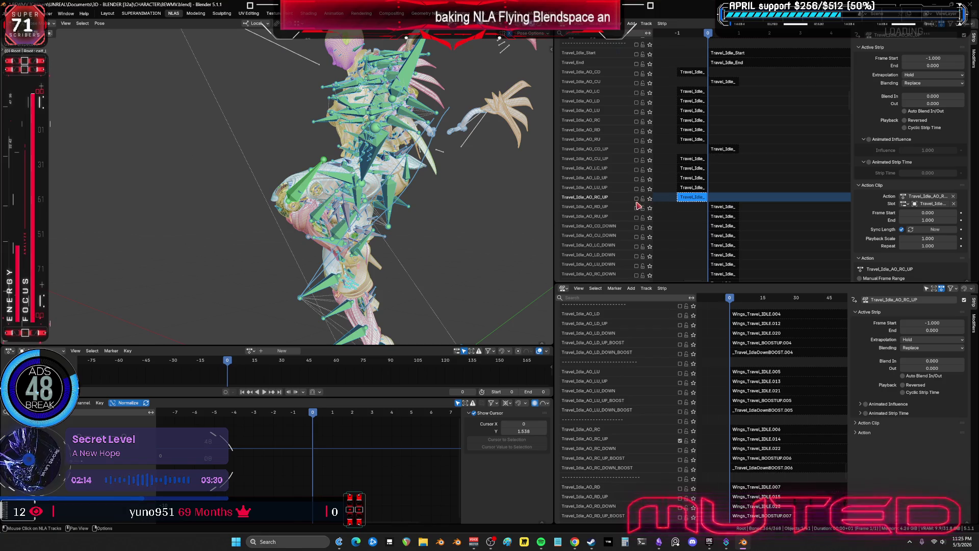
{"action": "left_click", "coordinate": [637, 208]}
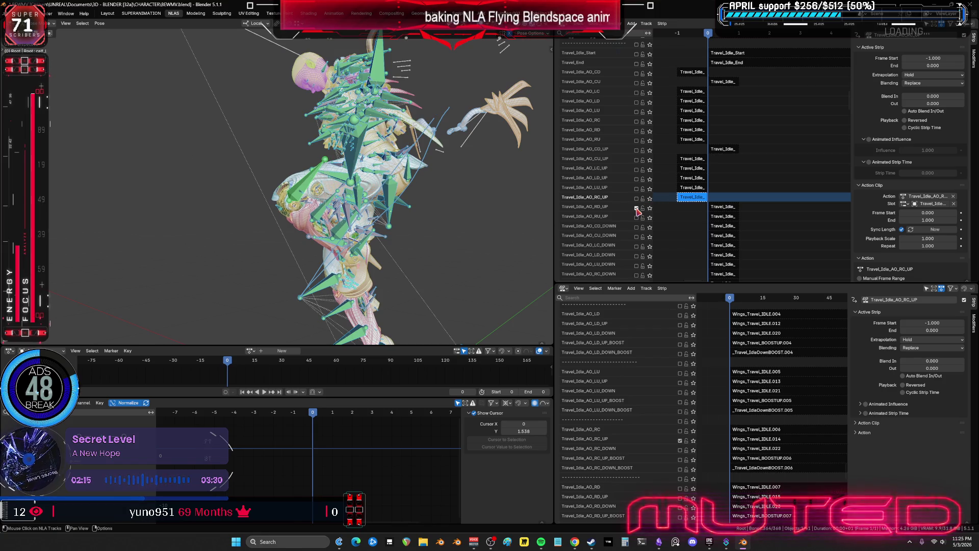
{"action": "left_click", "coordinate": [737, 208]}
{"action": "scroll", "coordinate": [681, 313], "scroll_direction": "down", "scroll_amount": 6}
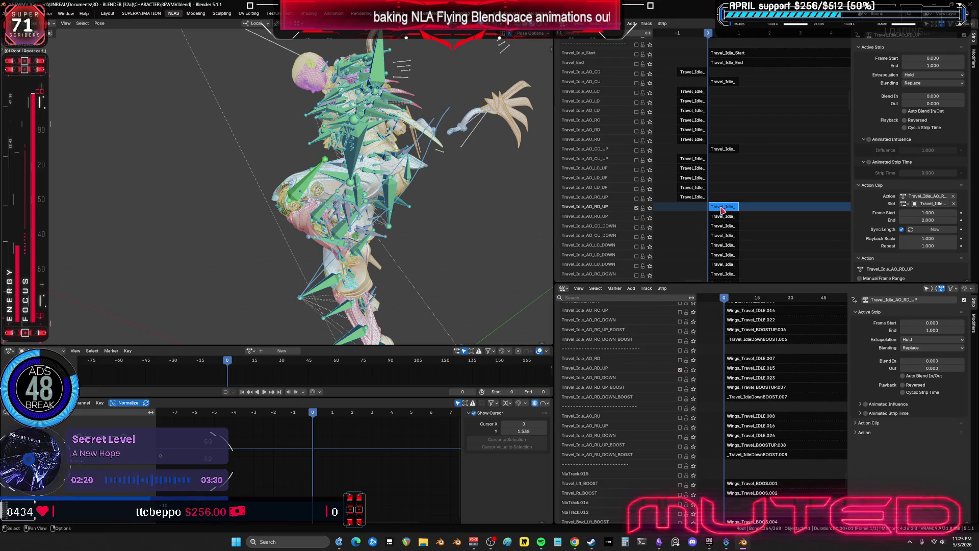
- Bake the Travel_Idle_AO_RD_UP strip into its own action with Bake Action
{"action": "key", "text": "Tab"}
{"action": "middle_click_drag", "start_coordinate": [381, 235], "coordinate": [389, 233]}
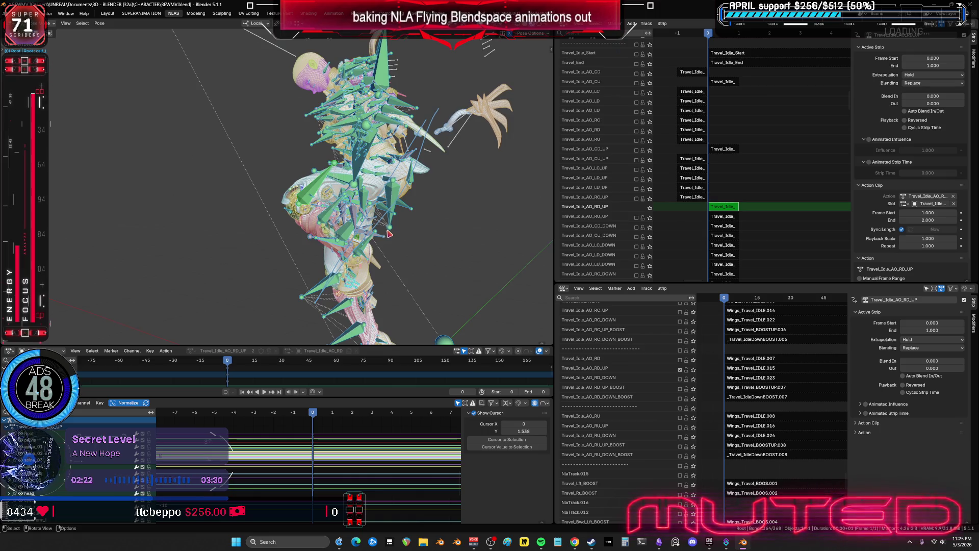
{"action": "key", "text": "F3"}
{"action": "key", "text": "Return"}
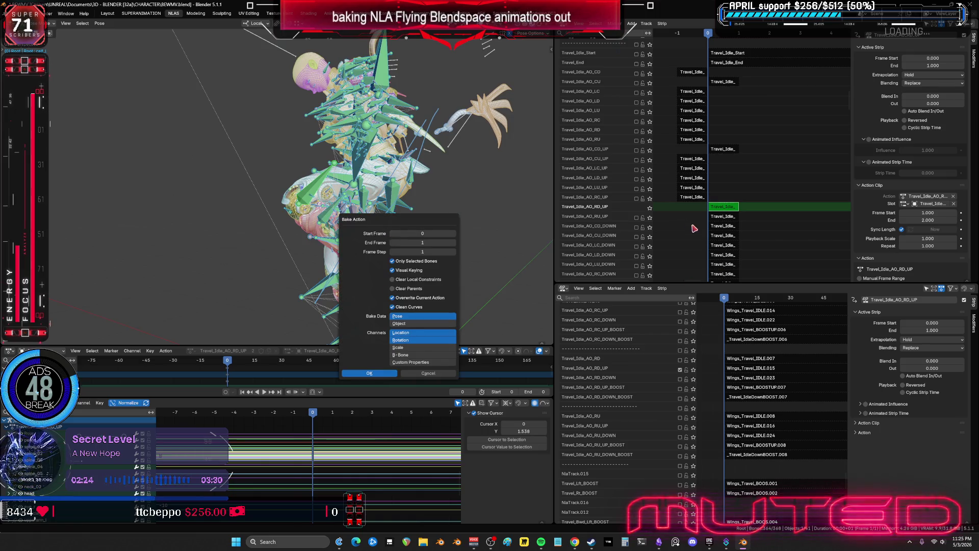
{"action": "key", "text": "Return"}
{"action": "key", "text": "Tab"}
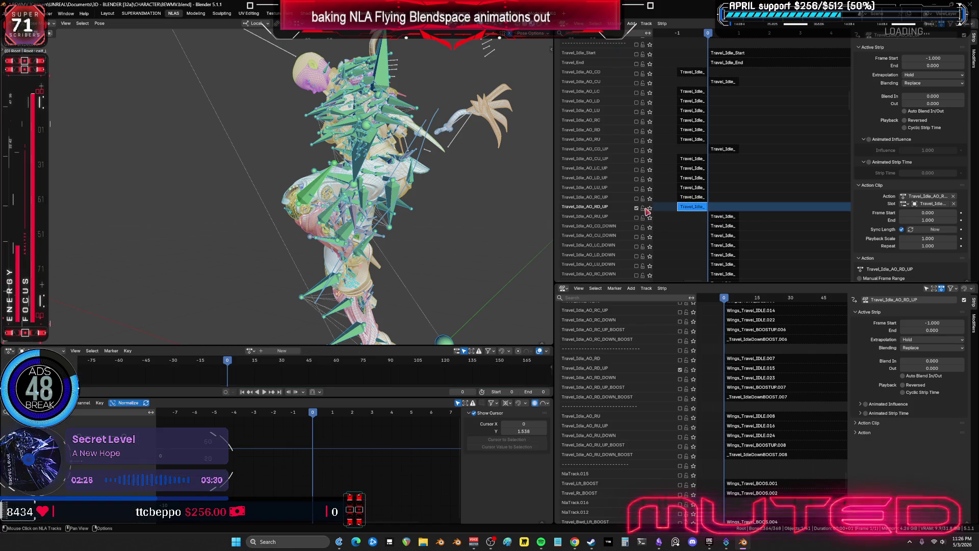
- Solo the Travel_Idle_AO_RU_UP track in both NLA editors and select its strip
{"action": "left_click", "coordinate": [637, 218]}
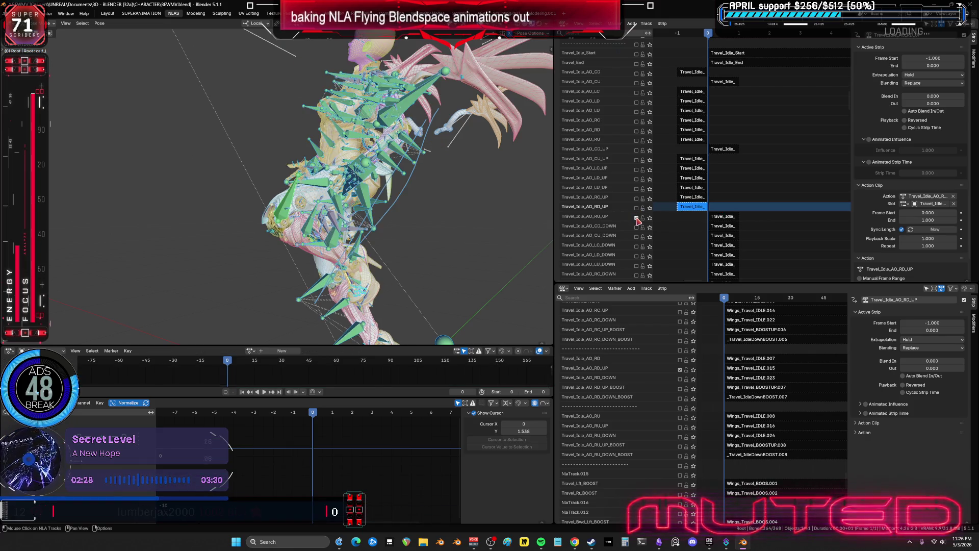
{"action": "left_click", "coordinate": [680, 427]}
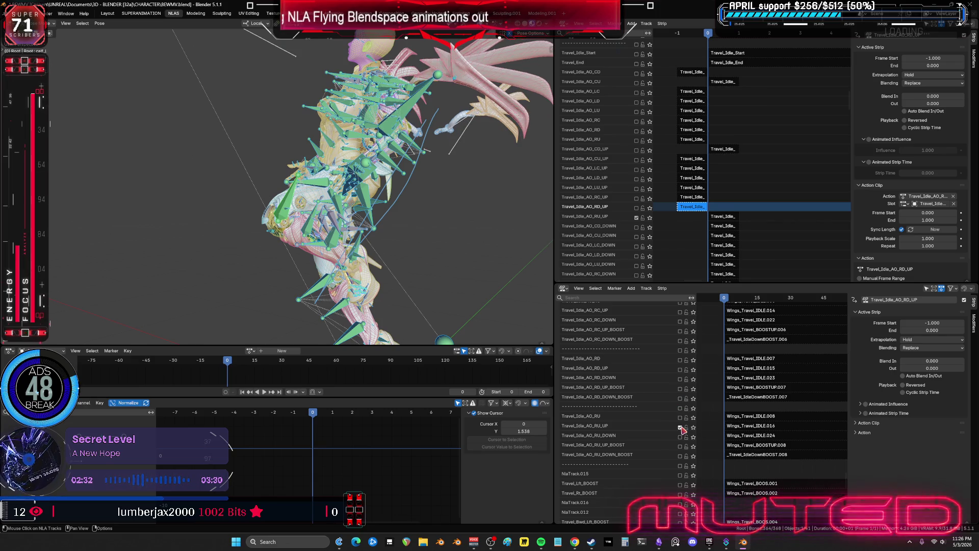
{"action": "left_click", "coordinate": [723, 217]}
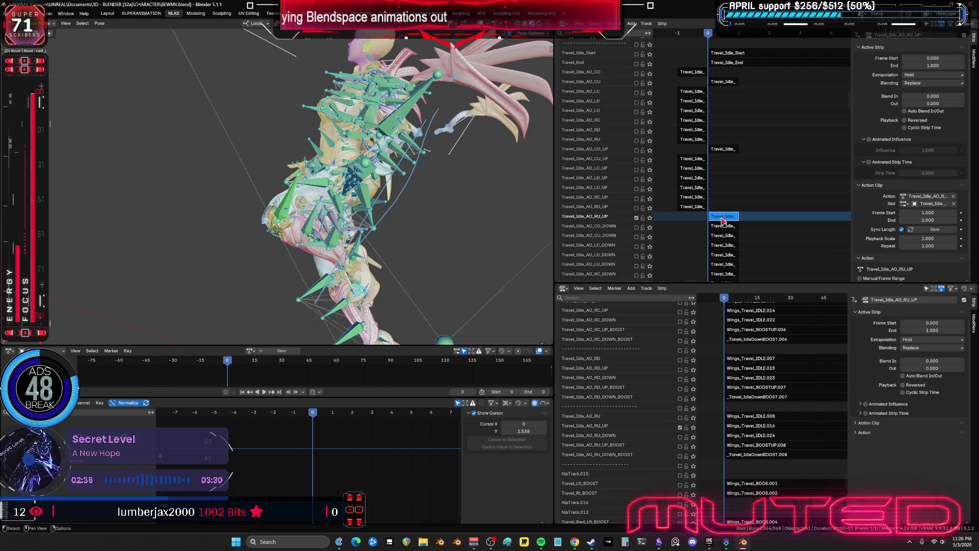
- Bake the Travel_Idle_AO_RU_UP strip into its own action through the Q menu's Bake Action
{"action": "key", "text": "Tab"}
{"action": "key", "text": "q"}
{"action": "left_click", "coordinate": [429, 217]}
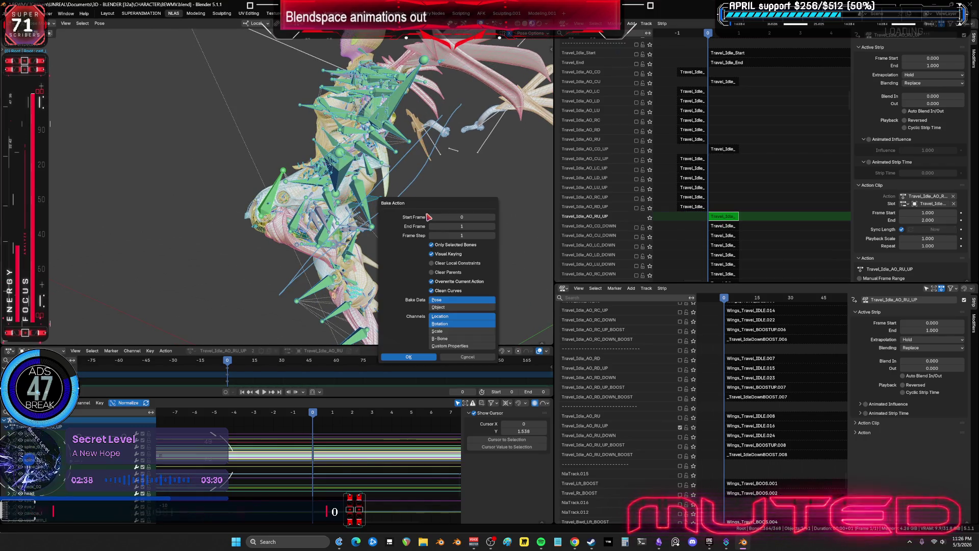
{"action": "left_click", "coordinate": [424, 357]}
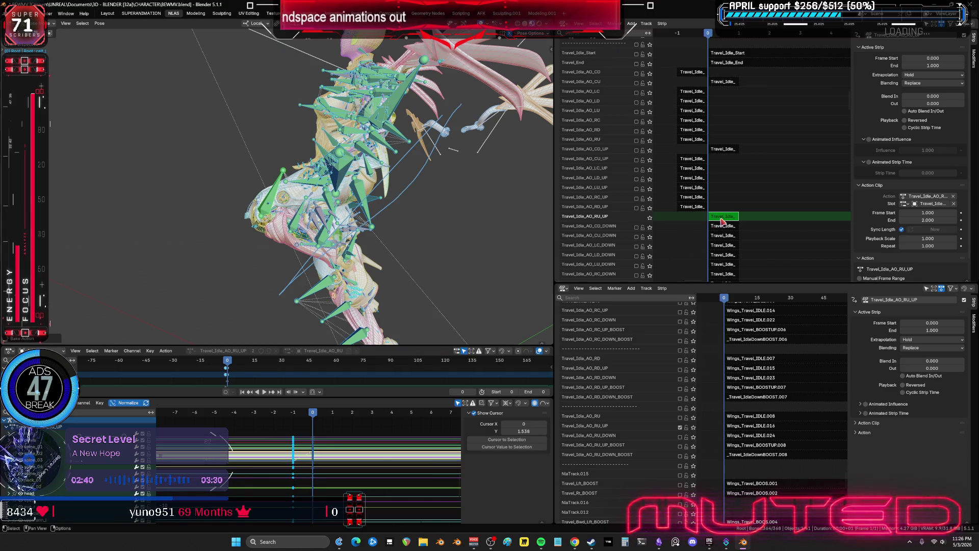
{"action": "key", "text": "Tab"}
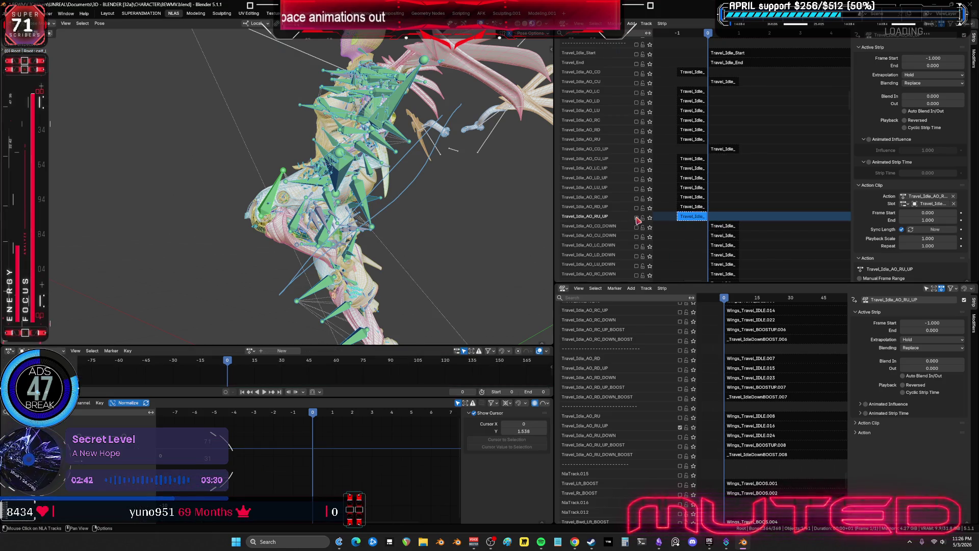
- Solo the Travel_Idle_AO_CD_DOWN travel track and its matching wing track
{"action": "middle_click_drag", "start_coordinate": [686, 253], "coordinate": [690, 133]}
{"action": "left_click", "coordinate": [637, 111]}
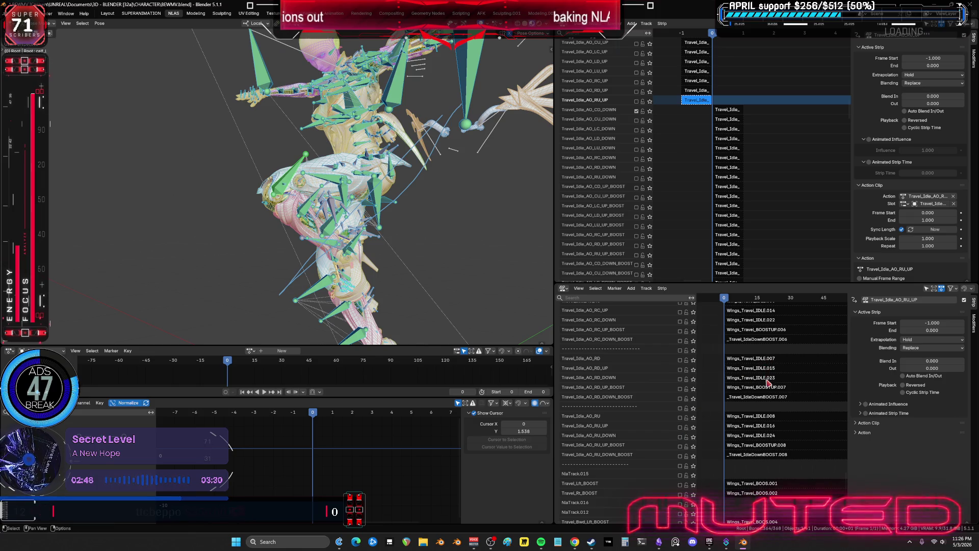
{"action": "mouse_move", "coordinate": [749, 360]}
{"action": "middle_mouse_down"}
{"action": "mouse_move", "coordinate": [740, 493]}
{"action": "mouse_move", "coordinate": [769, 381]}
{"action": "mouse_move", "coordinate": [729, 357]}
{"action": "mouse_move", "coordinate": [720, 427]}
{"action": "mouse_move", "coordinate": [715, 414]}
{"action": "middle_mouse_up"}
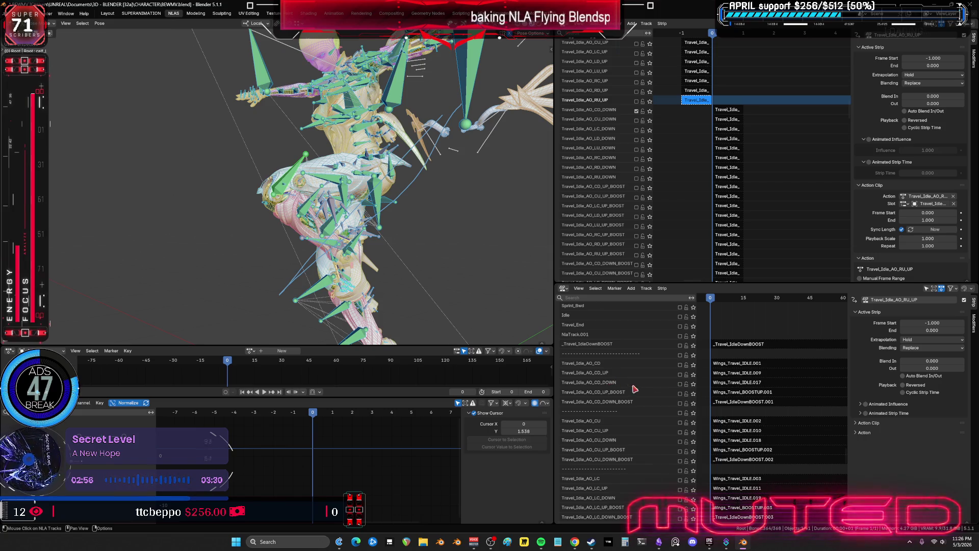
{"action": "left_click", "coordinate": [680, 385]}
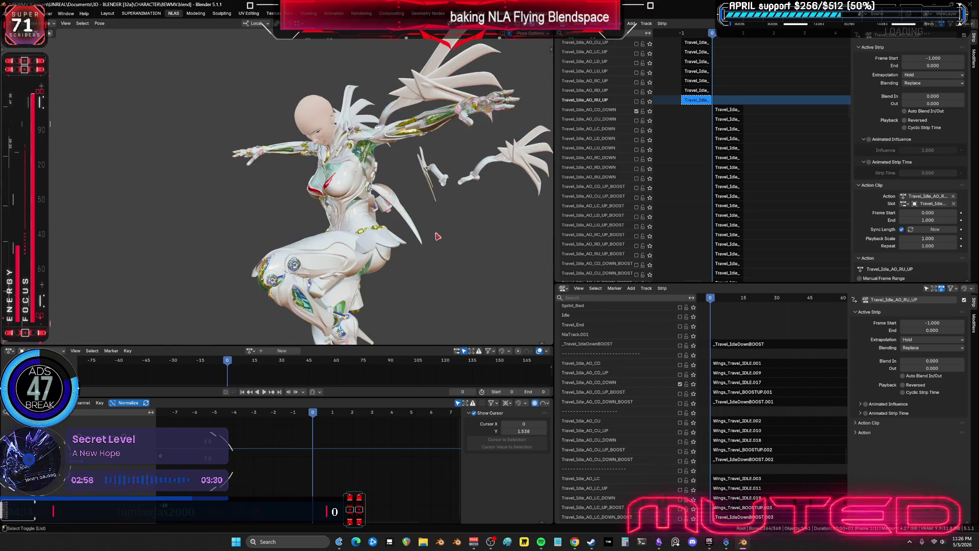
- Save BEWMV.blend from the File menu, keeping the baked UP strips
{"action": "mouse_move", "coordinate": [437, 228]}
{"action": "middle_mouse_down"}
{"action": "mouse_move", "coordinate": [509, 225]}
{"action": "mouse_move", "coordinate": [548, 204]}
{"action": "mouse_move", "coordinate": [458, 227]}
{"action": "middle_mouse_up"}
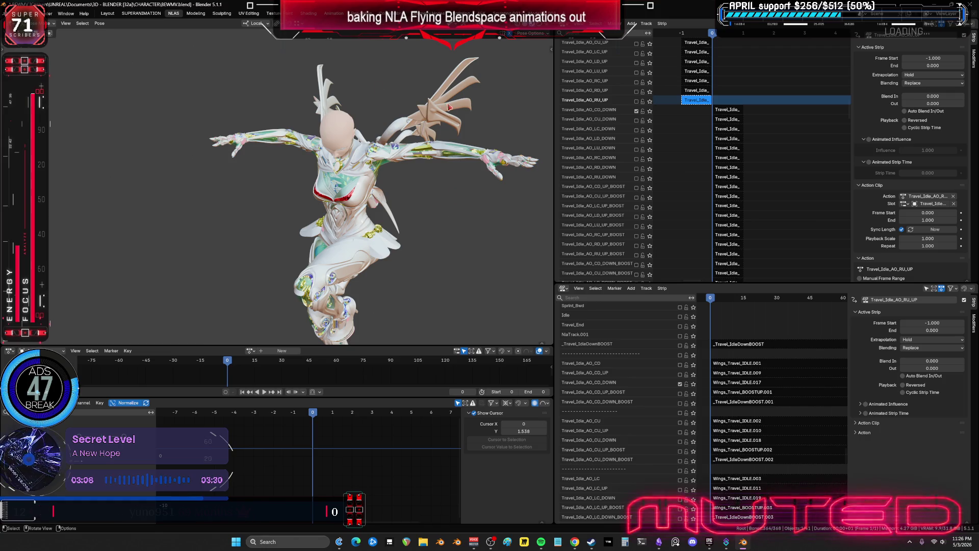
{"action": "left_click", "coordinate": [17, 13]}
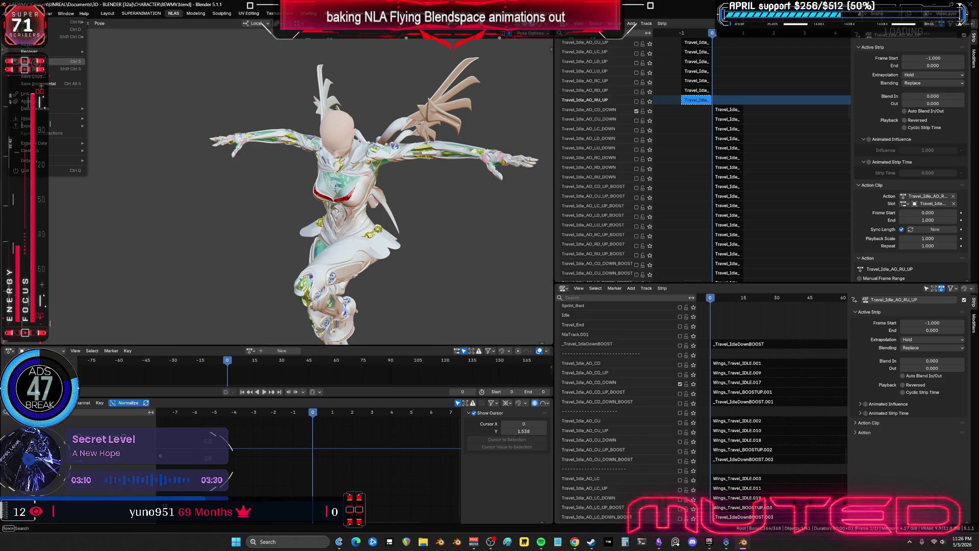
{"action": "left_click", "coordinate": [31, 61]}
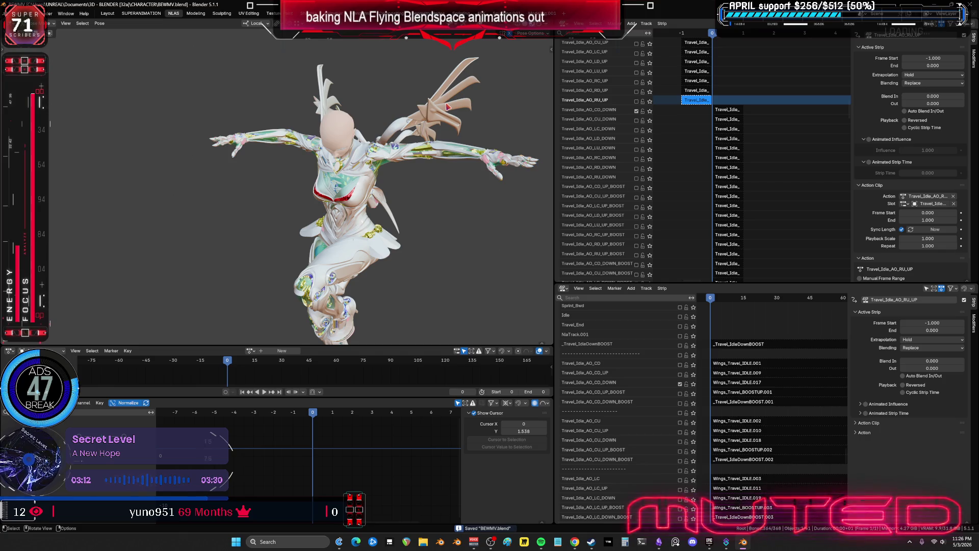
{"action": "left_click", "coordinate": [541, 542]}
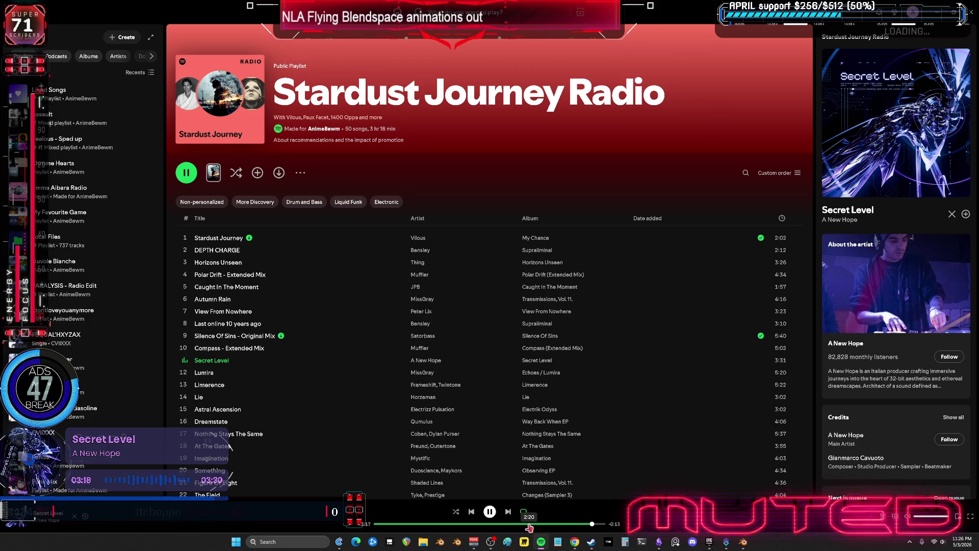
- Add Secret Level to Liked Songs in Spotify and return to Blender
{"action": "left_click", "coordinate": [85, 516]}
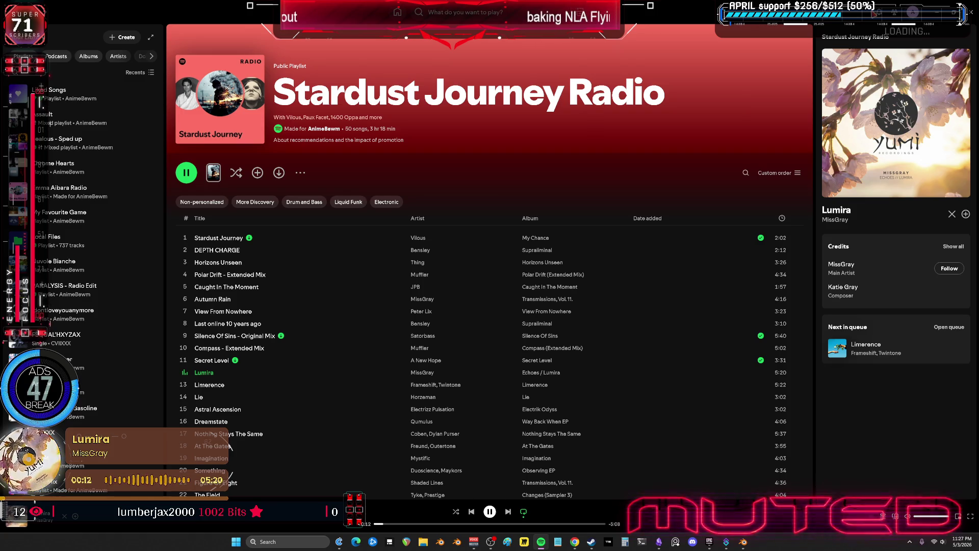
{"action": "key", "text": "alt+Tab"}
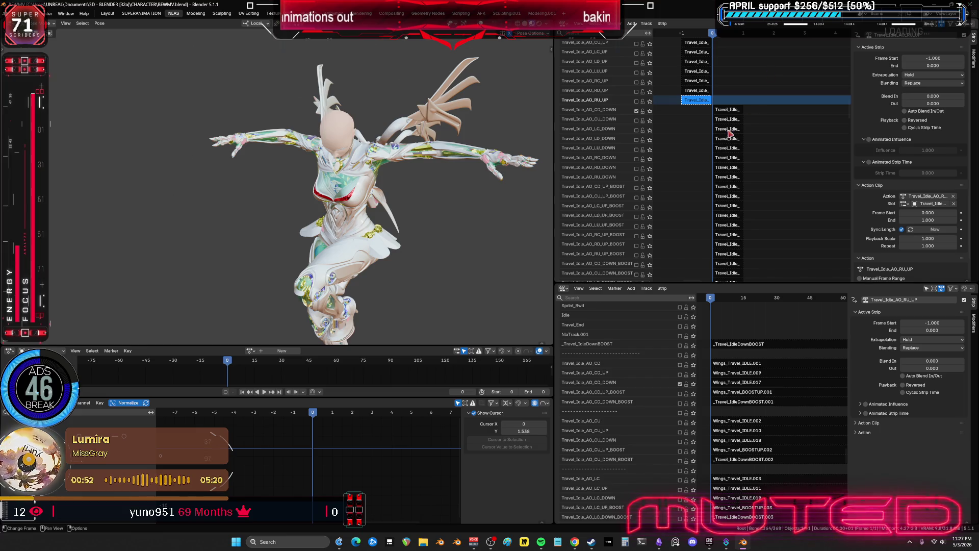
- Show the overlays again and bake the CD_DOWN strip into its own action
{"action": "left_click", "coordinate": [734, 111]}
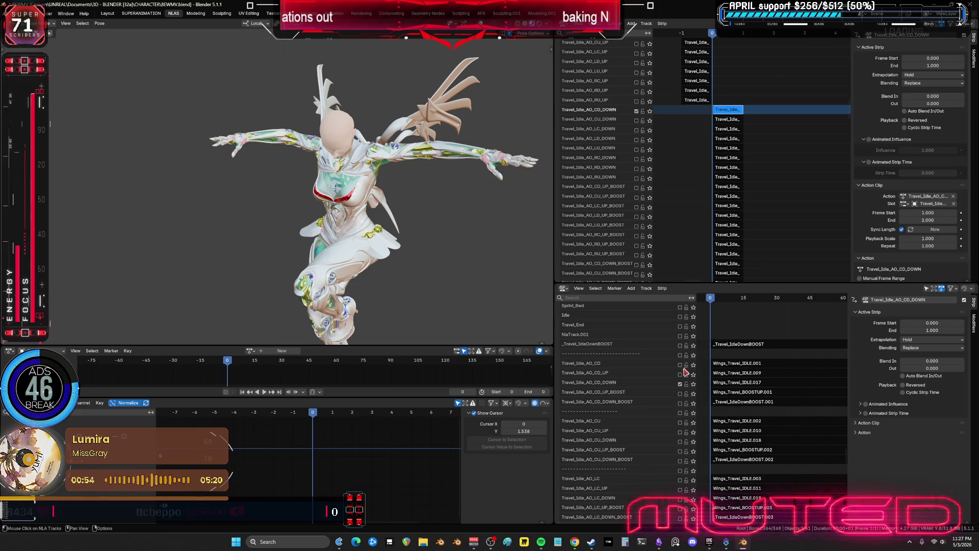
{"action": "key", "text": "shift+alt+z"}
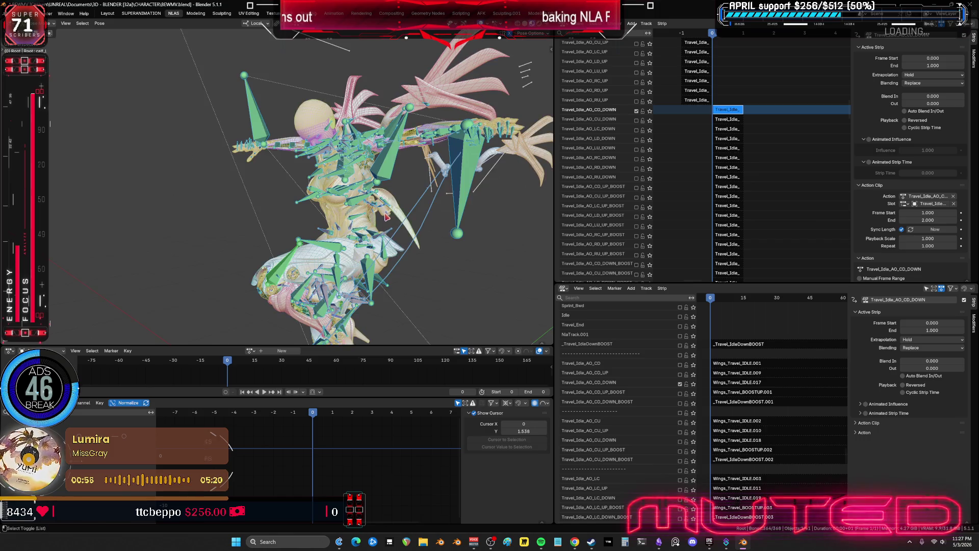
{"action": "key", "text": "Tab"}
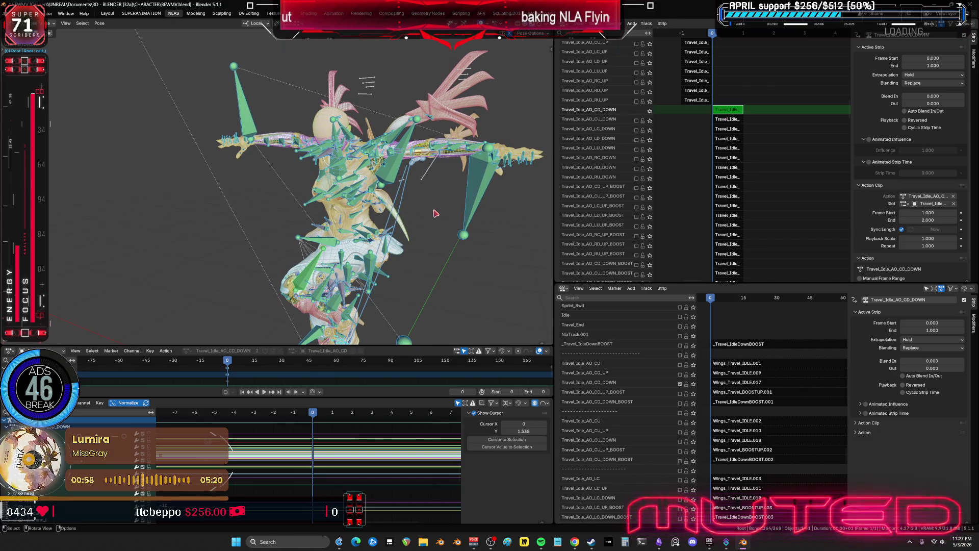
{"action": "key", "text": "F3"}
{"action": "key", "text": "Return"}
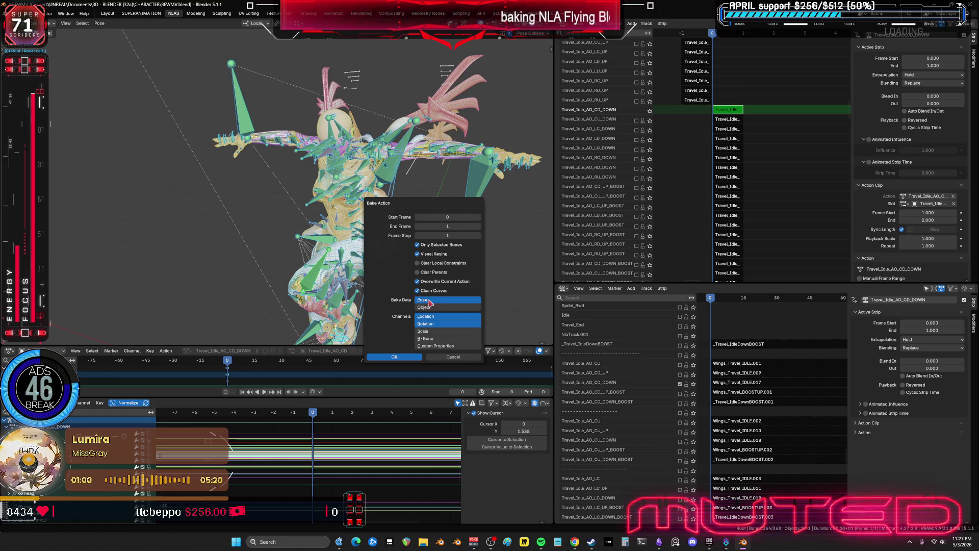
{"action": "left_click", "coordinate": [408, 357]}
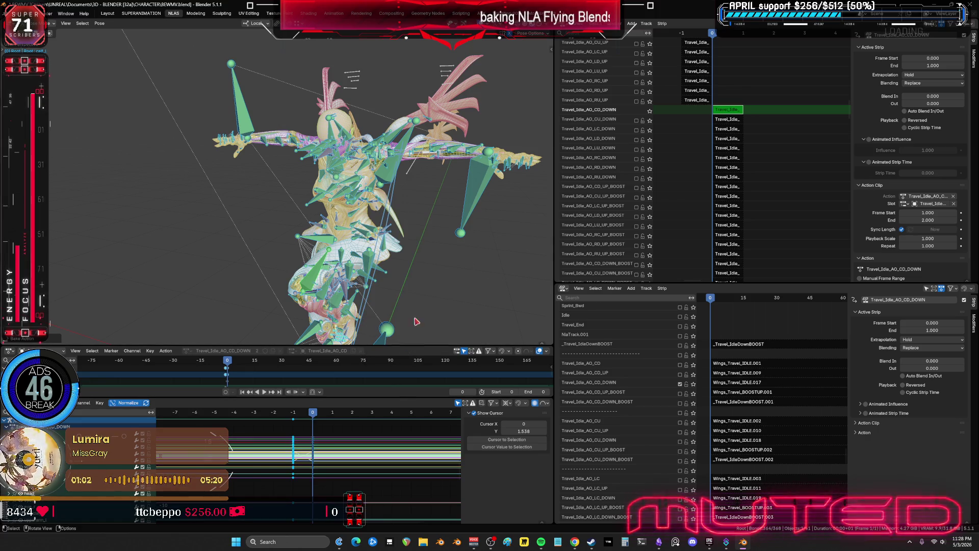
{"action": "key", "text": "Tab"}
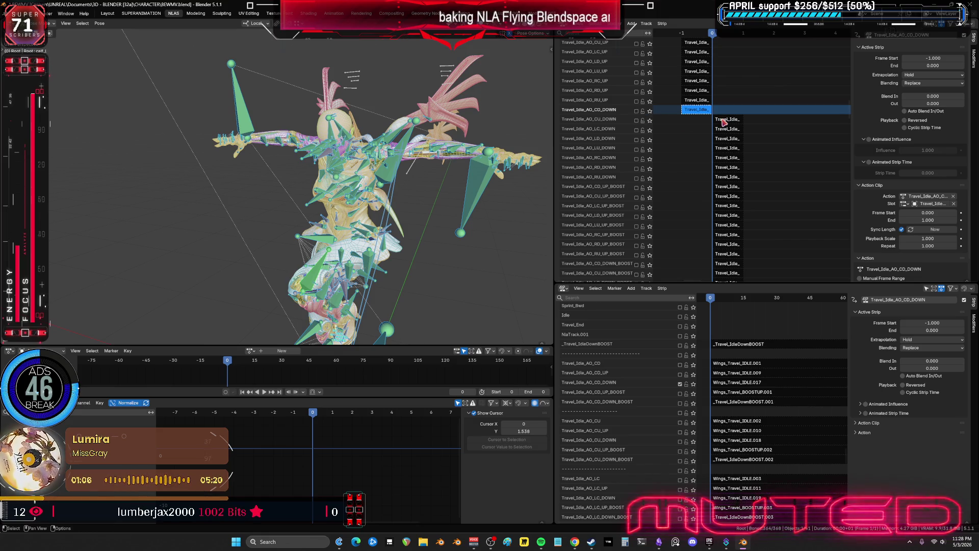
- Solo both CU_DOWN tracks and bake the CU_DOWN strip into its own action
{"action": "left_click", "coordinate": [684, 122]}
{"action": "left_click", "coordinate": [636, 121]}
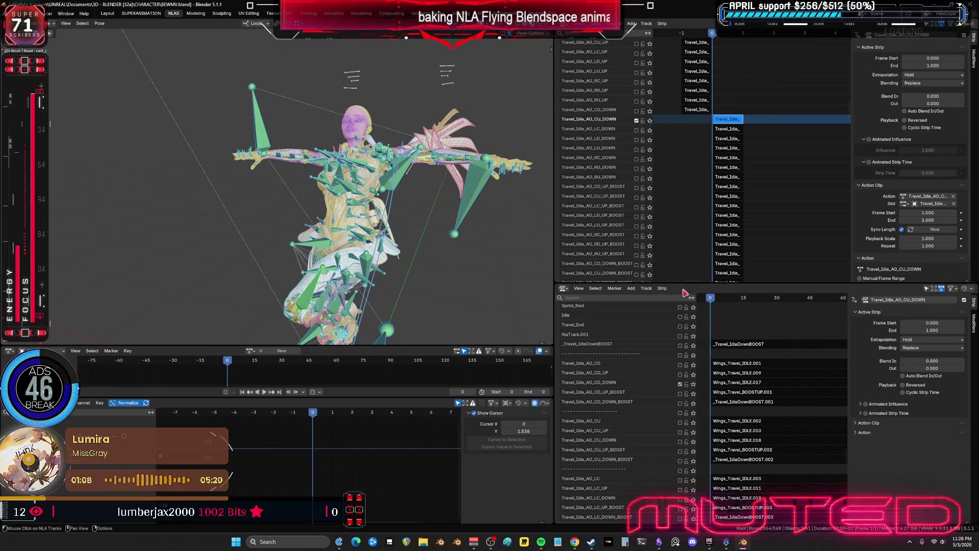
{"action": "left_click", "coordinate": [680, 441]}
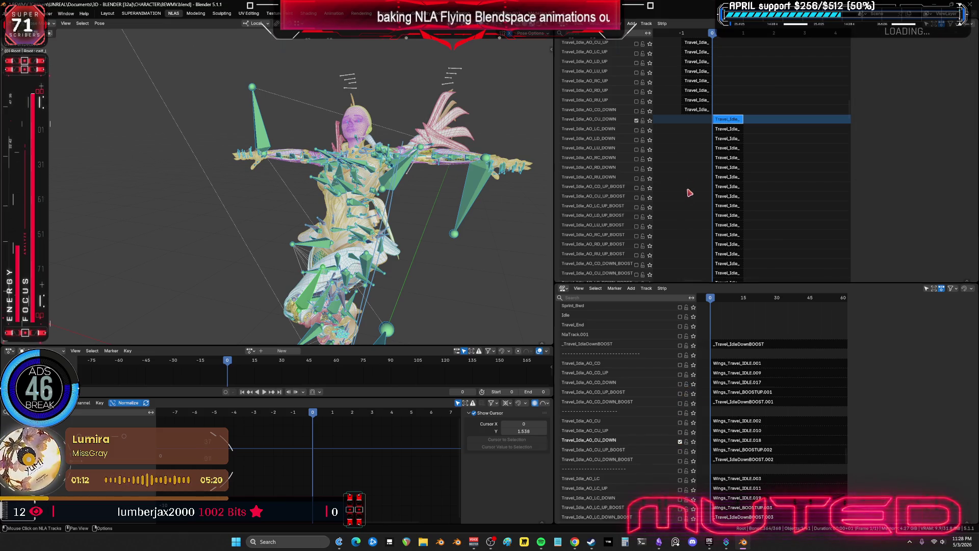
{"action": "left_click", "coordinate": [729, 120]}
{"action": "key", "text": "Tab"}
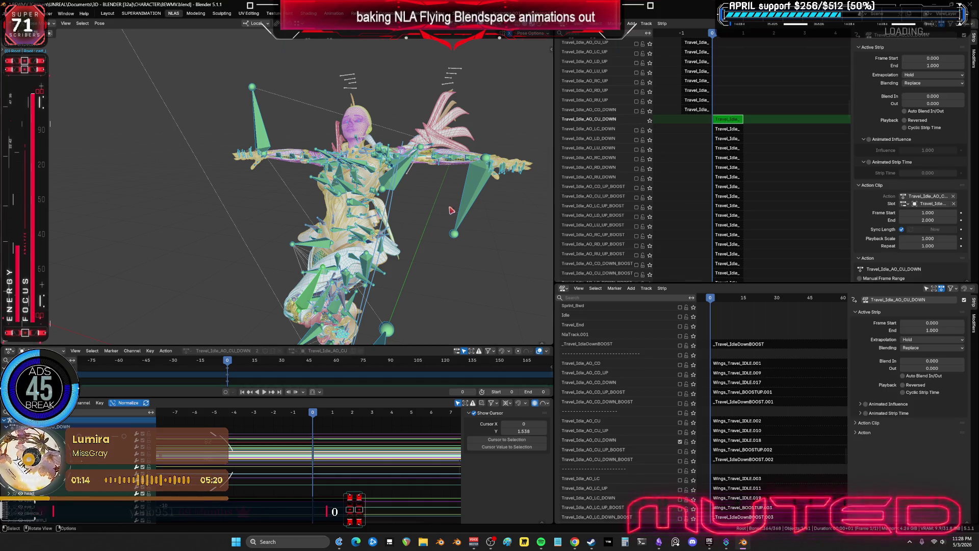
{"action": "key", "text": "F3"}
{"action": "key", "text": "Return"}
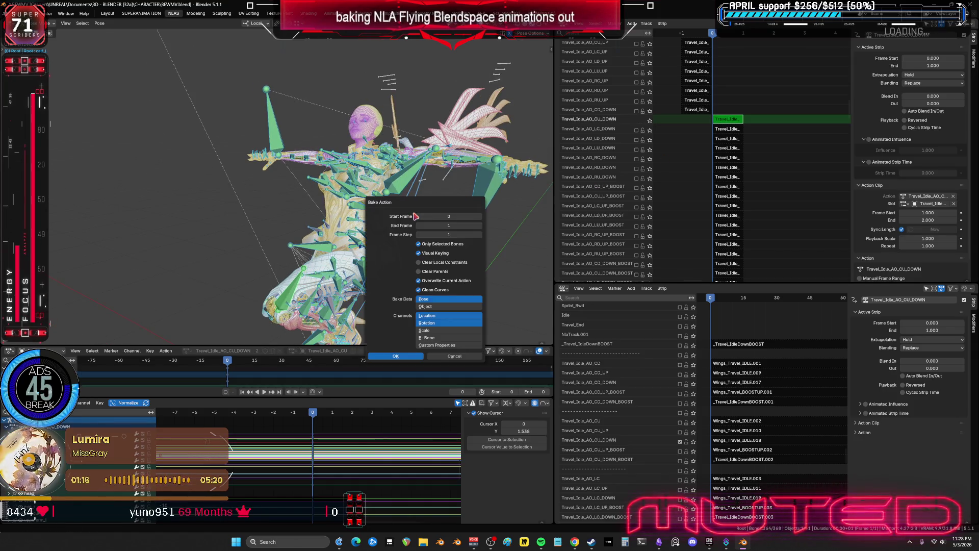
{"action": "left_click", "coordinate": [422, 358]}
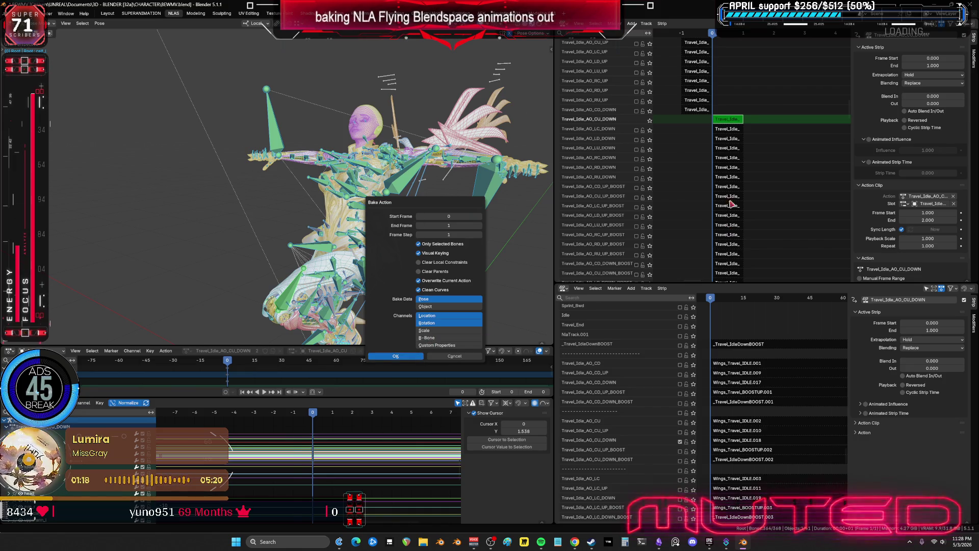
{"action": "key", "text": "Tab"}
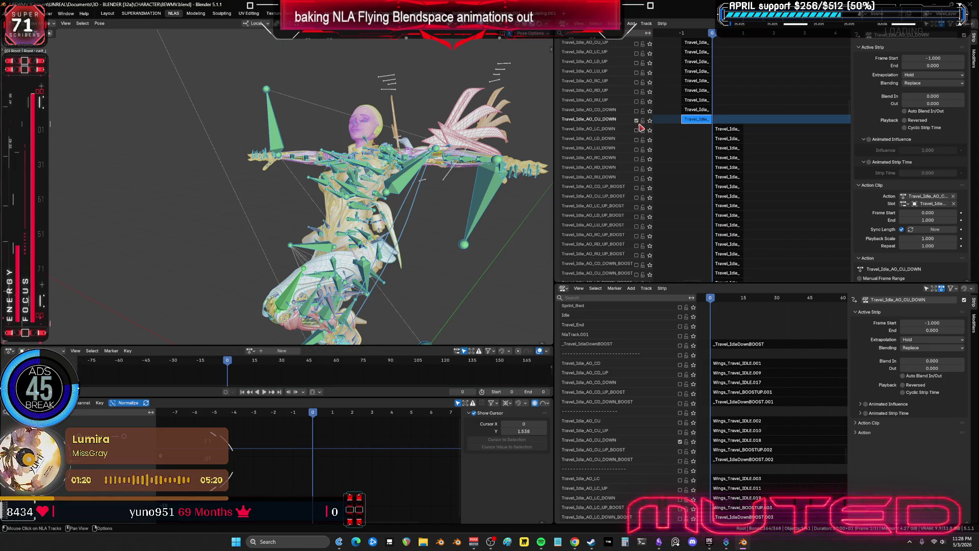
- Solo the LC_DOWN travel and wing tracks and bake its strip into its own action
{"action": "left_click", "coordinate": [636, 130]}
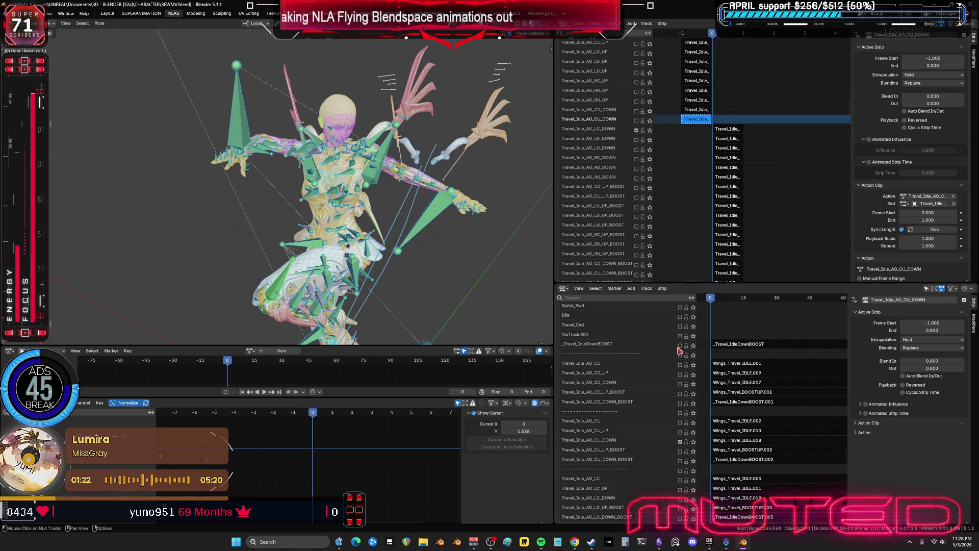
{"action": "scroll", "coordinate": [757, 431], "scroll_direction": "down", "scroll_amount": 5}
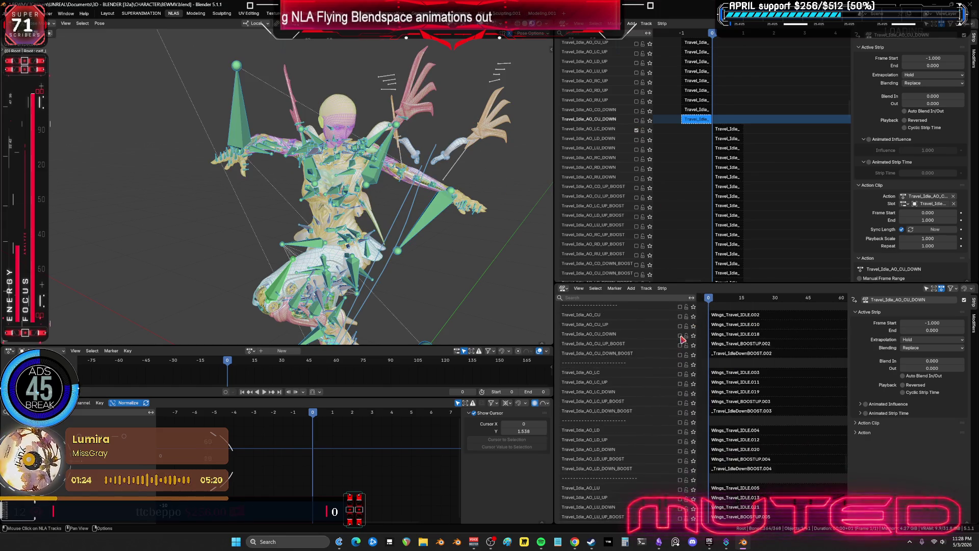
{"action": "left_click", "coordinate": [680, 393]}
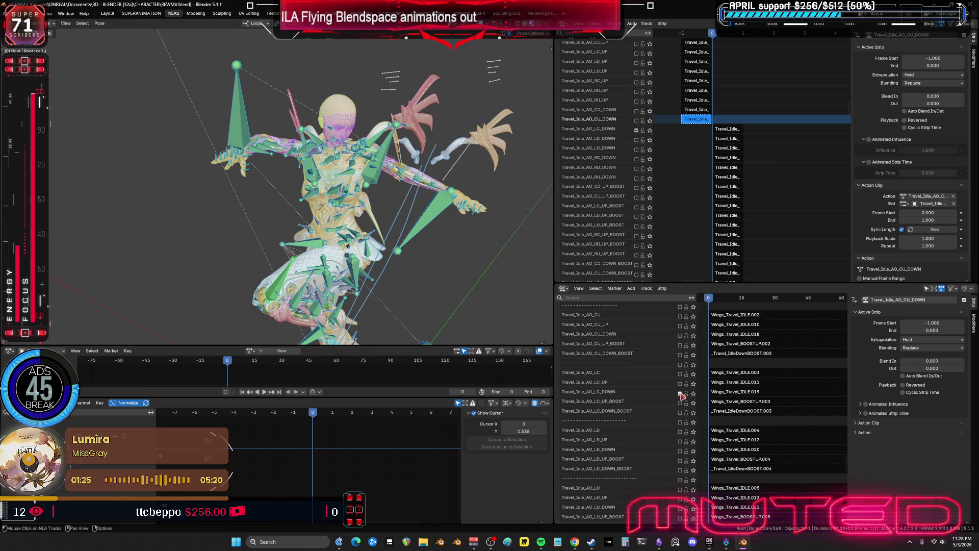
{"action": "left_click", "coordinate": [728, 129]}
{"action": "key", "text": "Tab"}
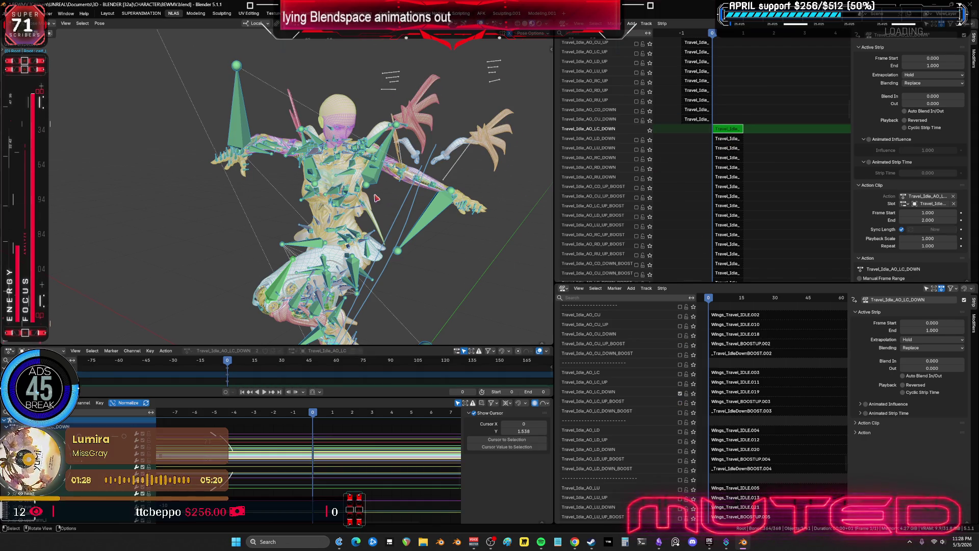
{"action": "key", "text": "q"}
{"action": "left_click", "coordinate": [375, 196]}
{"action": "left_click", "coordinate": [355, 338]}
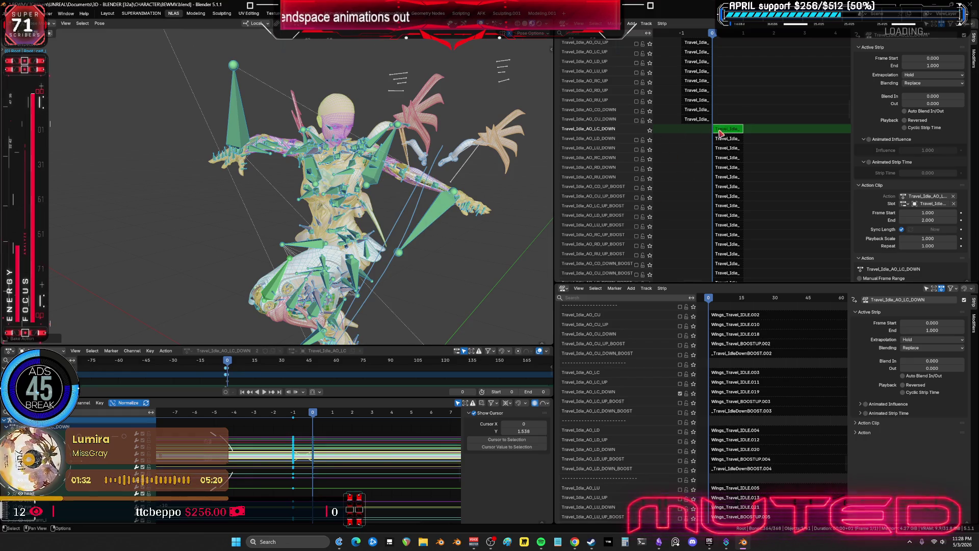
{"action": "key", "text": "Tab"}
- Enable both Travel_Idle_AO_LD_DOWN tracks and bake the LD_DOWN strip into its own action
{"action": "left_click_drag", "start_coordinate": [723, 130], "coordinate": [693, 130]}
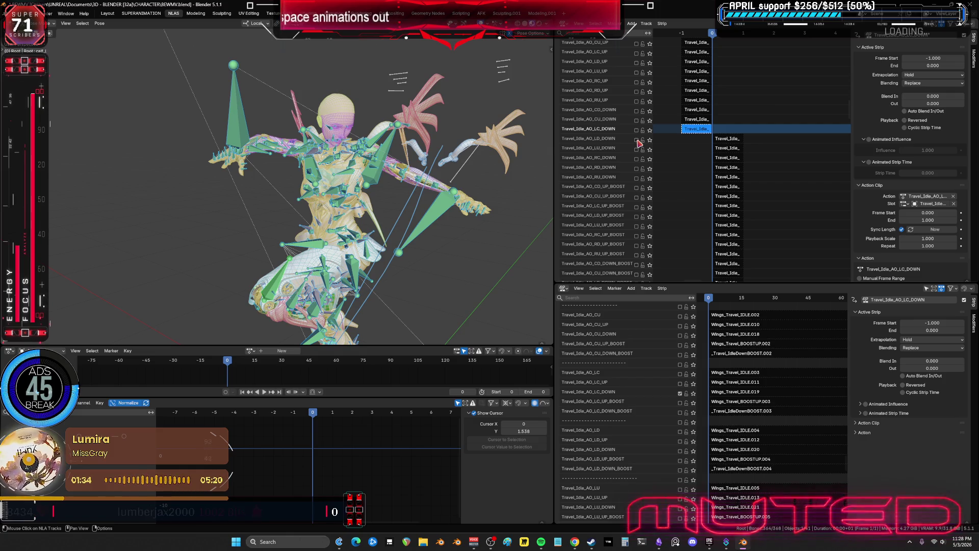
{"action": "left_click", "coordinate": [637, 139]}
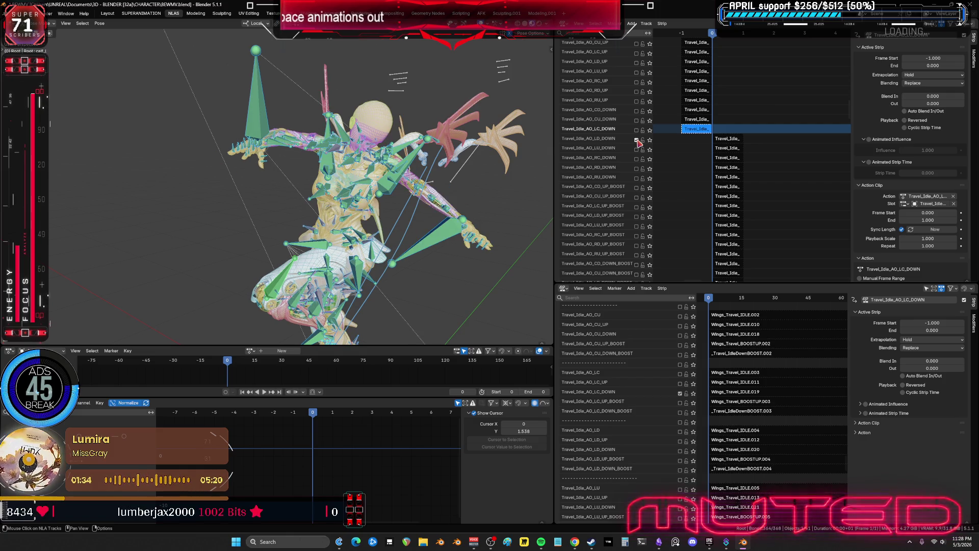
{"action": "left_click", "coordinate": [680, 450]}
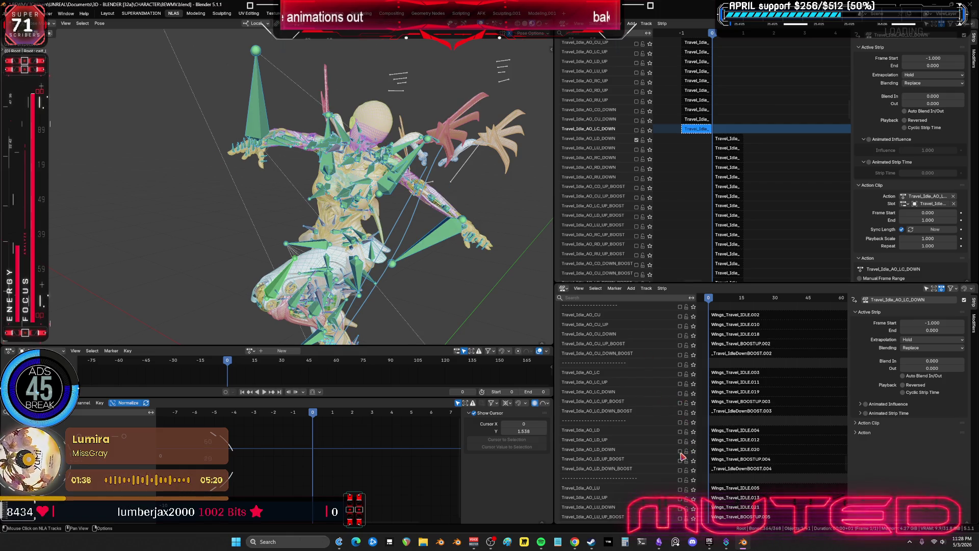
{"action": "left_click", "coordinate": [734, 140]}
{"action": "key", "text": "Tab"}
{"action": "key", "text": "F3"}
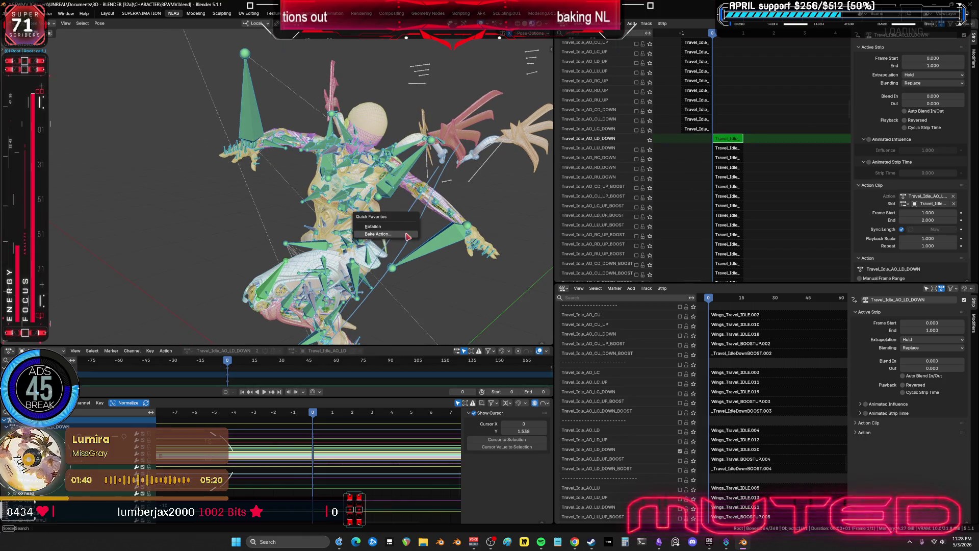
{"action": "key", "text": "Return"}
{"action": "left_click", "coordinate": [410, 378]}
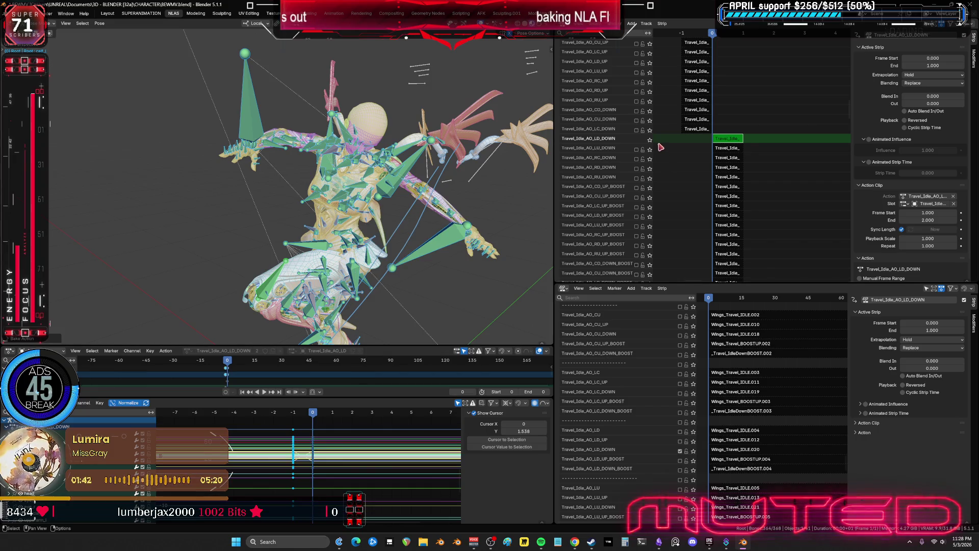
{"action": "key", "text": "Tab"}
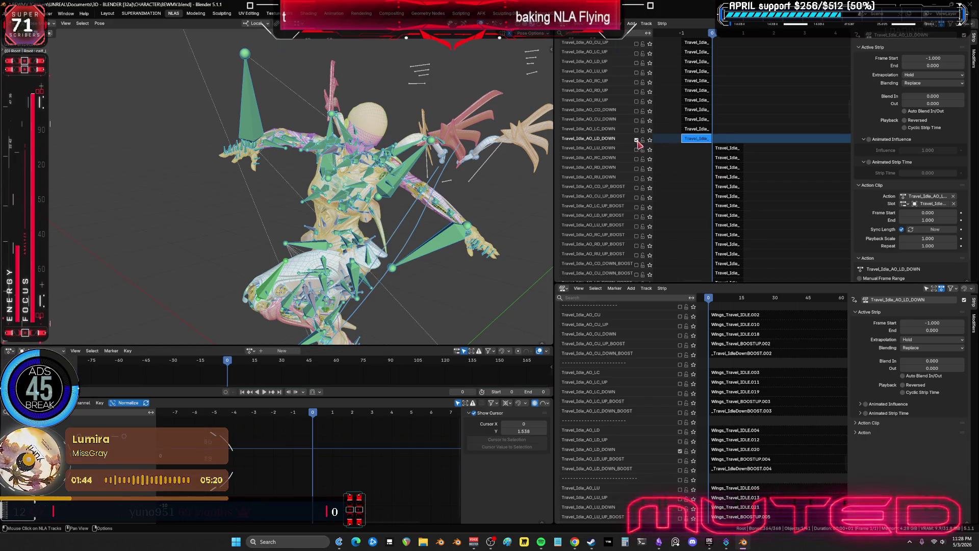
- Enable both Travel_Idle_AO_LU_DOWN tracks and bake the LU_DOWN strip into its own action
{"action": "left_click", "coordinate": [719, 149]}
{"action": "scroll", "coordinate": [743, 426], "scroll_direction": "down", "scroll_amount": 8}
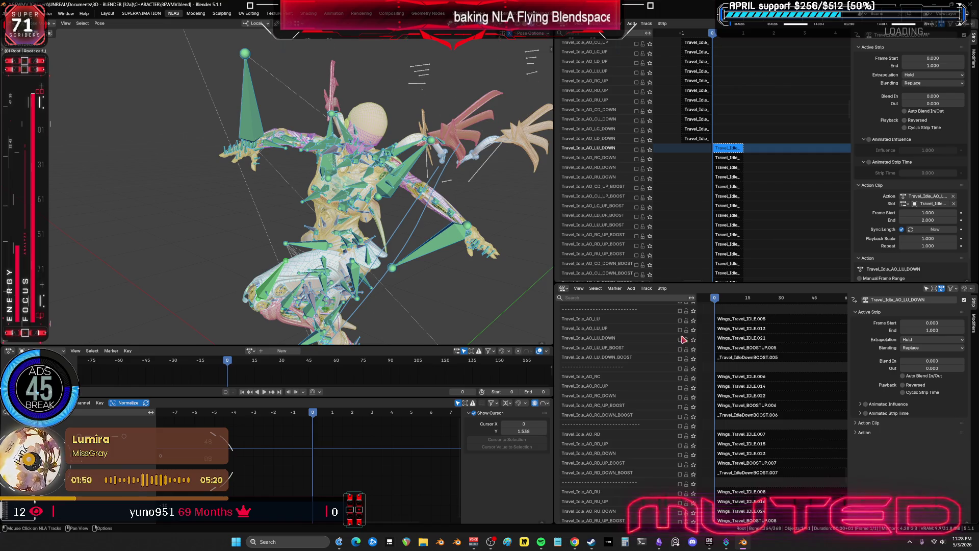
{"action": "left_click", "coordinate": [680, 340]}
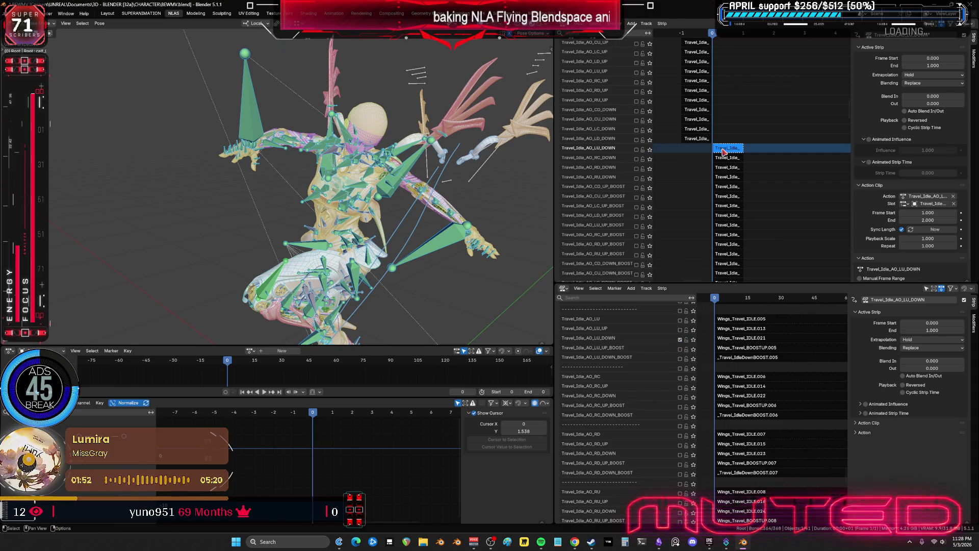
{"action": "left_click", "coordinate": [637, 150]}
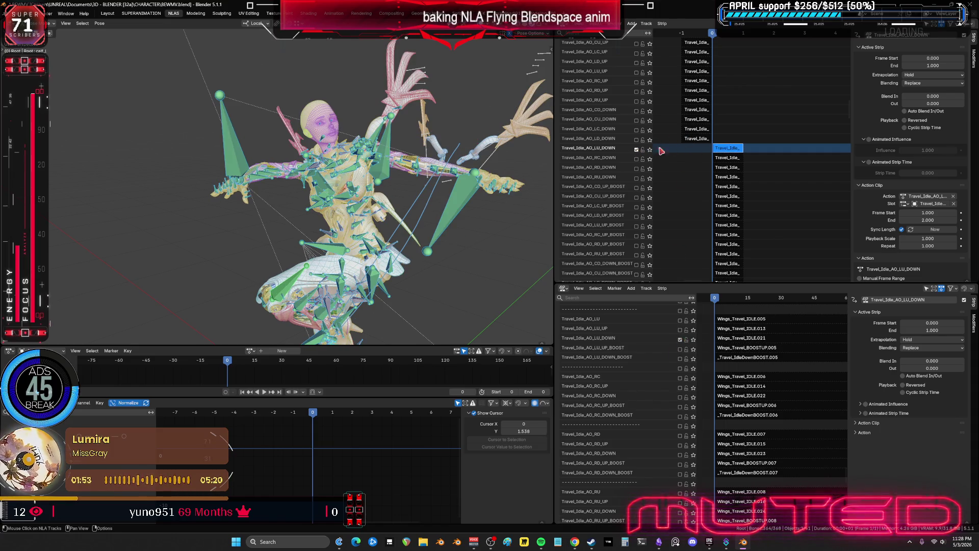
{"action": "right_click", "coordinate": [728, 151]}
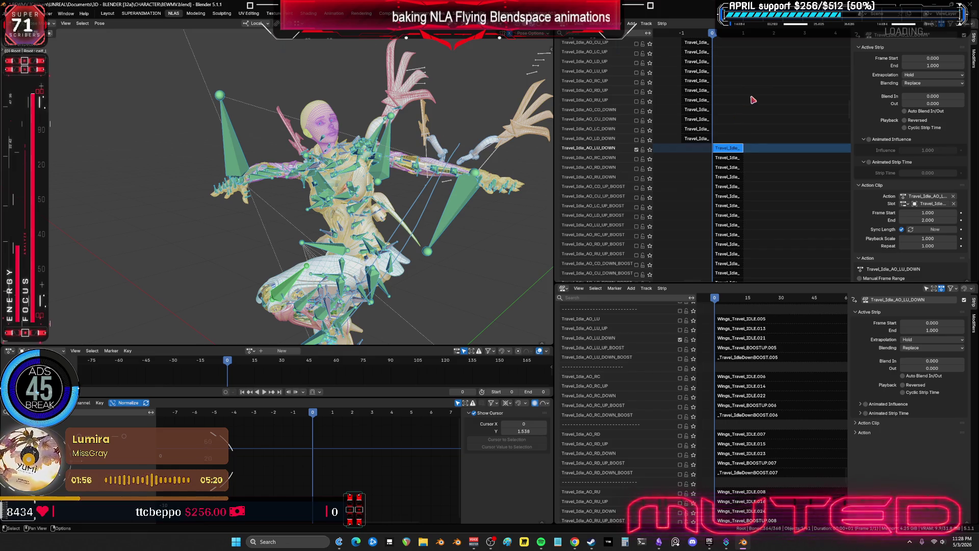
{"action": "key", "text": "Tab"}
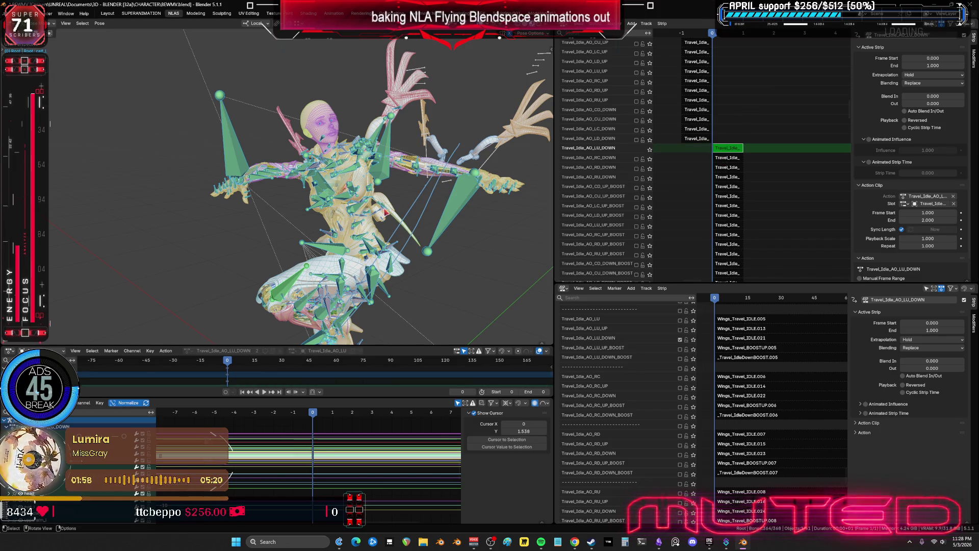
{"action": "middle_click_drag", "start_coordinate": [386, 213], "coordinate": [394, 212]}
{"action": "key", "text": "F3"}
{"action": "key", "text": "Return"}
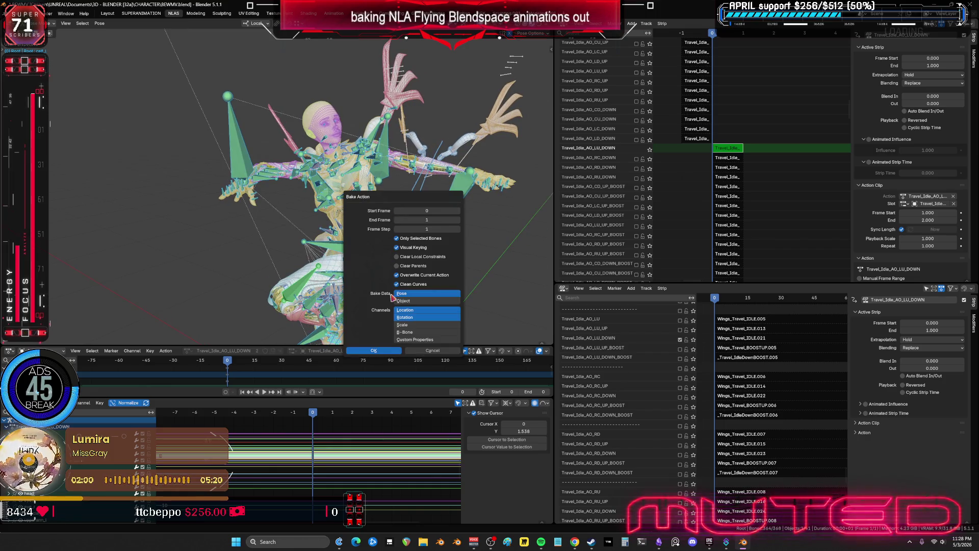
{"action": "left_click", "coordinate": [389, 352]}
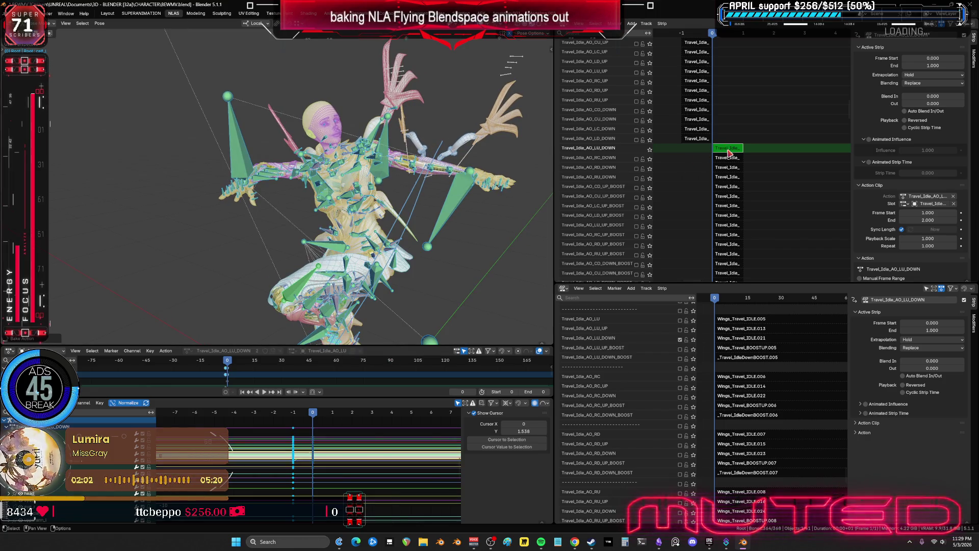
{"action": "key", "text": "Tab"}
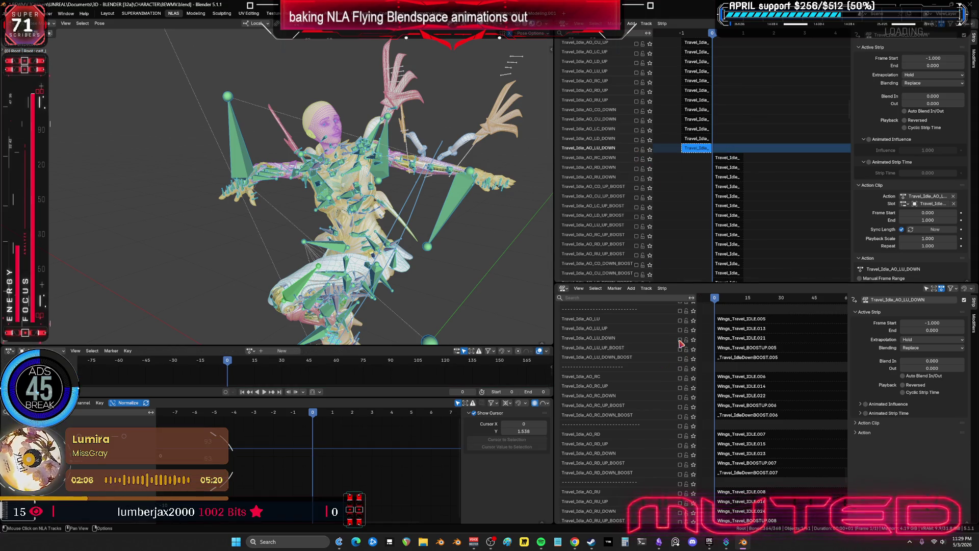
{"action": "left_click", "coordinate": [681, 398]}
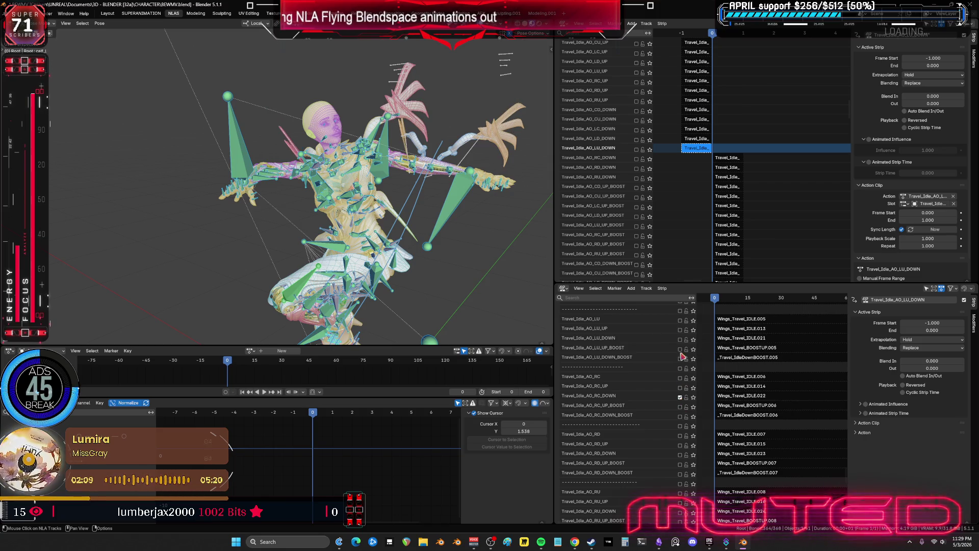
- Select the RC_DOWN strip and run Bake Action on it twice
{"action": "left_click", "coordinate": [726, 159]}
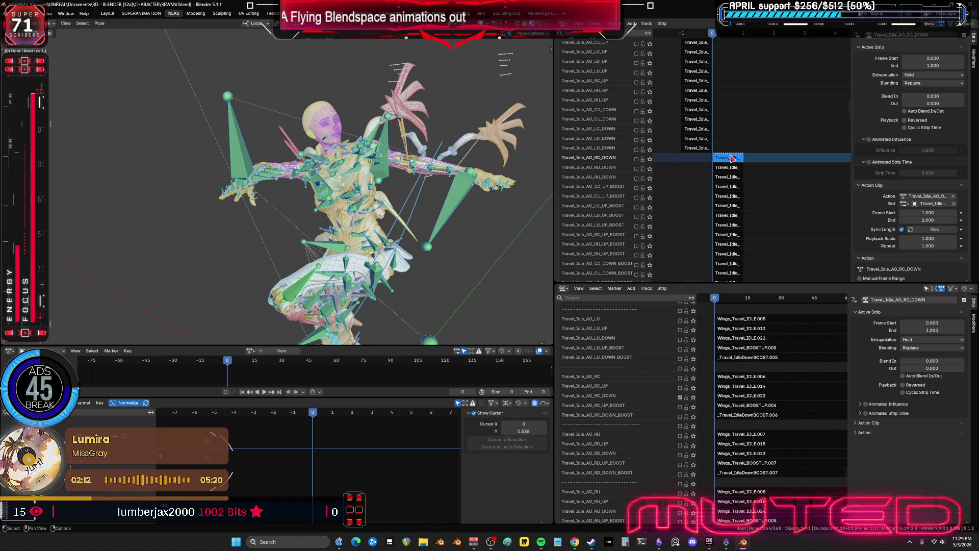
{"action": "key", "text": "Tab"}
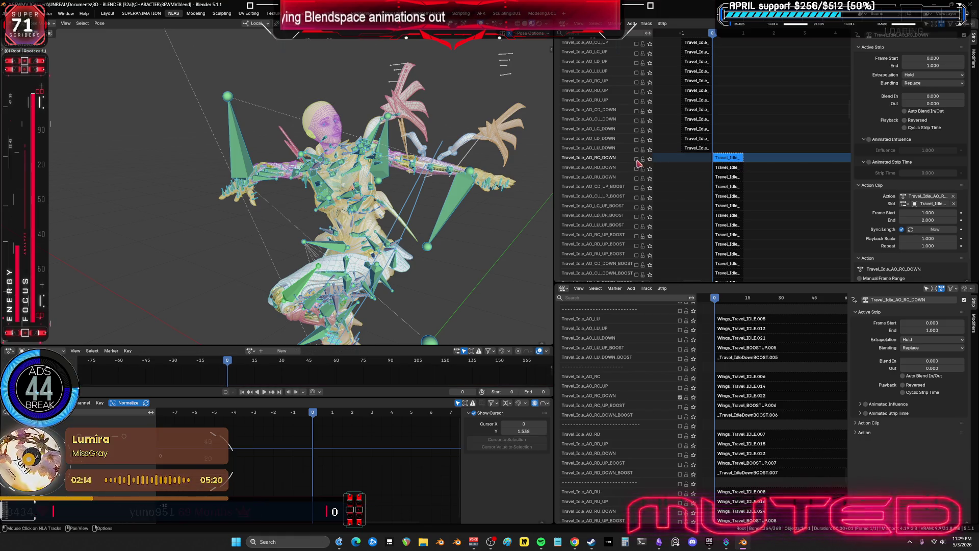
{"action": "key", "text": "Tab"}
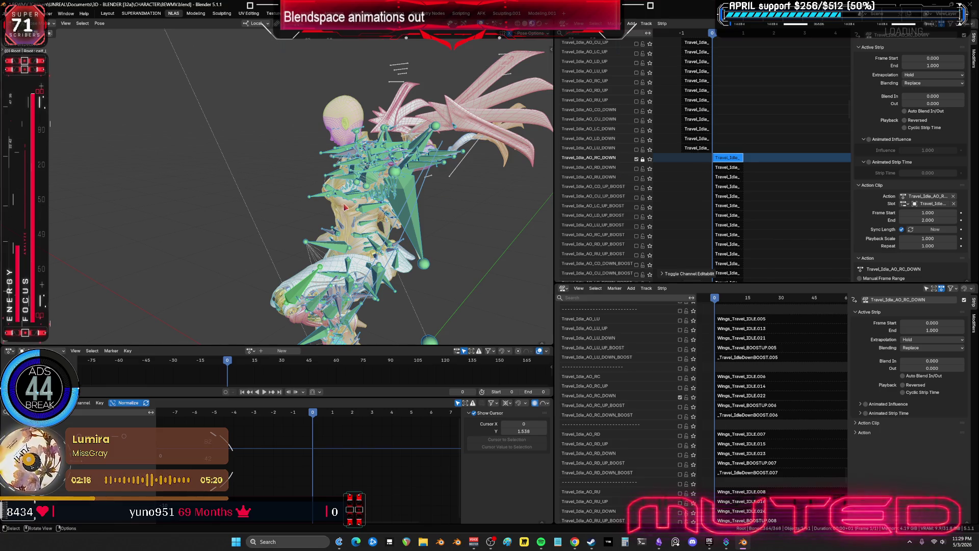
{"action": "middle_click_drag", "start_coordinate": [345, 207], "coordinate": [345, 198]}
{"action": "key", "text": "F3"}
{"action": "key", "text": "Return"}
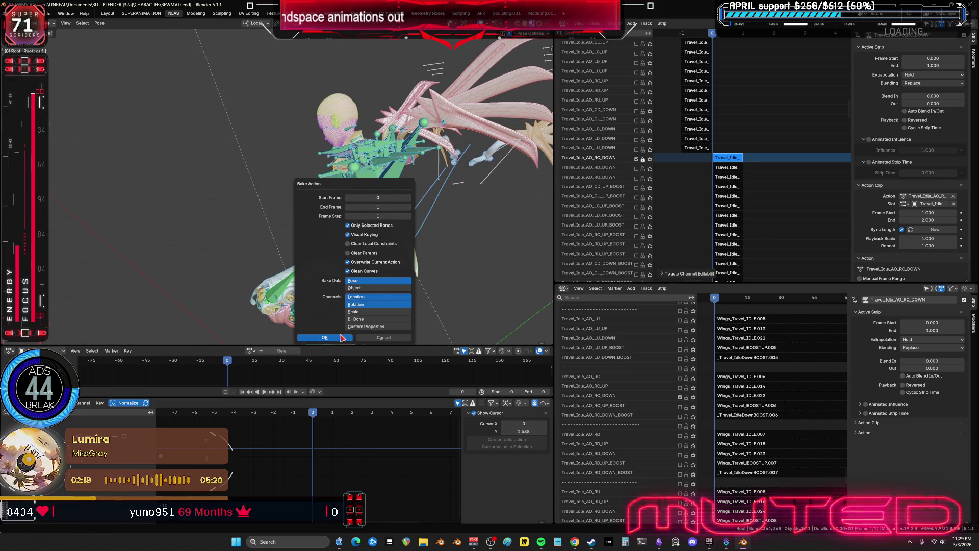
{"action": "key", "text": "Return"}
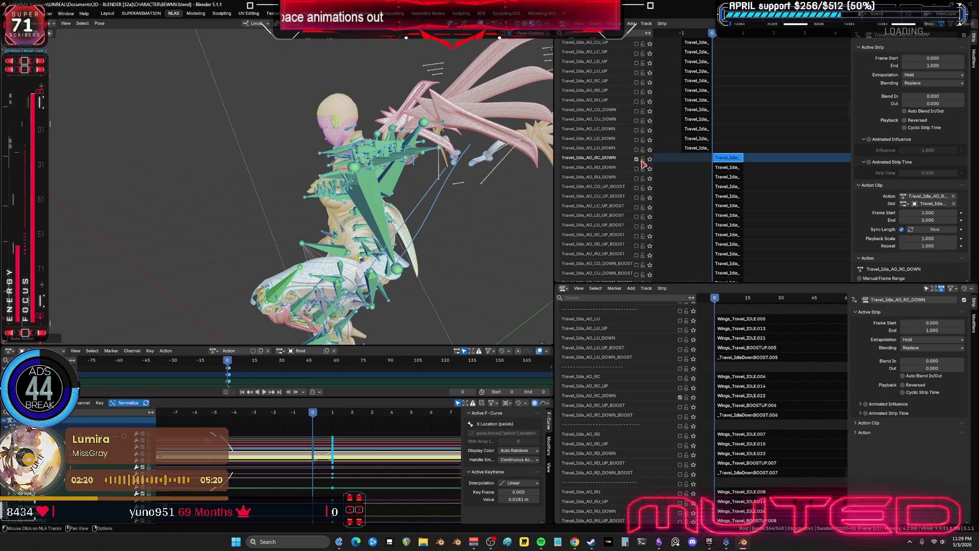
{"action": "key", "text": "F3"}
{"action": "key", "text": "Return"}
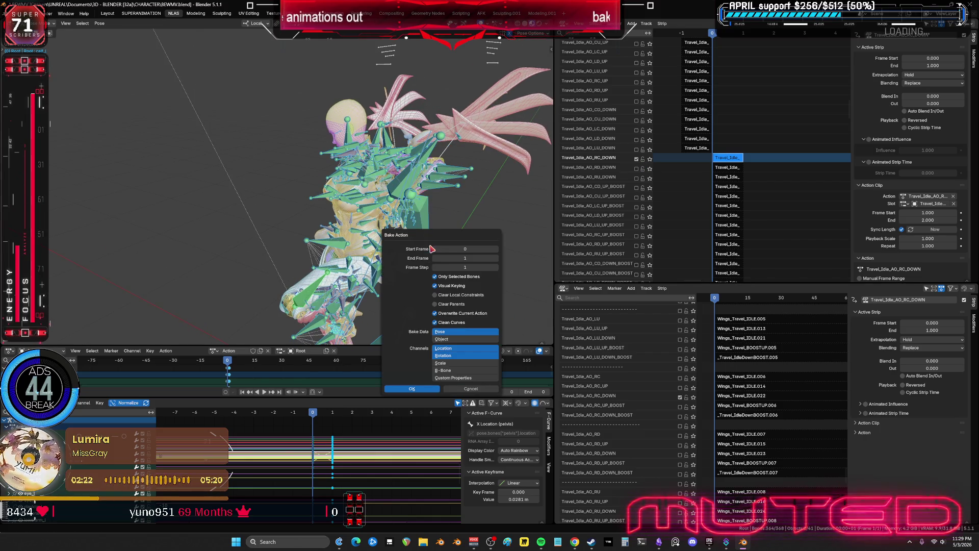
{"action": "left_click", "coordinate": [432, 393]}
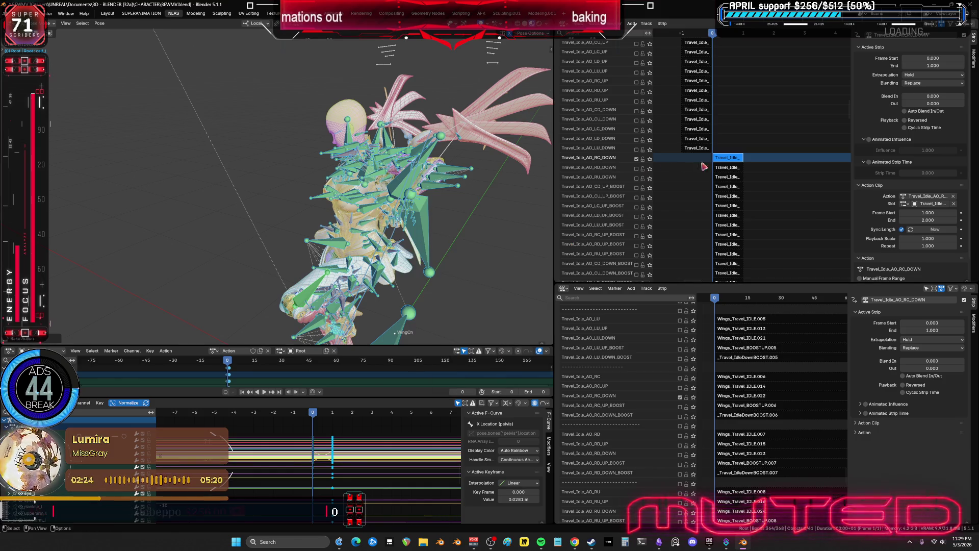
- Lock the Travel_Idle_AO_RC_DOWN track and bake its strip once more into its own action
{"action": "key", "text": "Tab"}
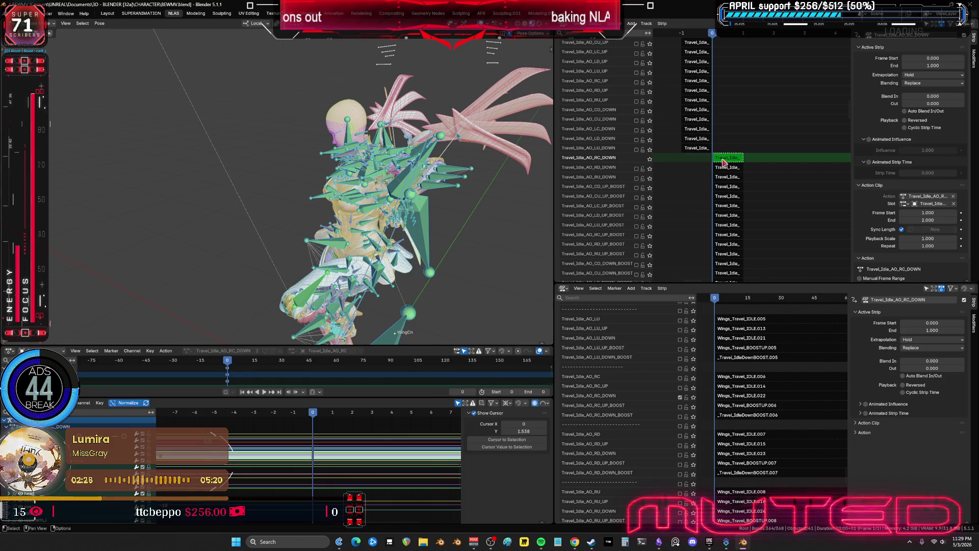
{"action": "key", "text": "Tab"}
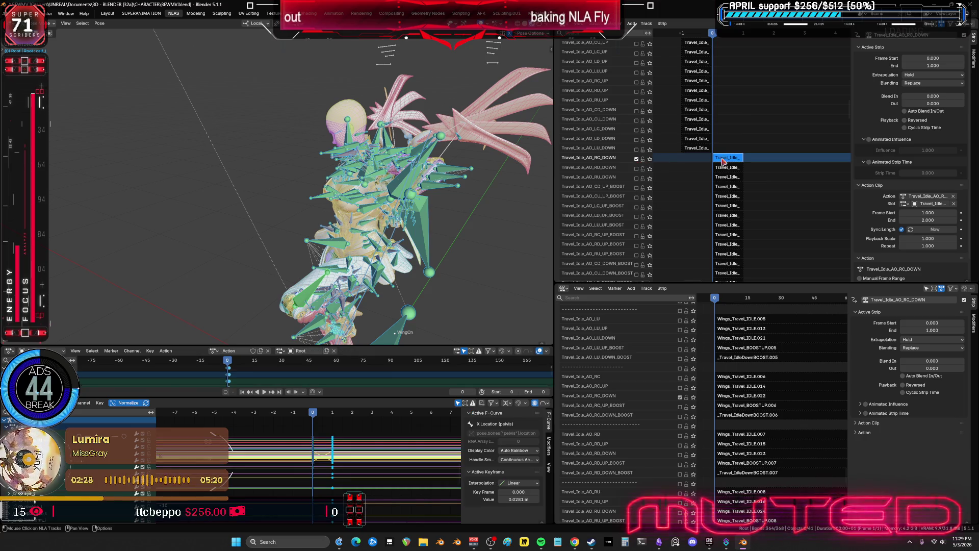
{"action": "left_click", "coordinate": [642, 159]}
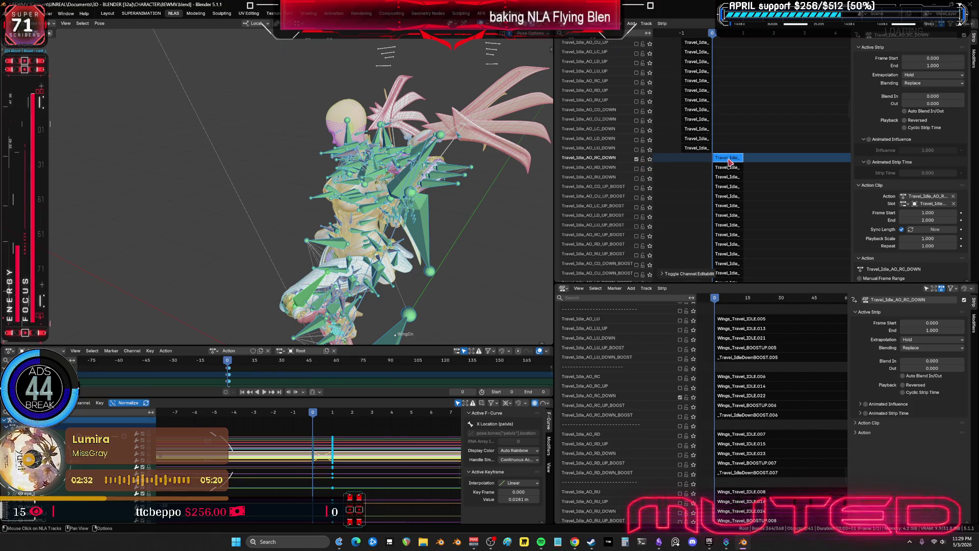
{"action": "key", "text": "Tab"}
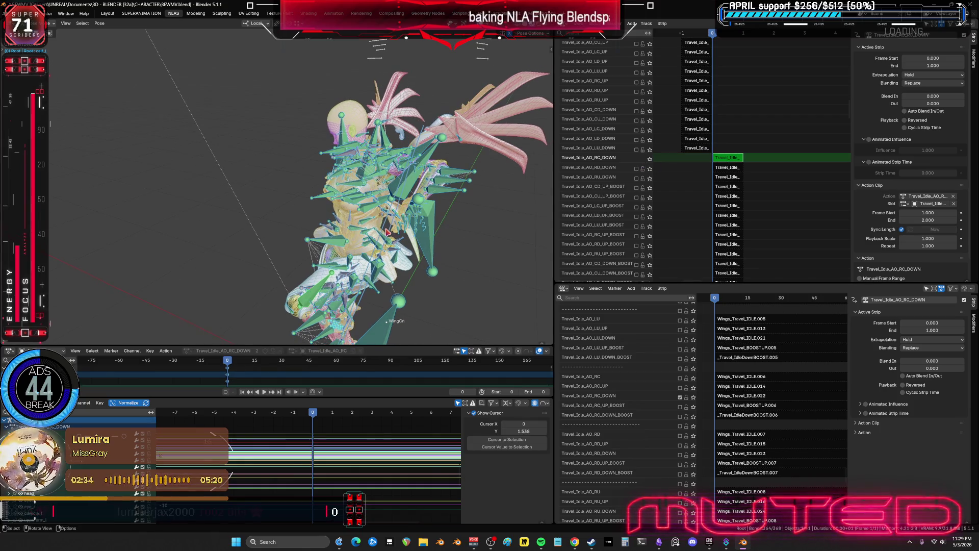
{"action": "key", "text": "F3"}
{"action": "key", "text": "Return"}
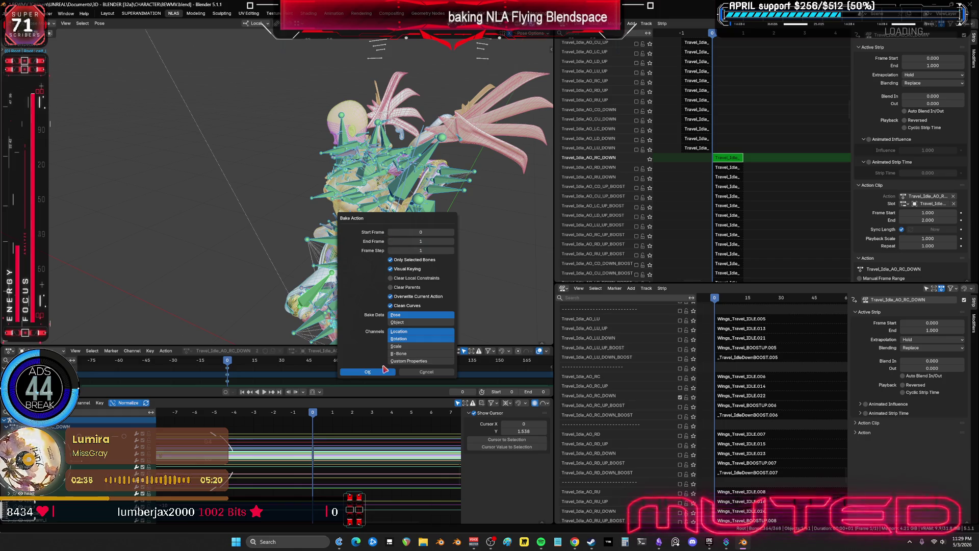
{"action": "key", "text": "Return"}
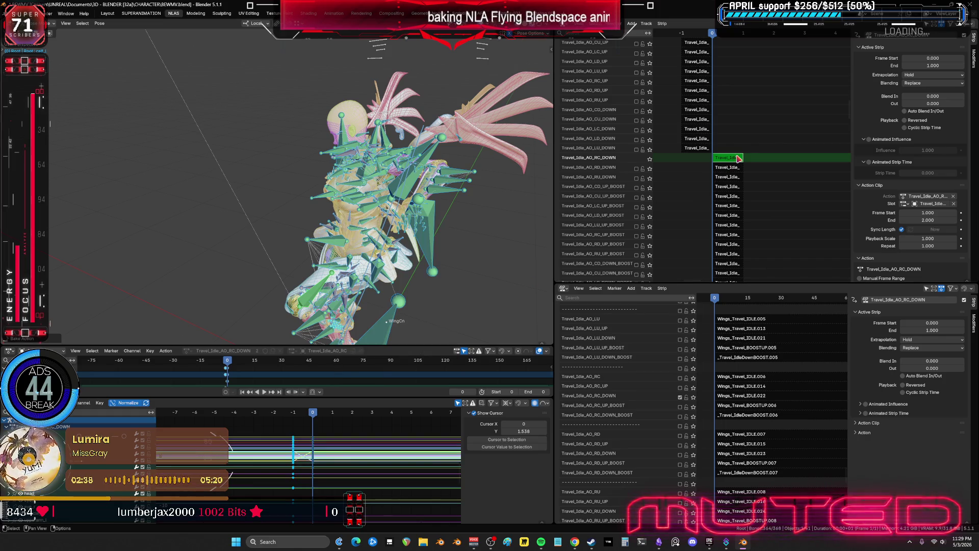
{"action": "left_click", "coordinate": [641, 162]}
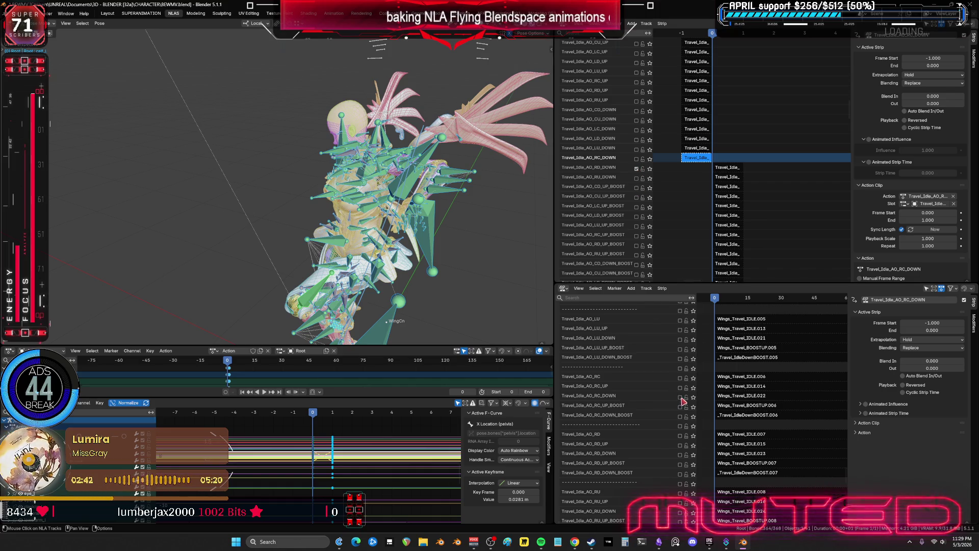
- Enable the RD_DOWN wings track and bake the RD_DOWN Travel_Idle strip into a new action
{"action": "left_click", "coordinate": [680, 454]}
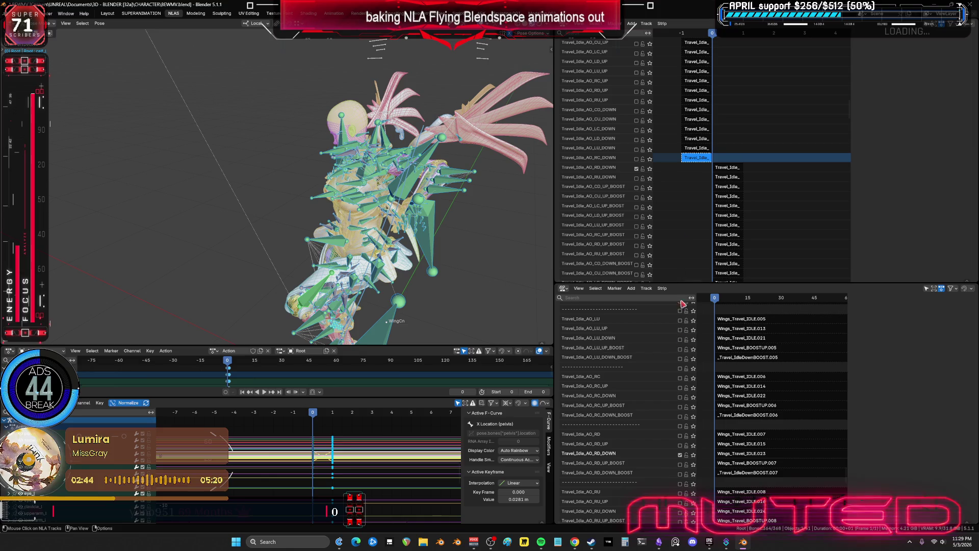
{"action": "left_click", "coordinate": [730, 169]}
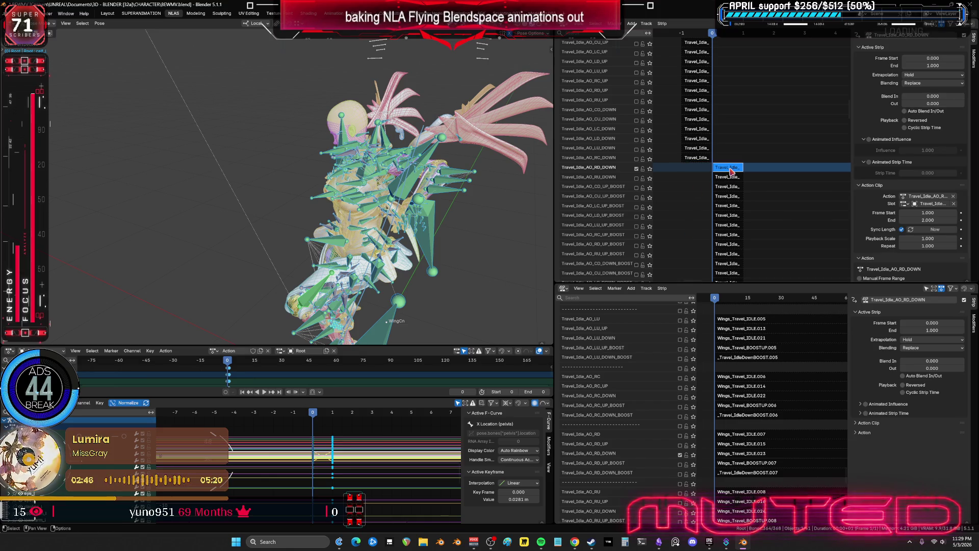
{"action": "key", "text": "Tab"}
{"action": "key", "text": "F3"}
{"action": "left_click", "coordinate": [402, 228]}
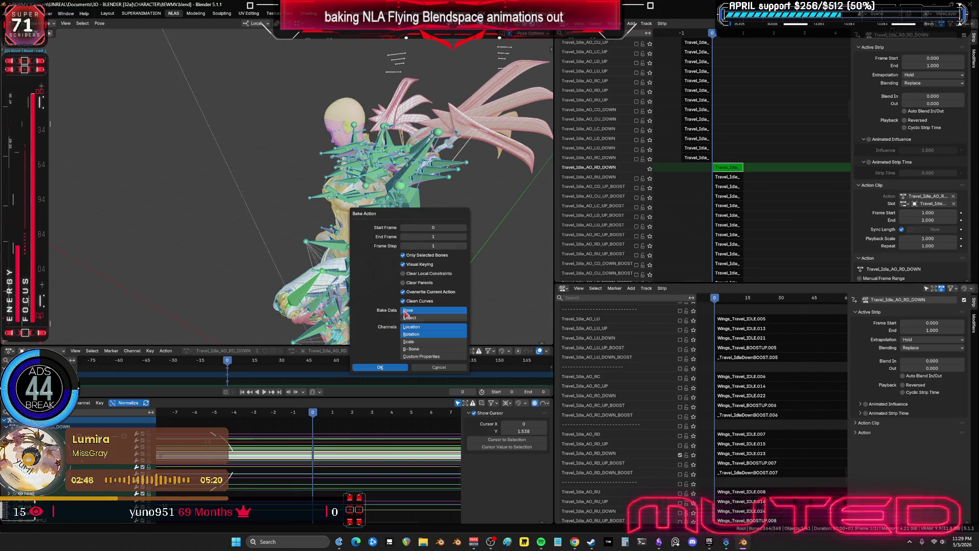
{"action": "left_click", "coordinate": [400, 369]}
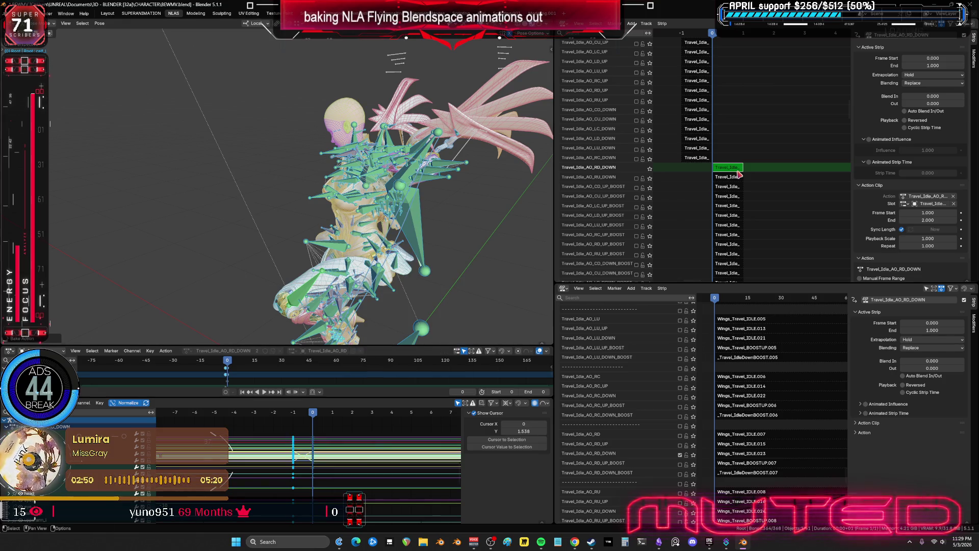
{"action": "key", "text": "Tab"}
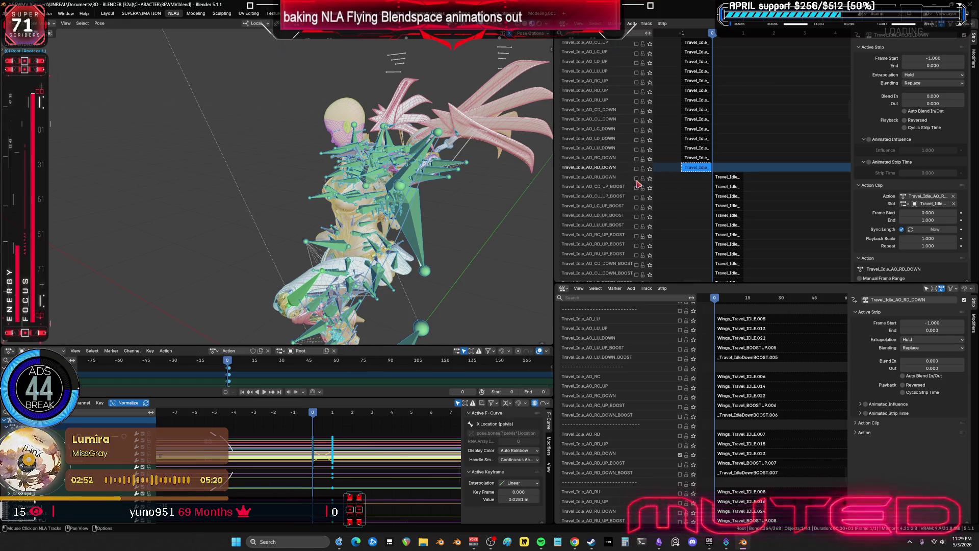
- Enable the RU_DOWN track and bake its Travel_Idle strip into its own action
{"action": "scroll", "coordinate": [790, 408], "scroll_direction": "down", "scroll_amount": 5}
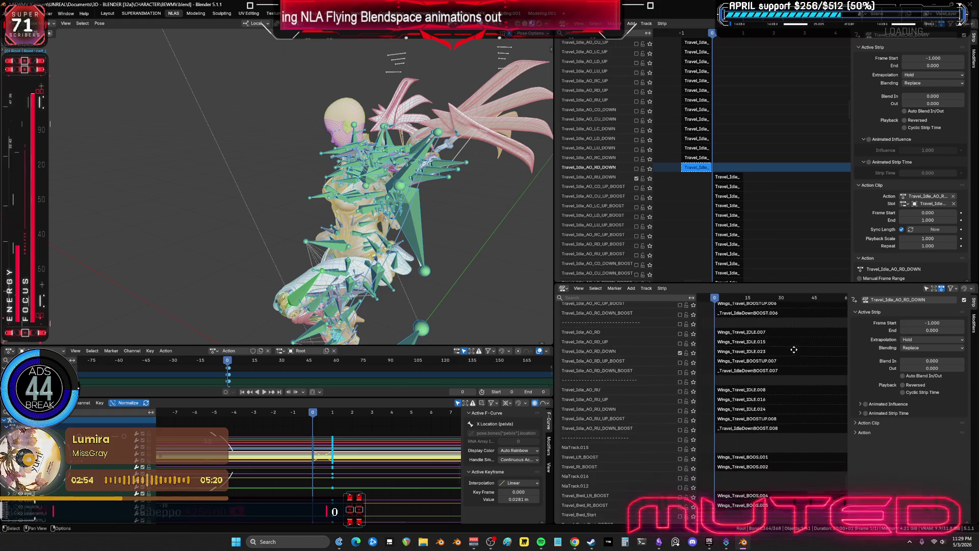
{"action": "left_click", "coordinate": [680, 407]}
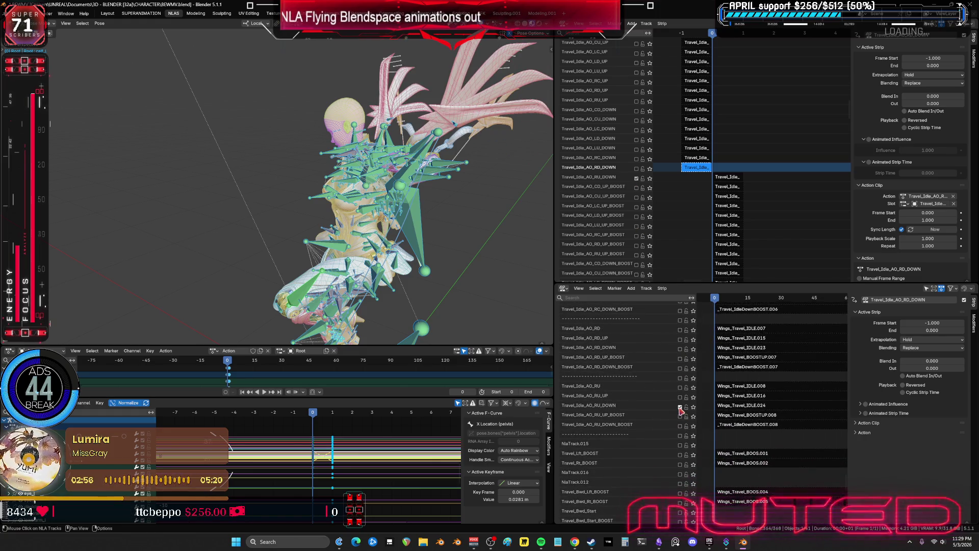
{"action": "left_click", "coordinate": [725, 186]}
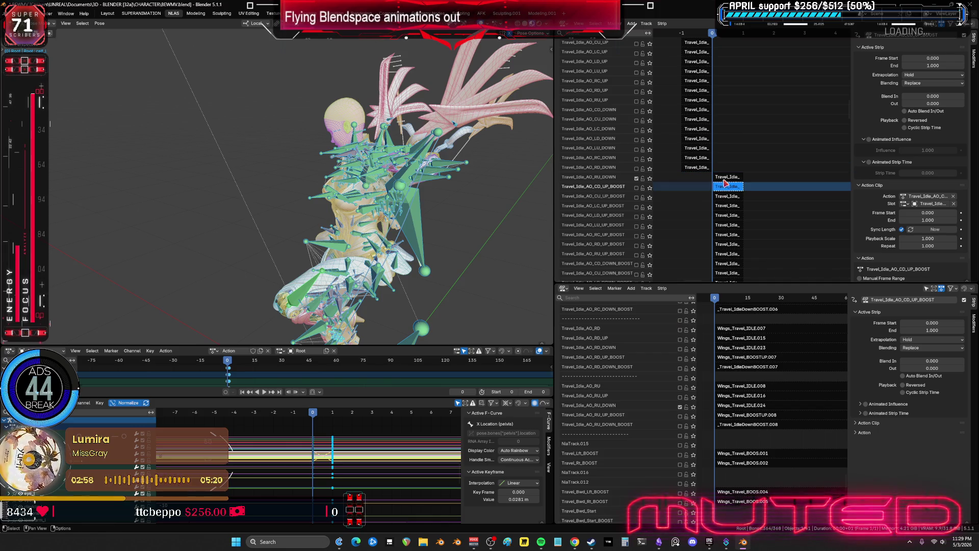
{"action": "left_click", "coordinate": [725, 177]}
{"action": "key", "text": "Tab"}
{"action": "middle_click_drag", "start_coordinate": [400, 228], "coordinate": [360, 234]}
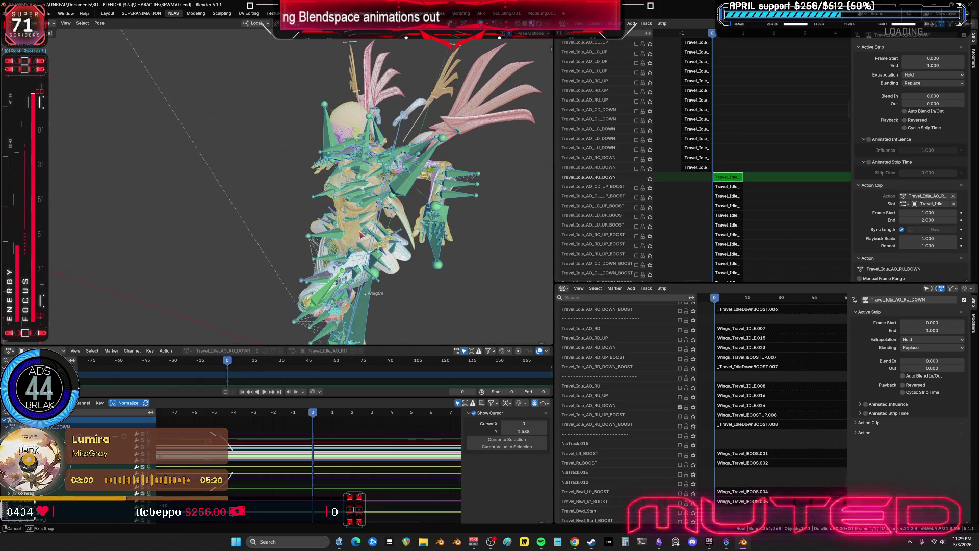
{"action": "key", "text": "F3"}
{"action": "key", "text": "Return"}
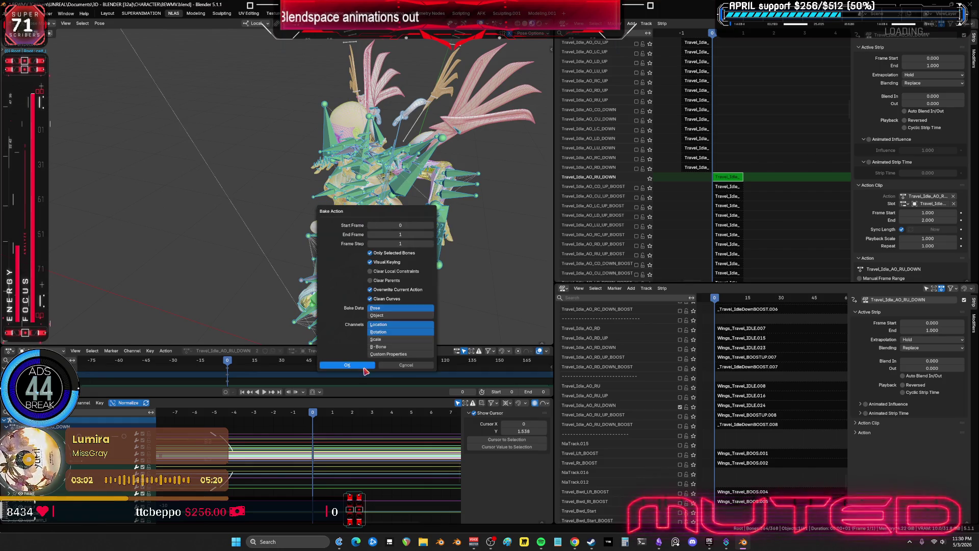
{"action": "left_click", "coordinate": [365, 369]}
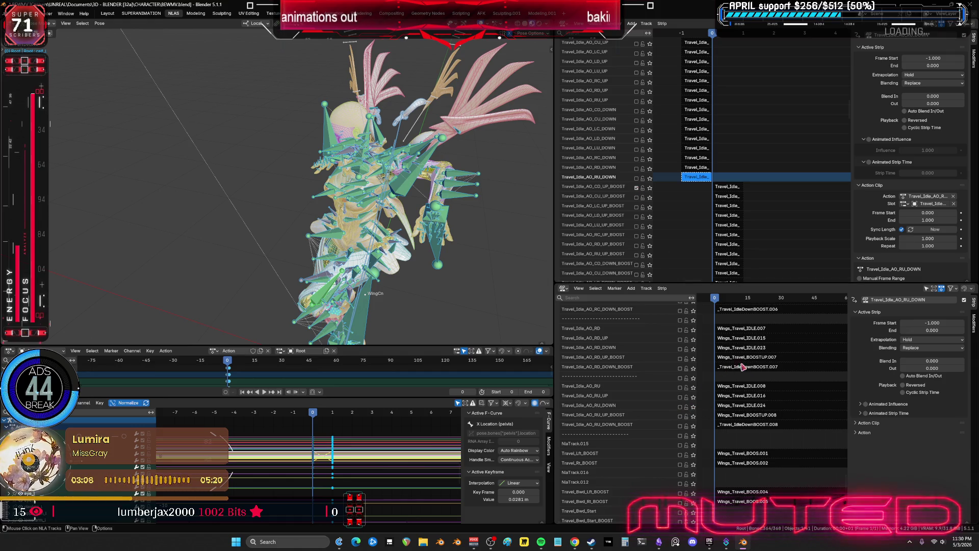
- Select the CD_UP_BOOST strip and switch on the CD_UP_BOOST track
{"action": "left_click", "coordinate": [697, 188]}
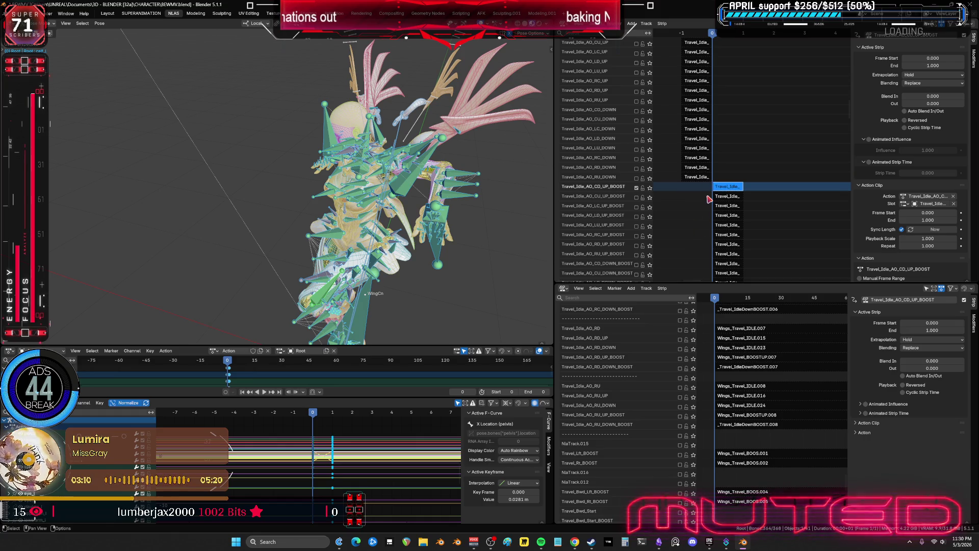
{"action": "scroll", "coordinate": [742, 381], "scroll_direction": "up", "scroll_amount": 10}
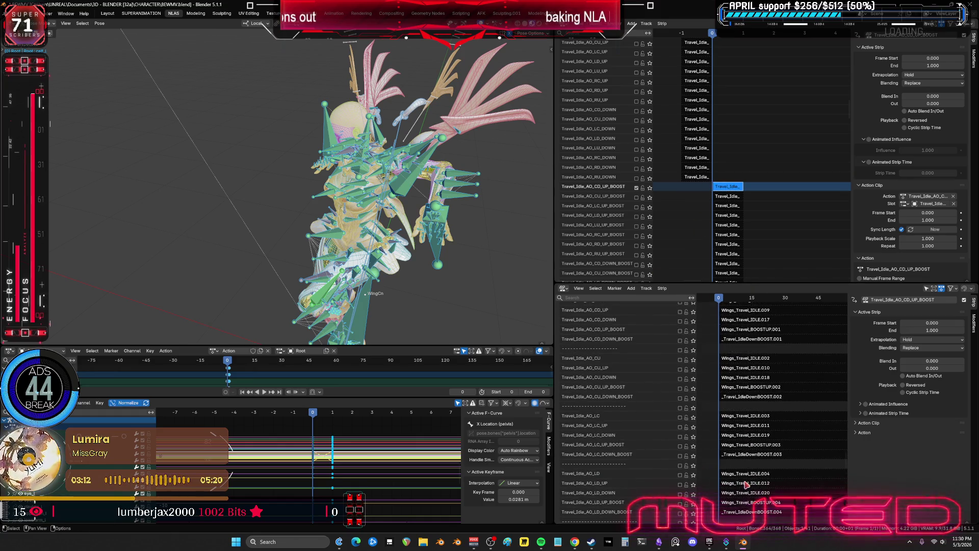
{"action": "scroll", "coordinate": [751, 414], "scroll_direction": "up", "scroll_amount": 5}
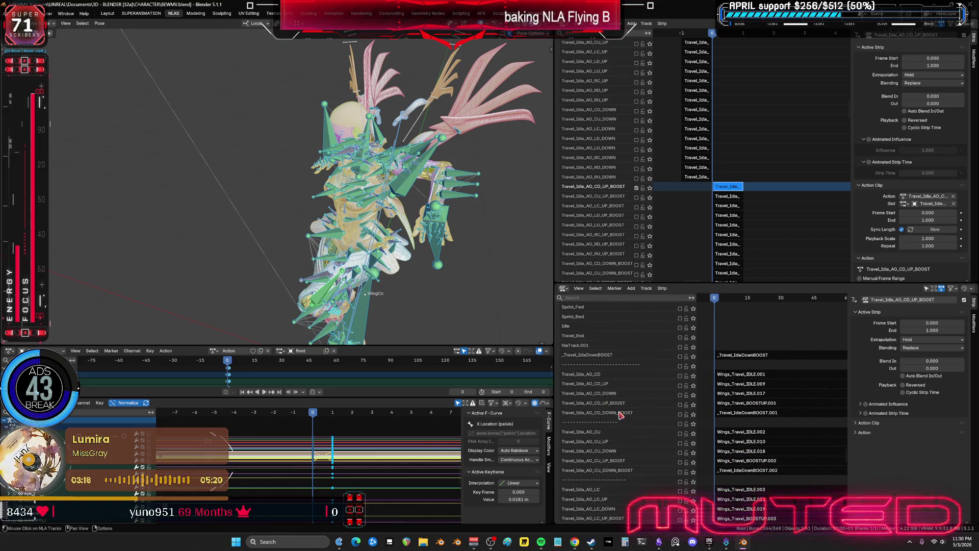
{"action": "left_click", "coordinate": [681, 405]}
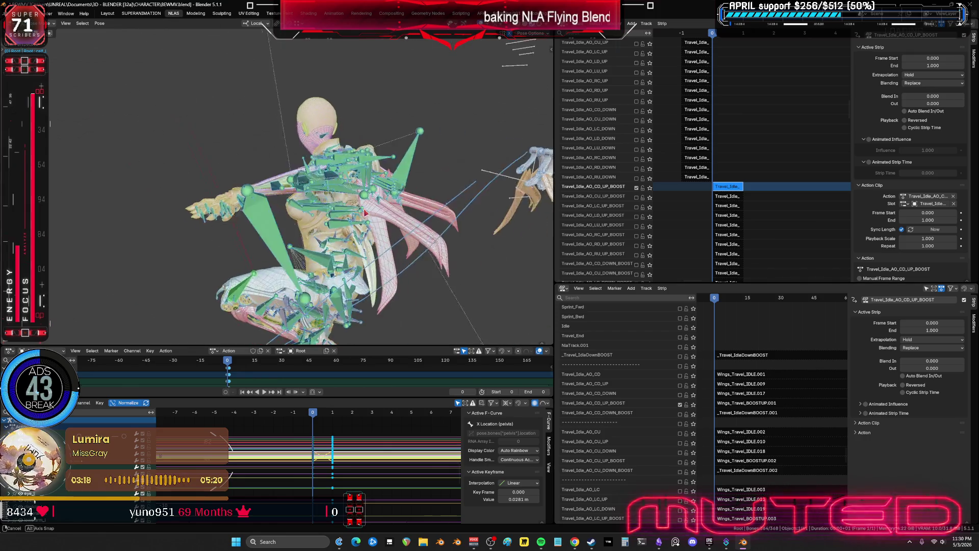
{"action": "scroll", "coordinate": [668, 176], "scroll_direction": "up", "scroll_amount": 10}
{"action": "scroll", "coordinate": [679, 153], "scroll_direction": "up", "scroll_amount": 10}
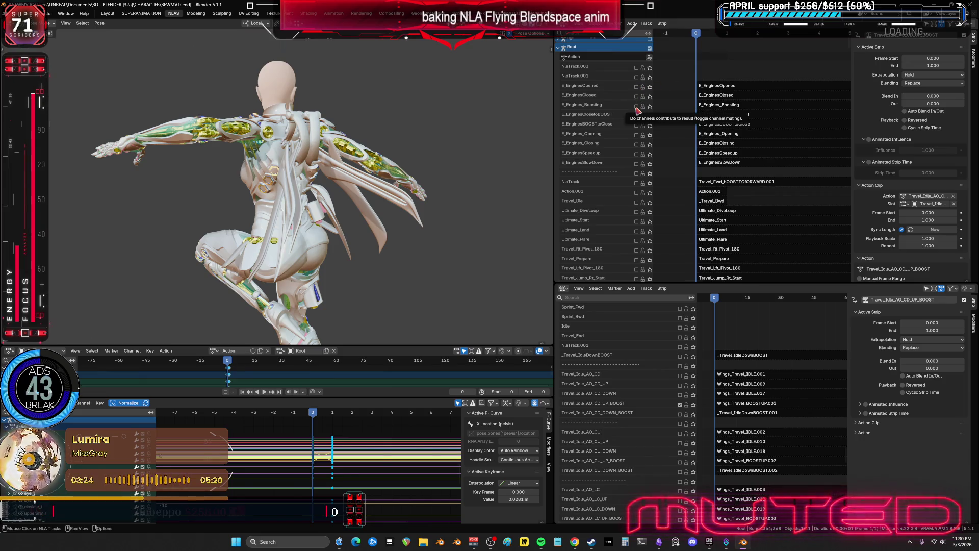
- Unmute the E_Engines_Boosting track, select its strip, and preview it soloed, then unsoloed
{"action": "left_click", "coordinate": [637, 106]}
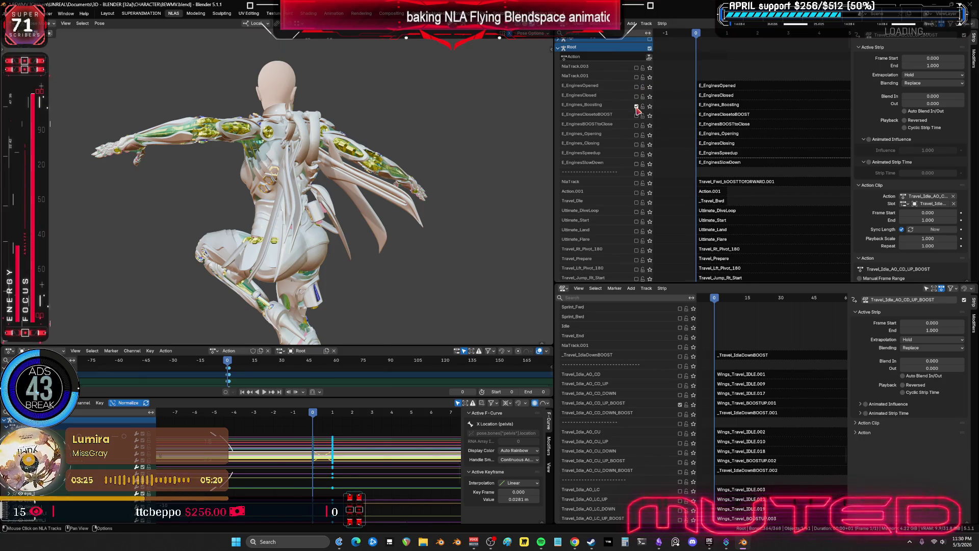
{"action": "left_click", "coordinate": [713, 107]}
{"action": "mouse_move", "coordinate": [449, 153]}
{"action": "middle_mouse_down"}
{"action": "mouse_move", "coordinate": [416, 152]}
{"action": "mouse_move", "coordinate": [402, 107]}
{"action": "middle_mouse_up"}
{"action": "mouse_move", "coordinate": [384, 179]}
{"action": "middle_mouse_down", "text": "shift"}
{"action": "mouse_move", "coordinate": [381, 209]}
{"action": "mouse_move", "coordinate": [359, 189]}
{"action": "middle_mouse_up", "text": "shift"}
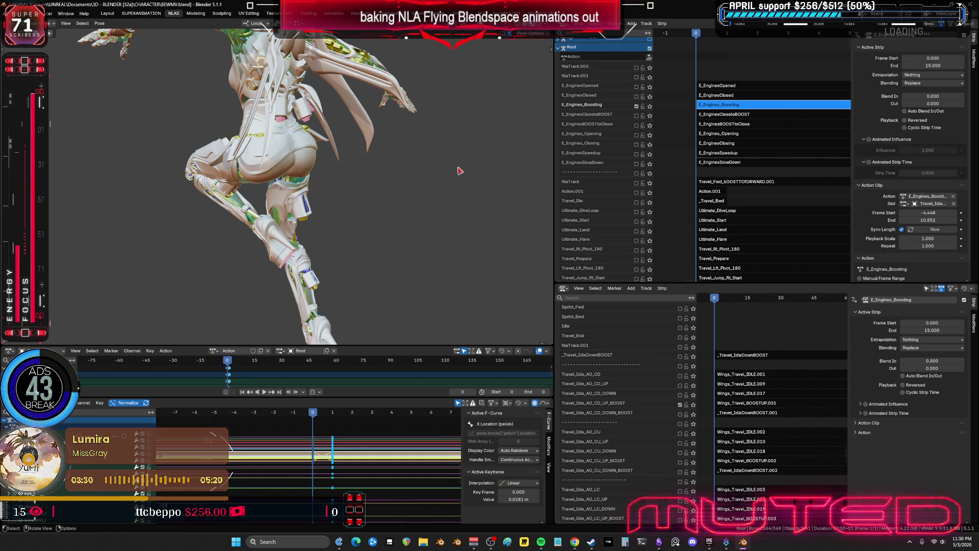
{"action": "mouse_move", "coordinate": [699, 36]}
{"action": "left_mouse_down"}
{"action": "mouse_move", "coordinate": [734, 36]}
{"action": "mouse_move", "coordinate": [695, 36]}
{"action": "left_mouse_up"}
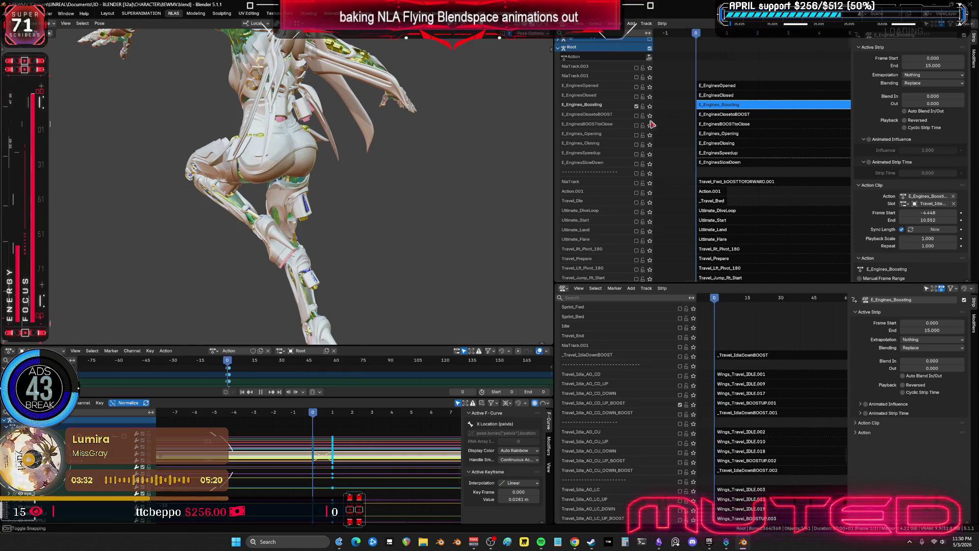
{"action": "left_click", "coordinate": [650, 107]}
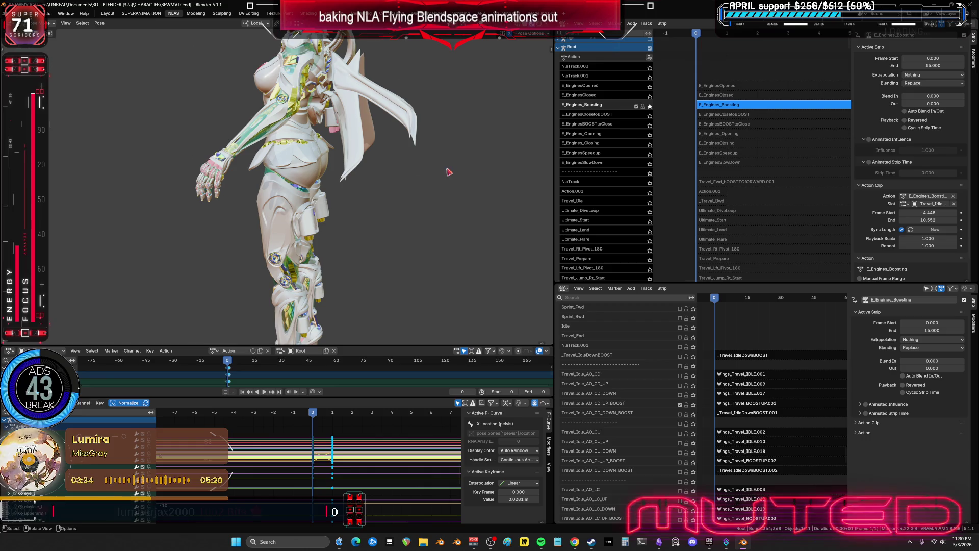
{"action": "left_click", "coordinate": [651, 106]}
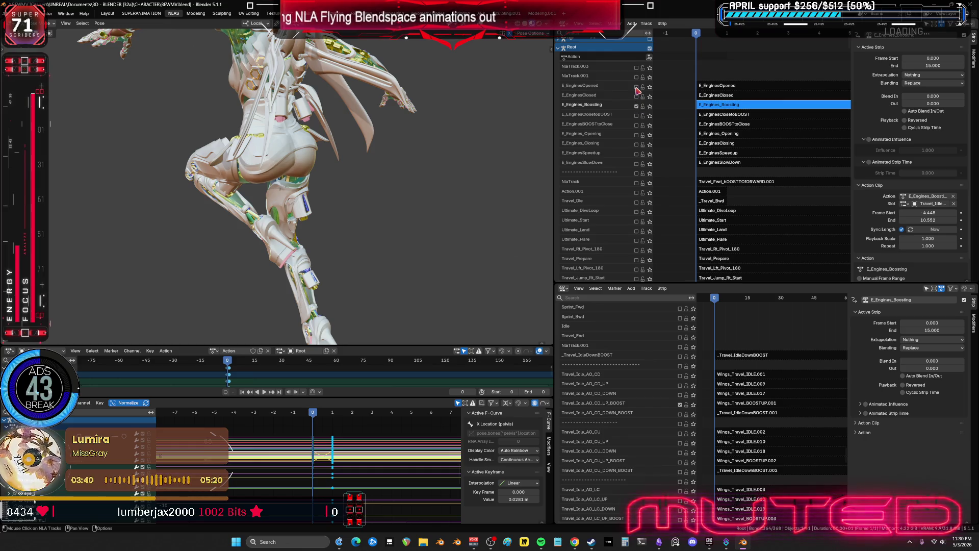
- Switch the armature to Object Mode and inspect the character from behind with rig overlays shown
{"action": "key", "text": "shift+alt+z"}
{"action": "key", "text": "ctrl+Tab"}
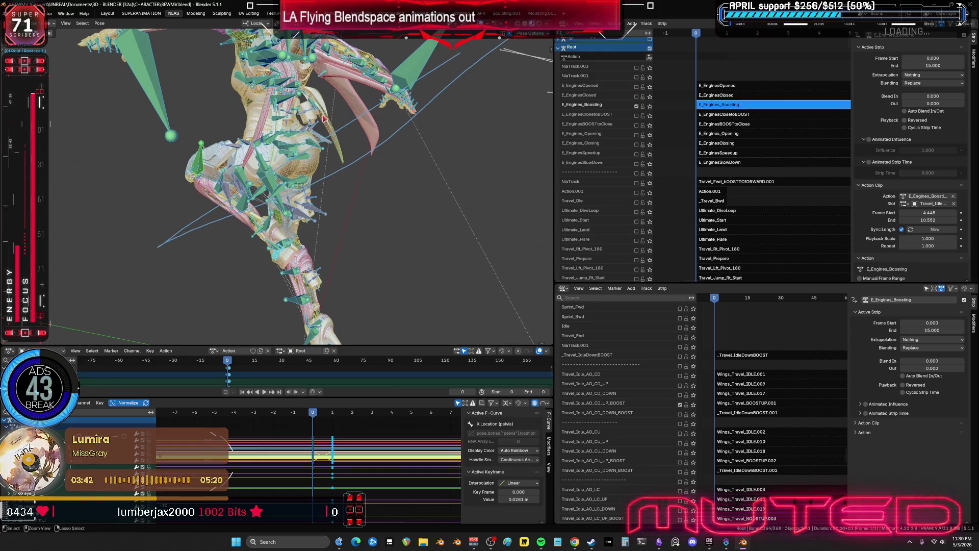
{"action": "middle_click_drag", "start_coordinate": [322, 117], "coordinate": [432, 135]}
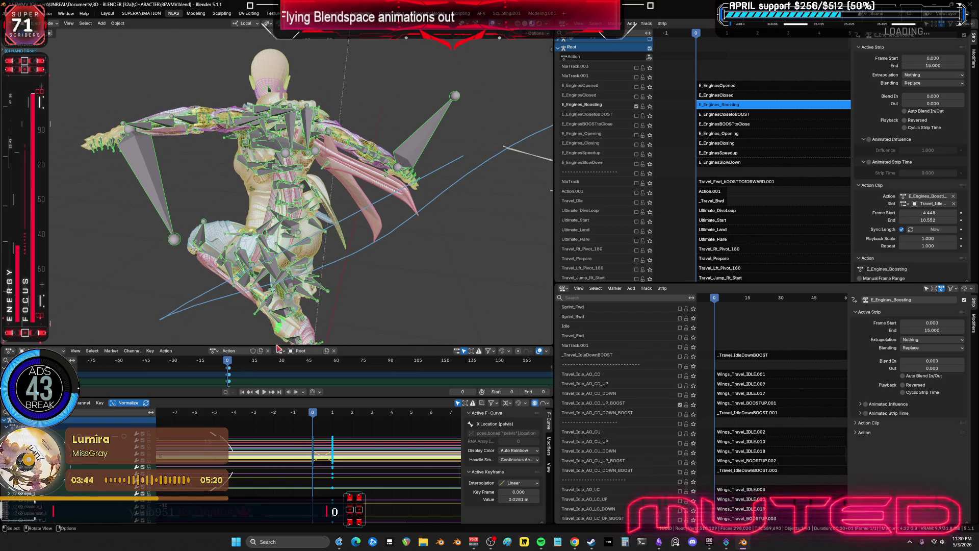
{"action": "mouse_move", "coordinate": [422, 216]}
{"action": "middle_mouse_down"}
{"action": "mouse_move", "coordinate": [368, 193]}
{"action": "mouse_move", "coordinate": [478, 199]}
{"action": "mouse_move", "coordinate": [354, 200]}
{"action": "middle_mouse_up"}
{"action": "key", "text": "shift+alt+z"}
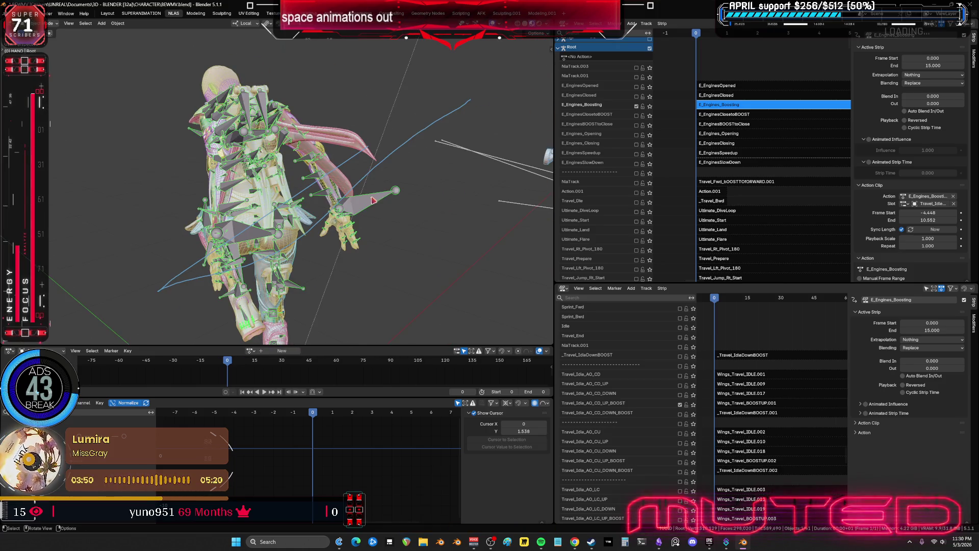
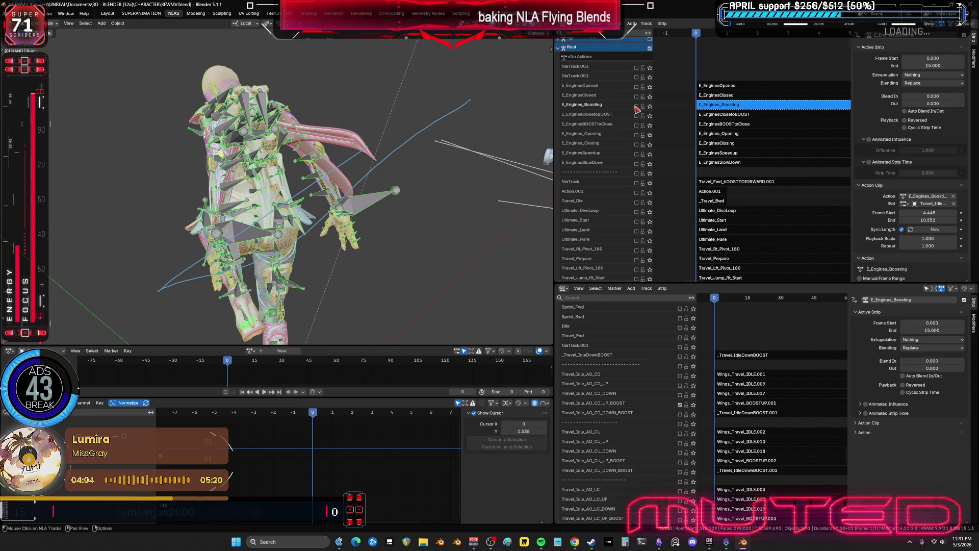
- Start playback of the flying animation and pan the upper NLA view toward frame 0
{"action": "key", "text": "space"}
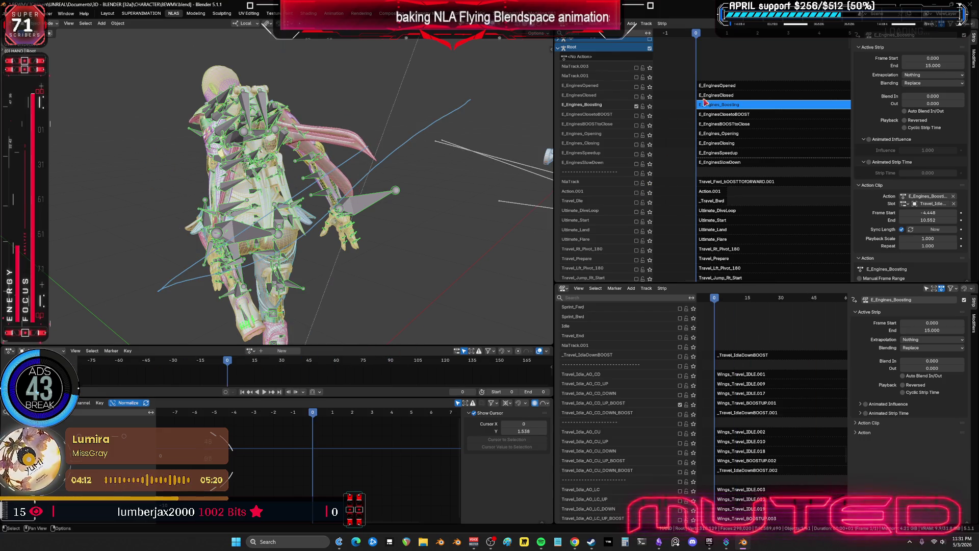
{"action": "scroll", "coordinate": [734, 214], "scroll_direction": "down", "scroll_amount": 3}
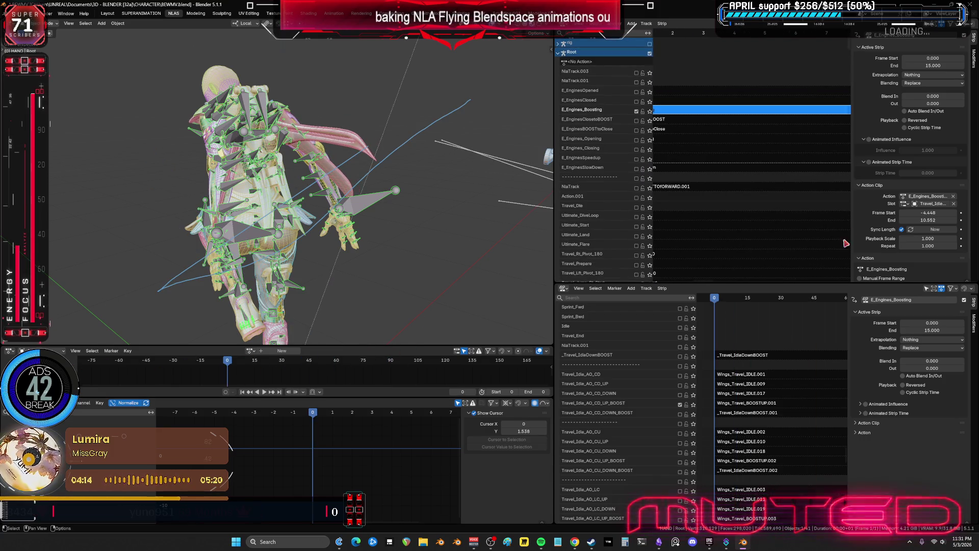
{"action": "scroll", "coordinate": [867, 245], "scroll_direction": "down", "scroll_amount": 1}
{"action": "scroll", "coordinate": [732, 114], "scroll_direction": "down", "scroll_amount": 3}
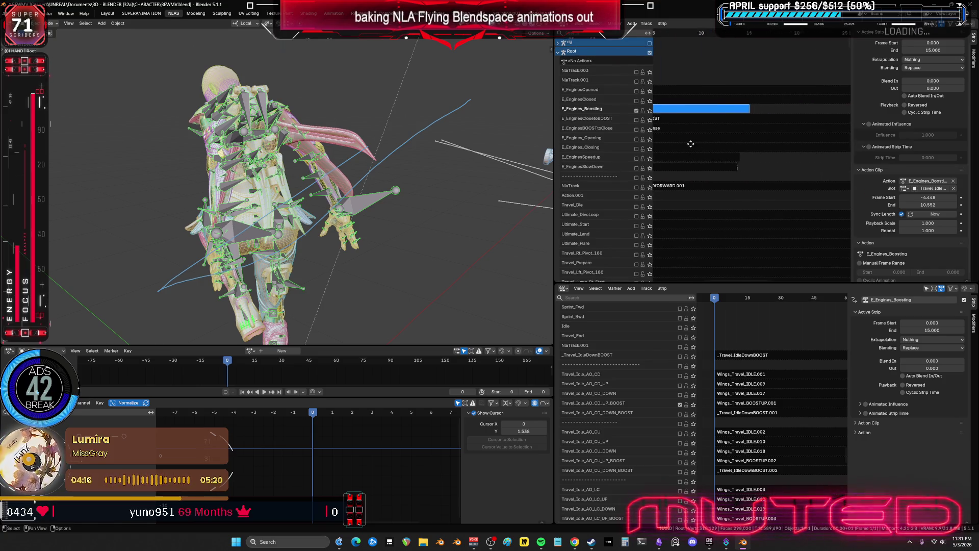
{"action": "scroll", "coordinate": [684, 144], "scroll_direction": "up", "scroll_amount": 2}
{"action": "middle_click_drag", "start_coordinate": [742, 157], "coordinate": [772, 157]}
{"action": "scroll", "coordinate": [772, 155], "scroll_direction": "down", "scroll_amount": 1}
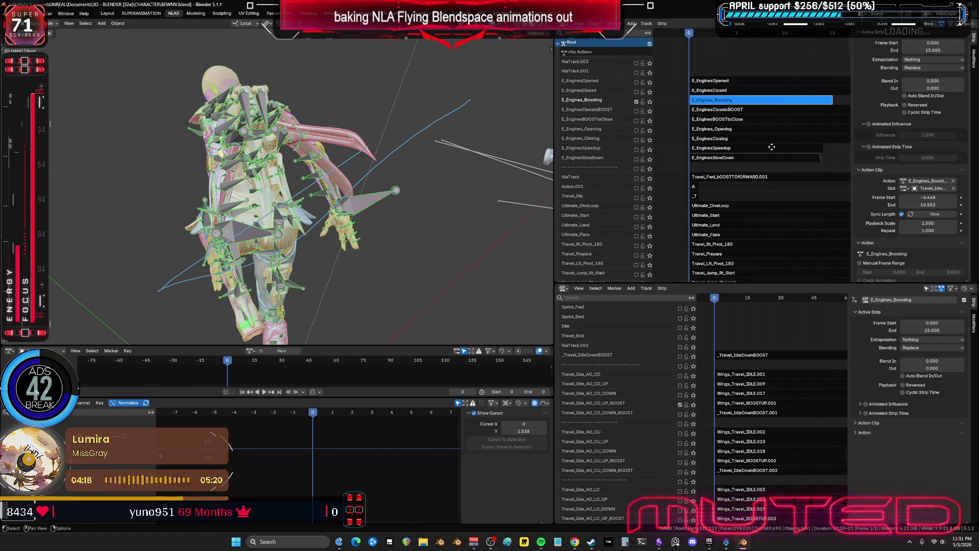
- Zoom the upper NLA in on the Travel_Idle boost strips and select Travel_Idle_AO_CD_UP_BOOST
{"action": "mouse_move", "coordinate": [726, 212]}
{"action": "middle_mouse_down"}
{"action": "mouse_move", "coordinate": [734, 206]}
{"action": "mouse_move", "coordinate": [761, 268]}
{"action": "mouse_move", "coordinate": [748, 32]}
{"action": "middle_mouse_up"}
{"action": "mouse_move", "coordinate": [663, 194]}
{"action": "middle_mouse_down", "text": "ctrl"}
{"action": "mouse_move", "coordinate": [765, 205]}
{"action": "mouse_move", "coordinate": [744, 210]}
{"action": "middle_mouse_up", "text": "ctrl"}
{"action": "middle_click_drag", "start_coordinate": [661, 217], "coordinate": [804, 182]}
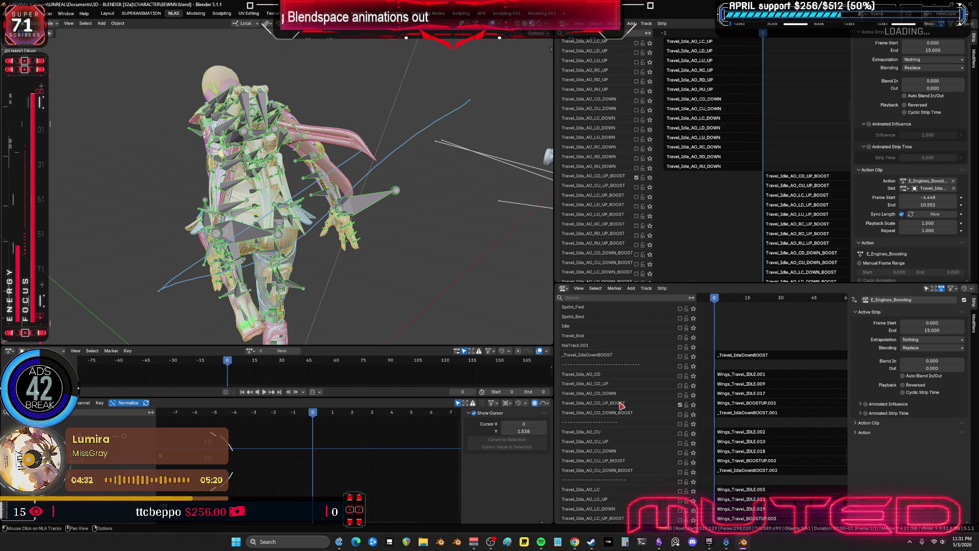
{"action": "left_click", "coordinate": [785, 178]}
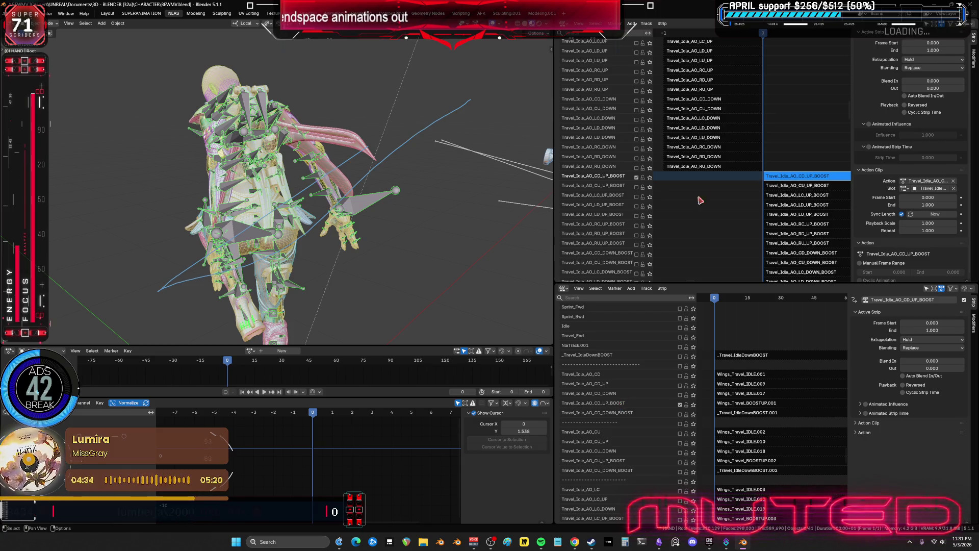
- Bake the Travel_Idle_AO_CD_UP_BOOST strip into a pose action with Bake Action
{"action": "key", "text": "ctrl+Tab"}
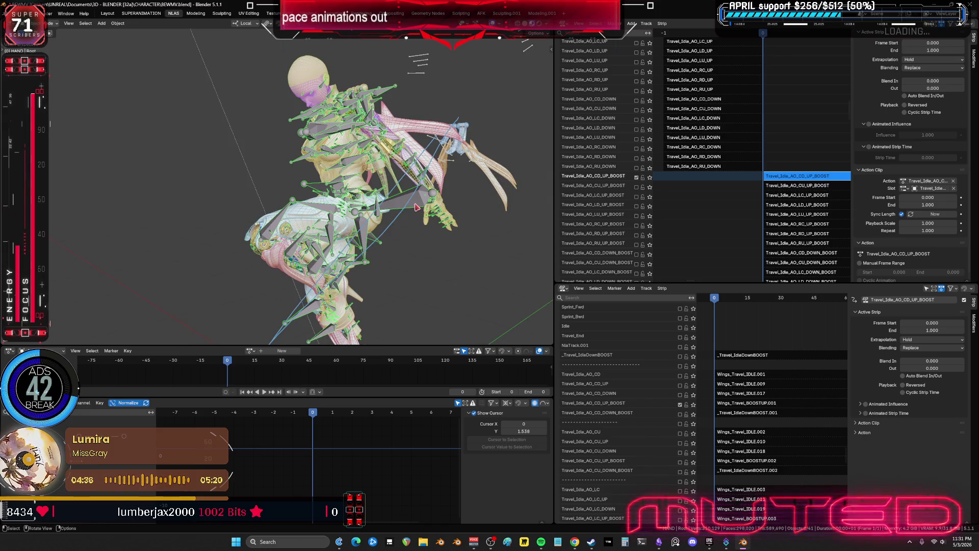
{"action": "middle_click_drag", "start_coordinate": [414, 217], "coordinate": [429, 204]}
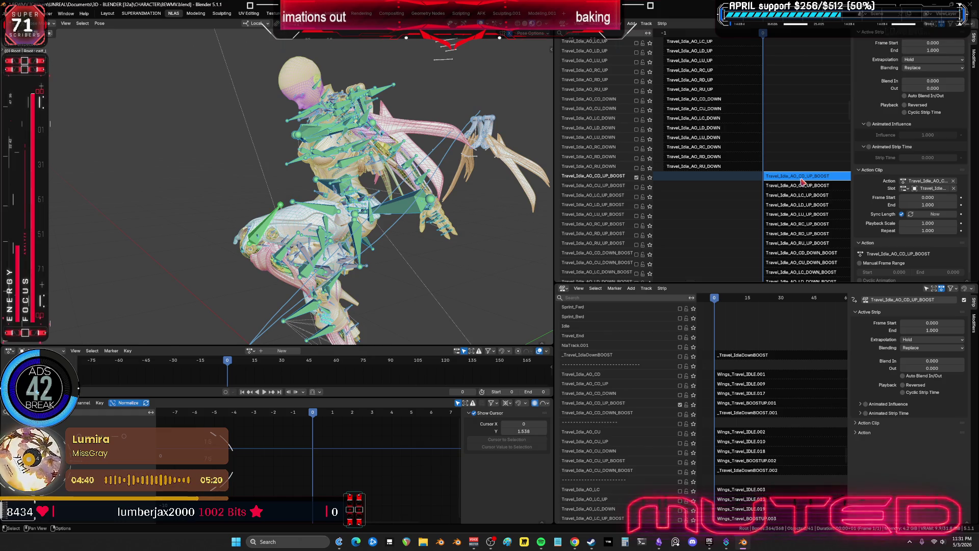
{"action": "key", "text": "Tab"}
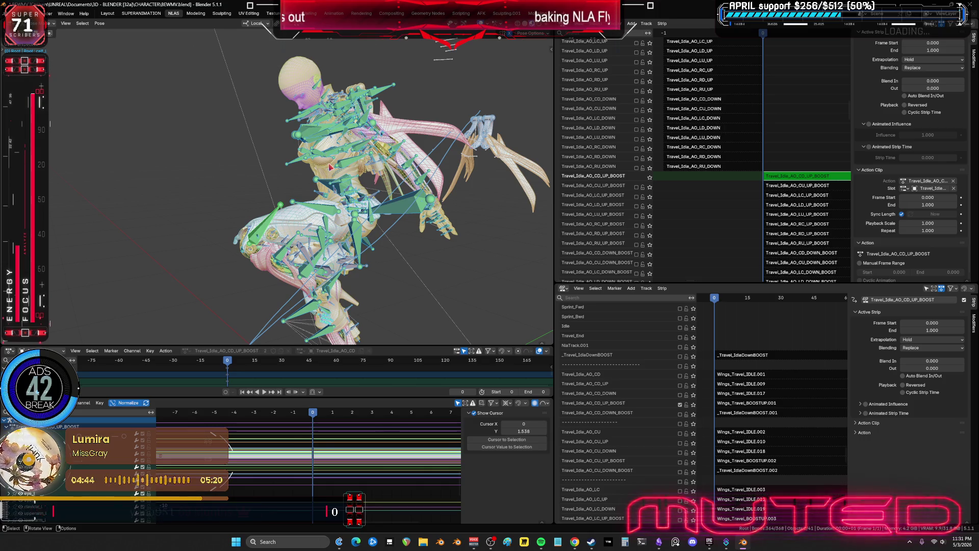
{"action": "key", "text": "F3"}
{"action": "key", "text": "Return"}
{"action": "left_click", "coordinate": [311, 307]}
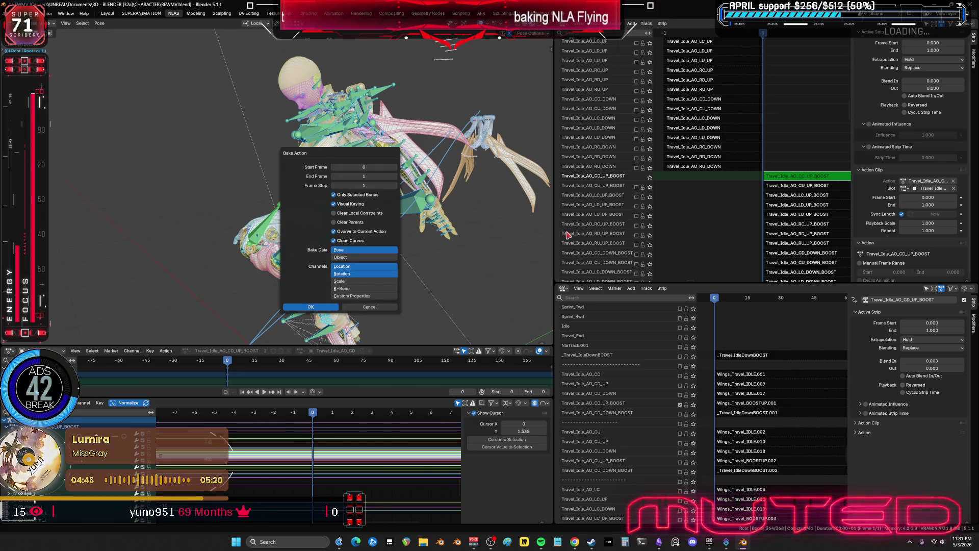
{"action": "key", "text": "Tab"}
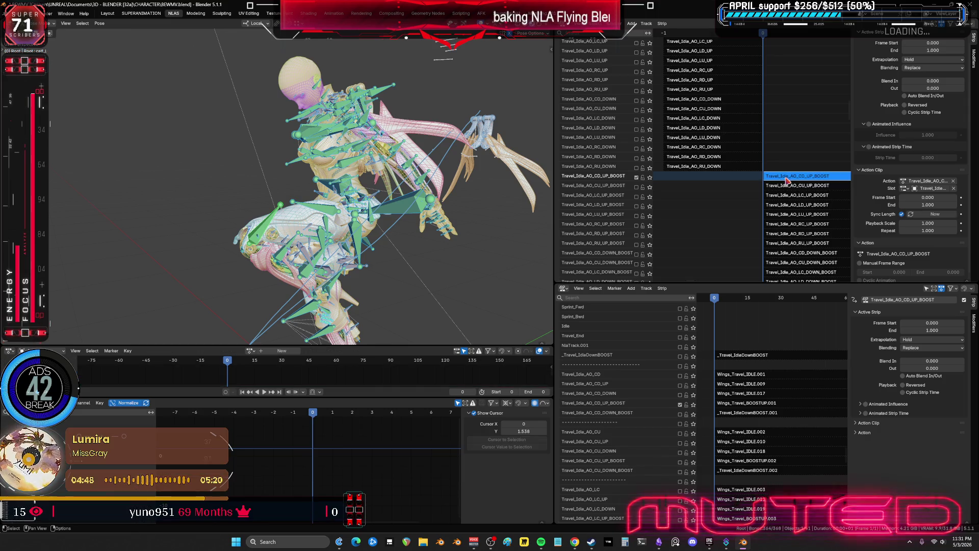
- Enable the Travel_Idle_AO_CU_UP_BOOST track and bake its strip into a pose action
{"action": "left_click", "coordinate": [637, 188]}
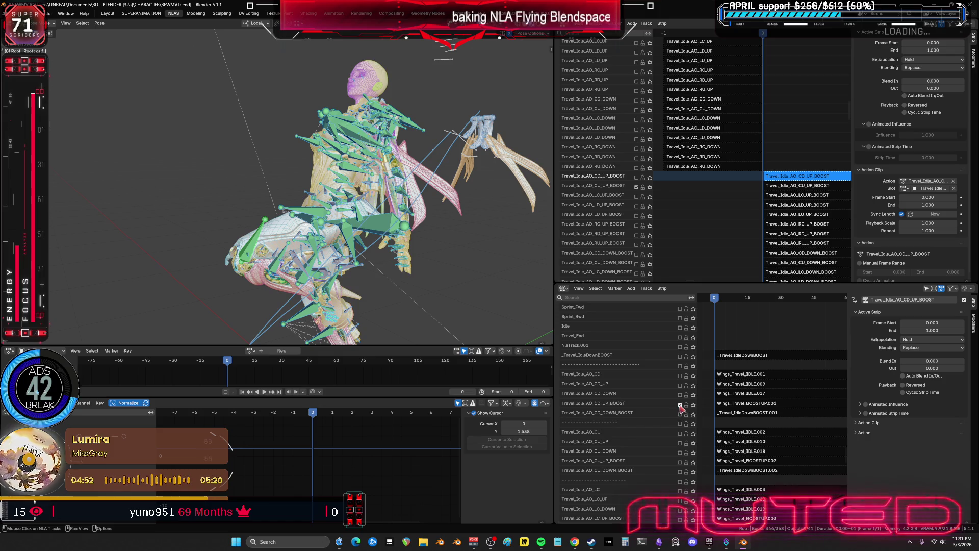
{"action": "left_click", "coordinate": [680, 462]}
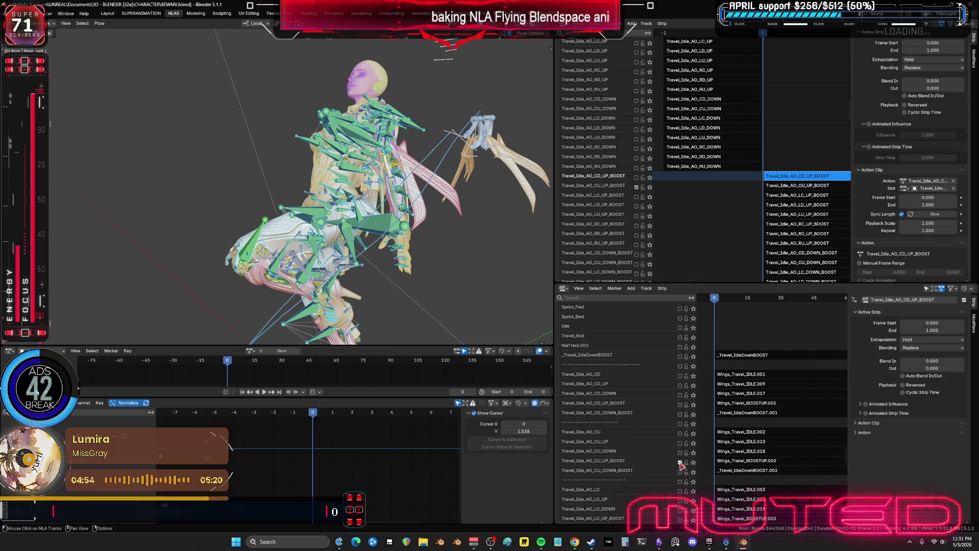
{"action": "left_click", "coordinate": [790, 188]}
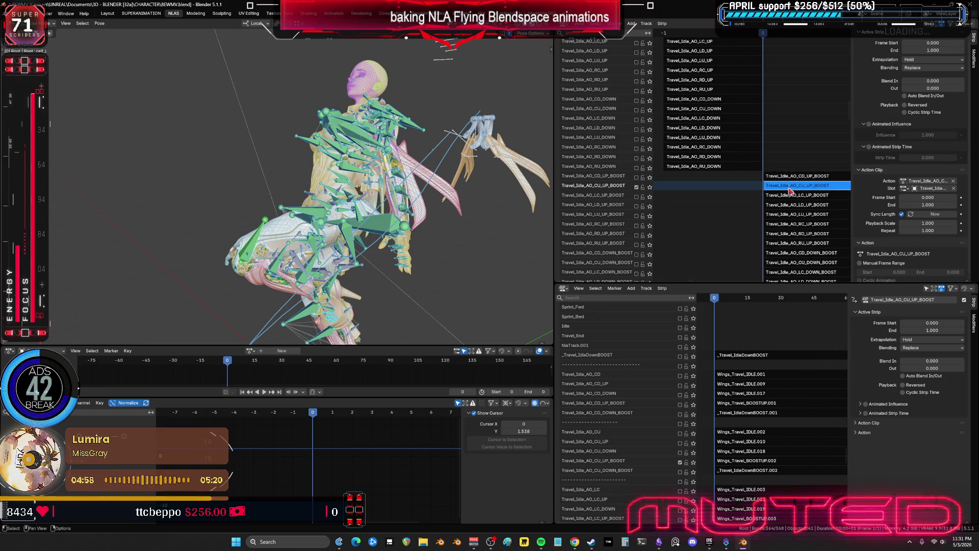
{"action": "key", "text": "Tab"}
{"action": "middle_click_drag", "start_coordinate": [387, 219], "coordinate": [425, 234]}
{"action": "key", "text": "F3"}
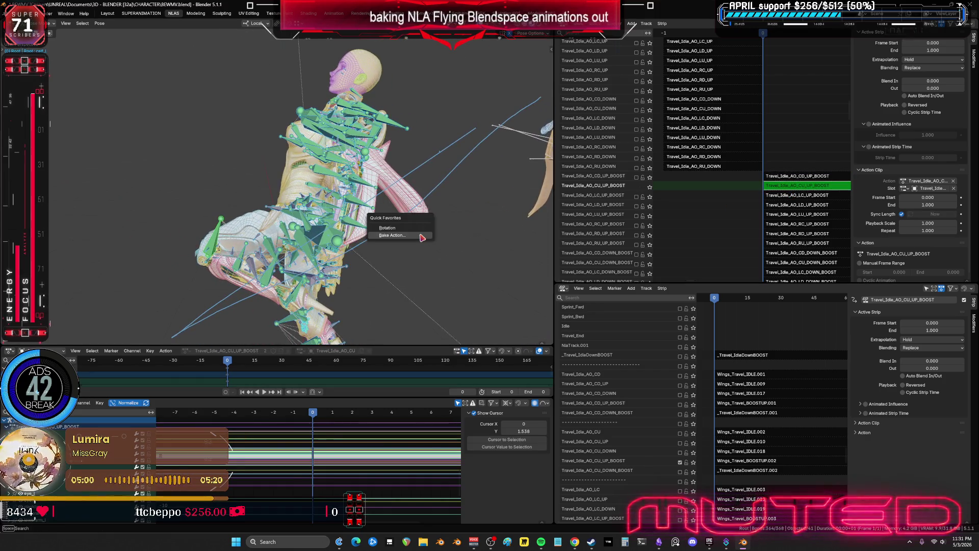
{"action": "type", "text": "bake"}
{"action": "key", "text": "Return"}
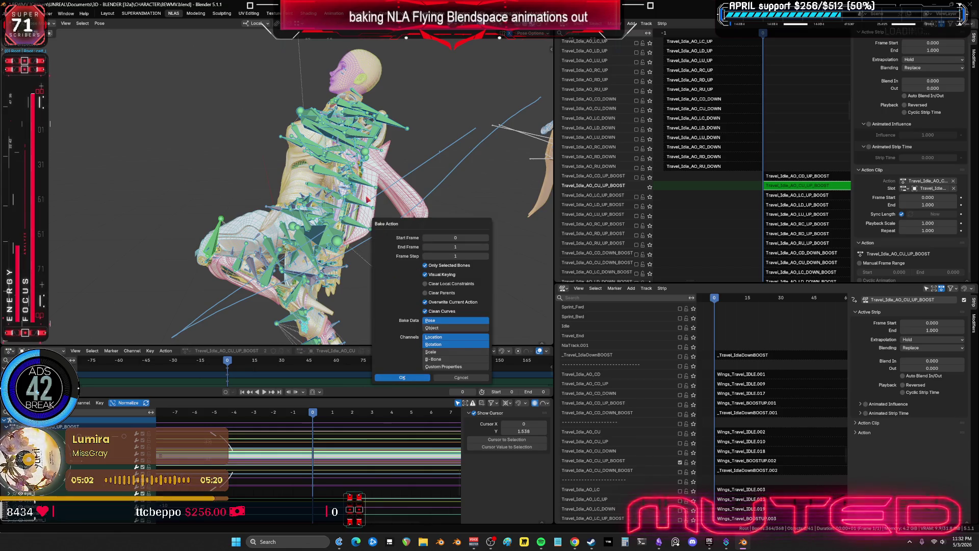
{"action": "left_click", "coordinate": [402, 378]}
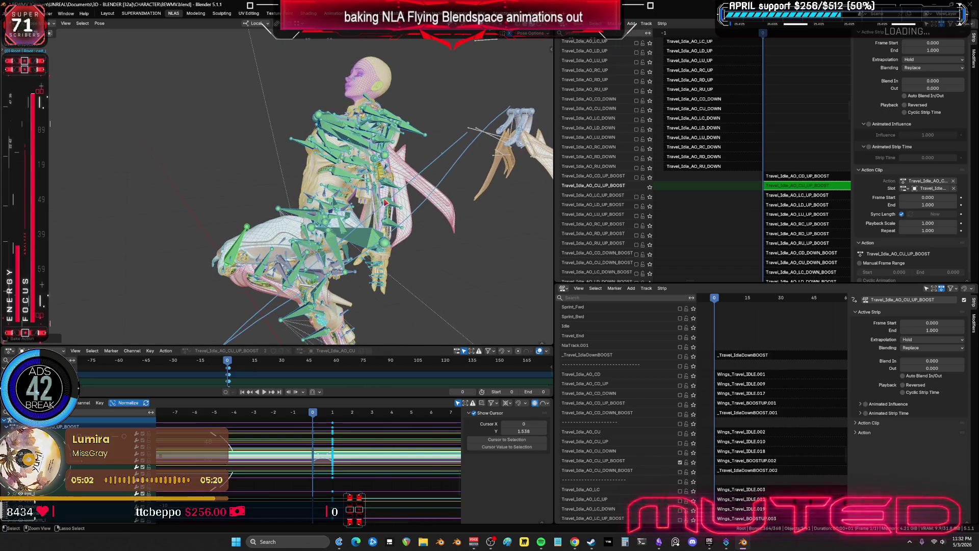
- Leave the CU_UP_BOOST strip, mute its track and enable the LC_UP_BOOST track
{"action": "left_click", "coordinate": [488, 135]}
{"action": "left_click", "coordinate": [417, 129]}
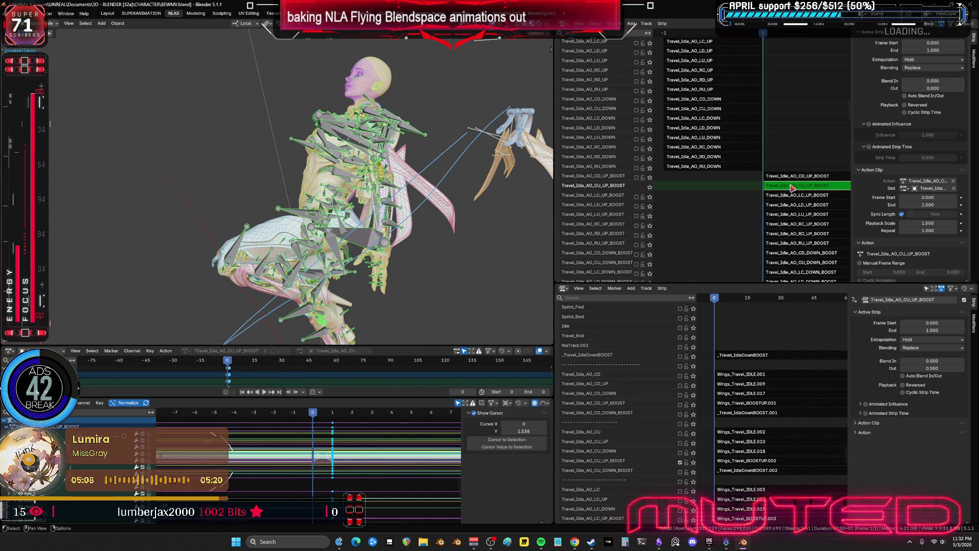
{"action": "key", "text": "Tab"}
{"action": "left_click", "coordinate": [490, 137]}
{"action": "left_click", "coordinate": [418, 134]}
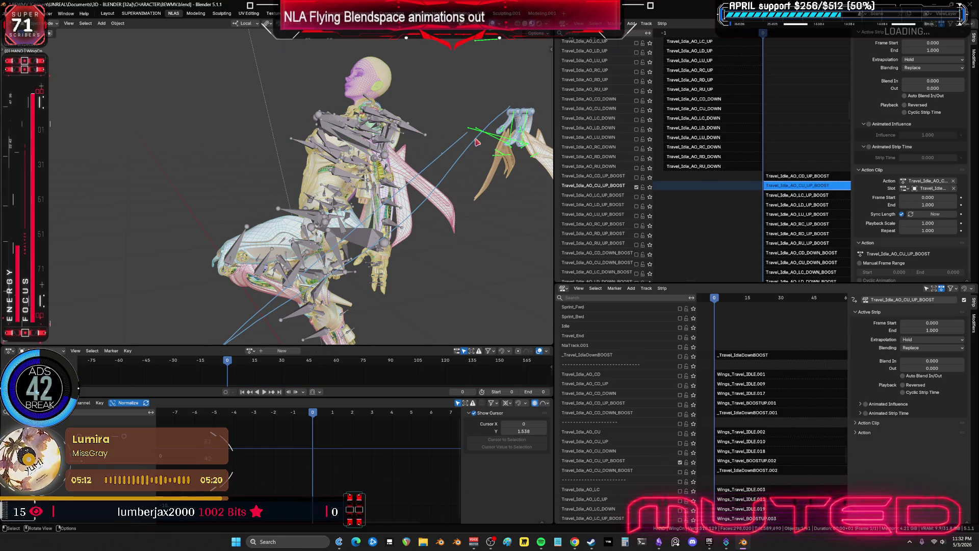
{"action": "left_click", "coordinate": [637, 187]}
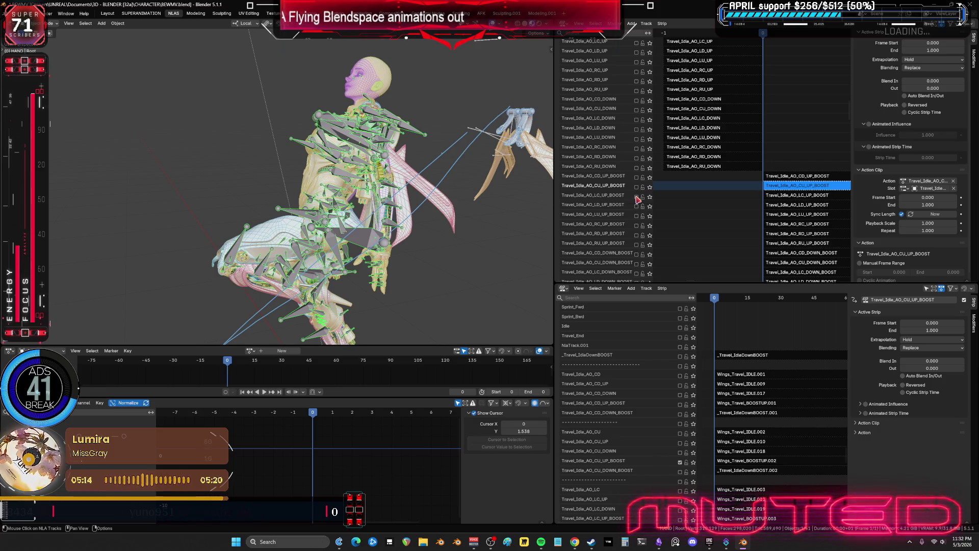
{"action": "left_click", "coordinate": [636, 197]}
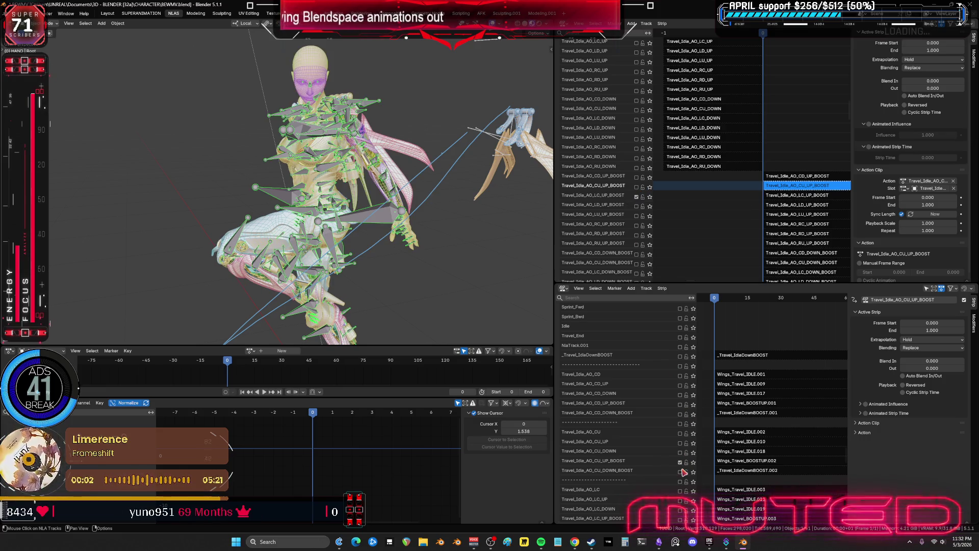
- Bake the Travel_Idle_AO_LC_UP_BOOST strip into a pose action
{"action": "scroll", "coordinate": [746, 473], "scroll_direction": "down", "scroll_amount": 10}
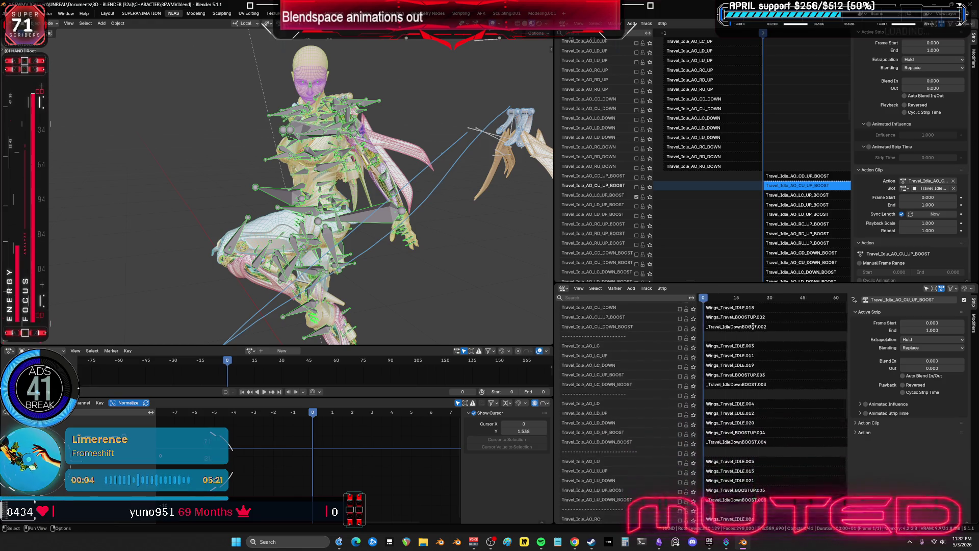
{"action": "left_click", "coordinate": [680, 315]}
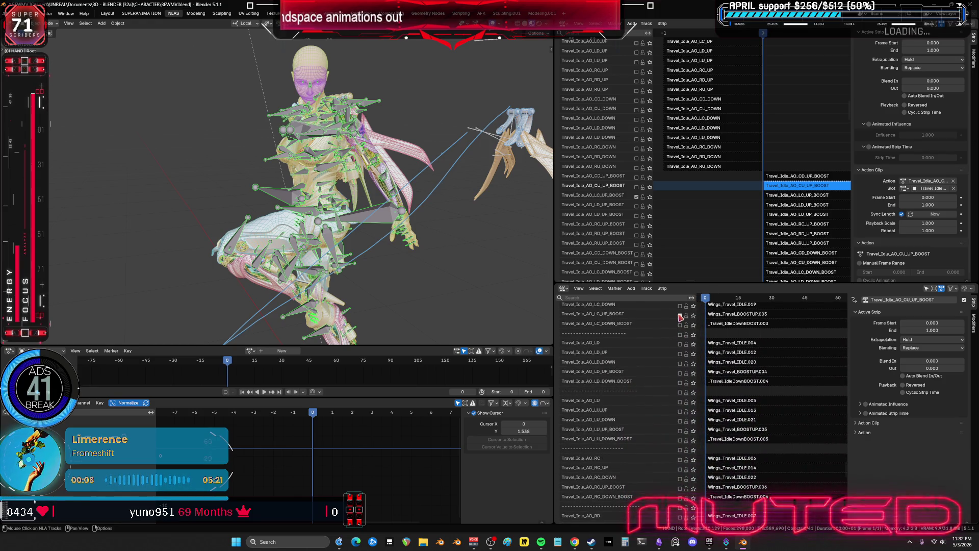
{"action": "left_click", "coordinate": [802, 196]}
{"action": "right_click", "coordinate": [802, 197]}
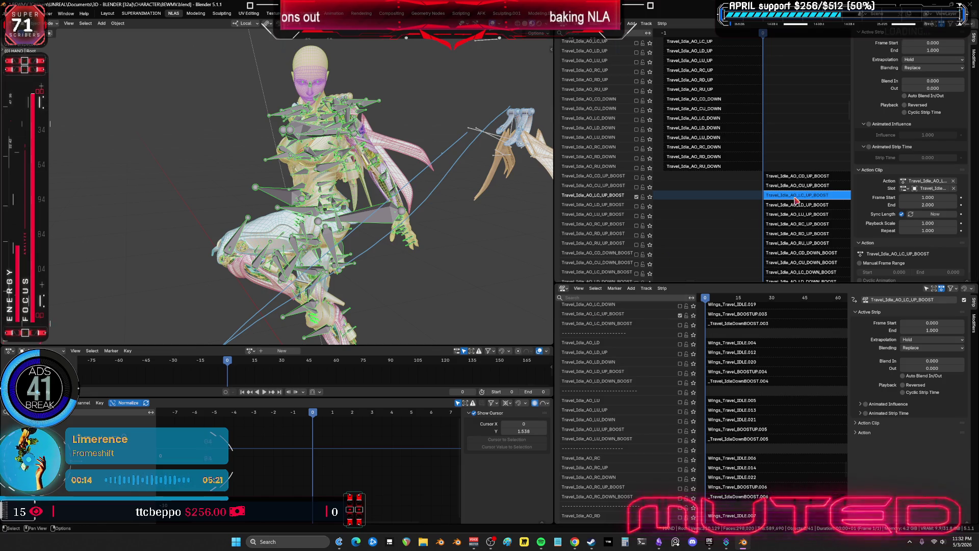
{"action": "key", "text": "Tab"}
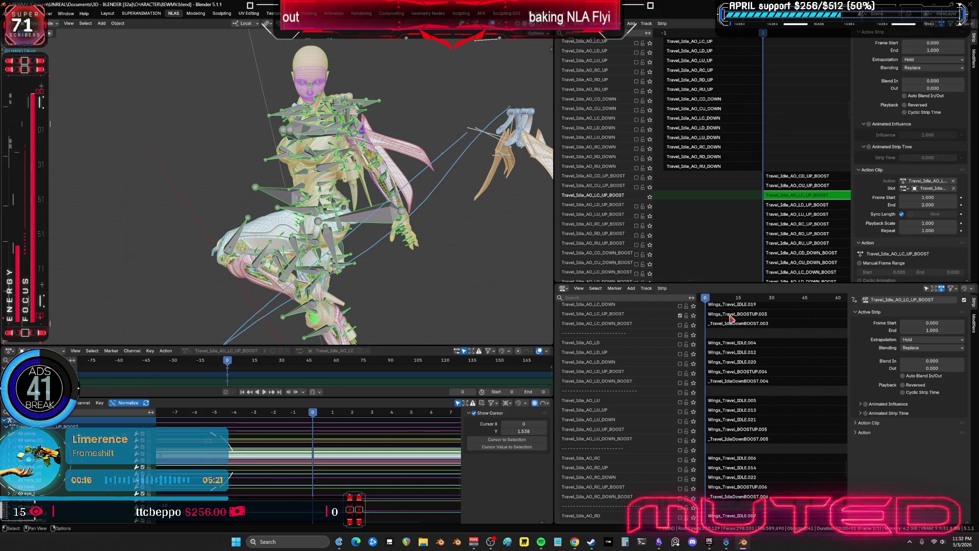
{"action": "middle_click_drag", "start_coordinate": [393, 224], "coordinate": [369, 232]}
{"action": "key", "text": "ctrl+Tab"}
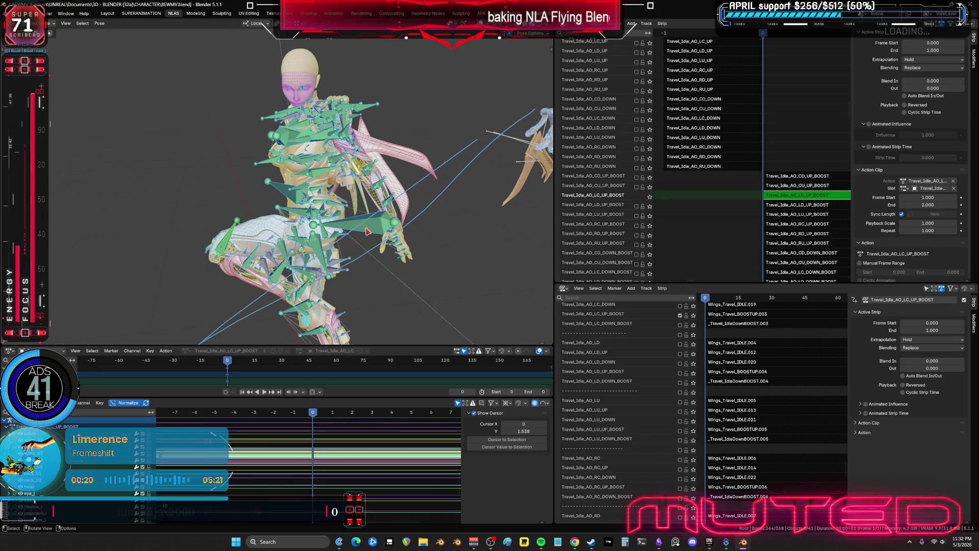
{"action": "key", "text": "F3"}
{"action": "key", "text": "Return"}
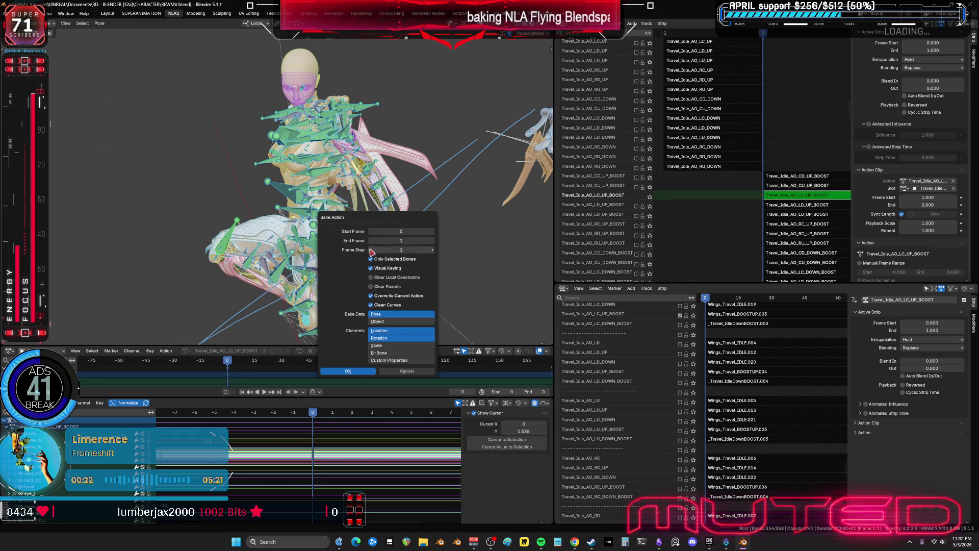
{"action": "key", "text": "Return"}
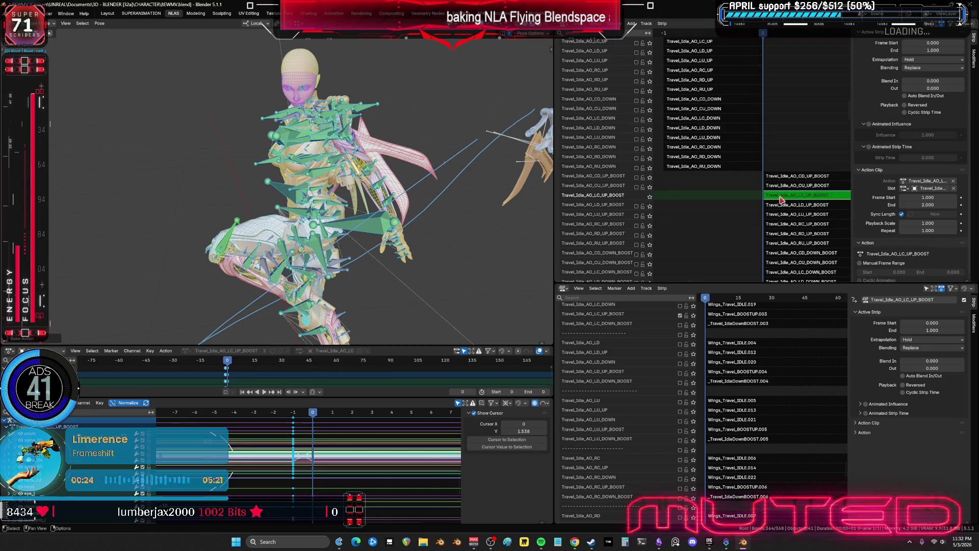
- Enable the LD_UP_BOOST track and bake its strip into a pose action
{"action": "left_click", "coordinate": [636, 206]}
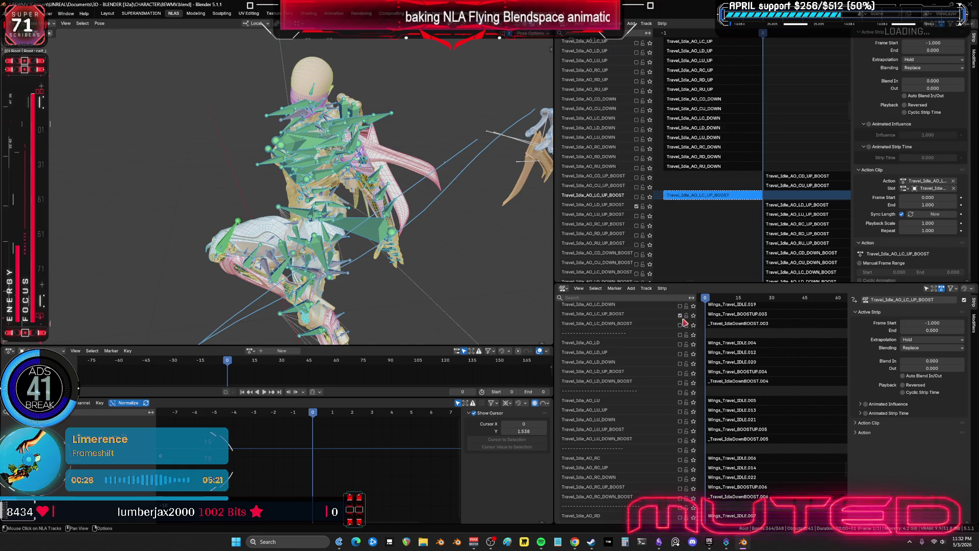
{"action": "left_click", "coordinate": [680, 373]}
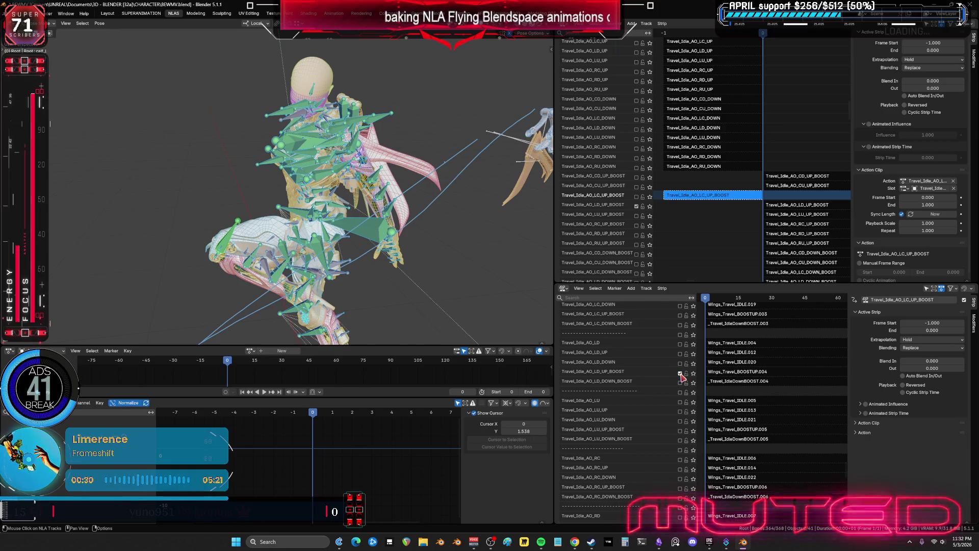
{"action": "left_click", "coordinate": [788, 207]}
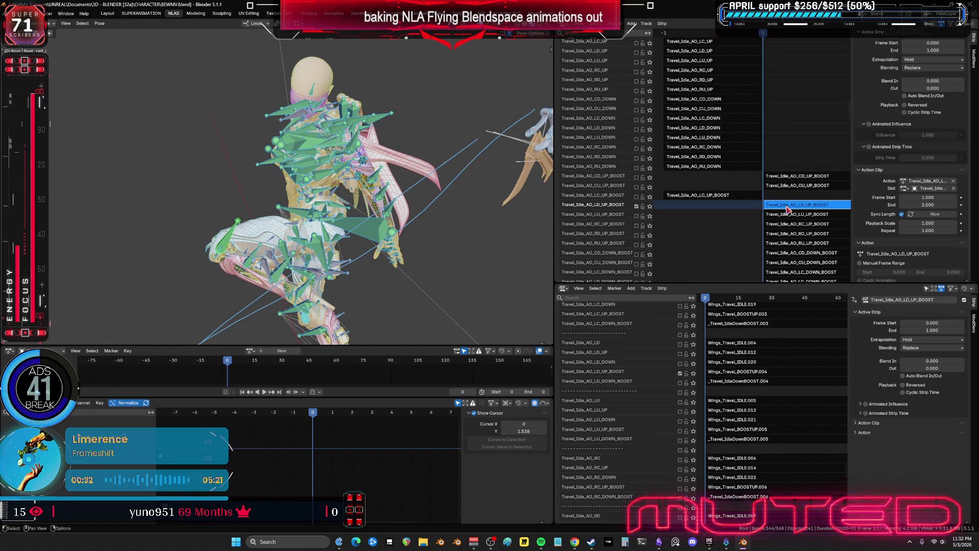
{"action": "key", "text": "Tab"}
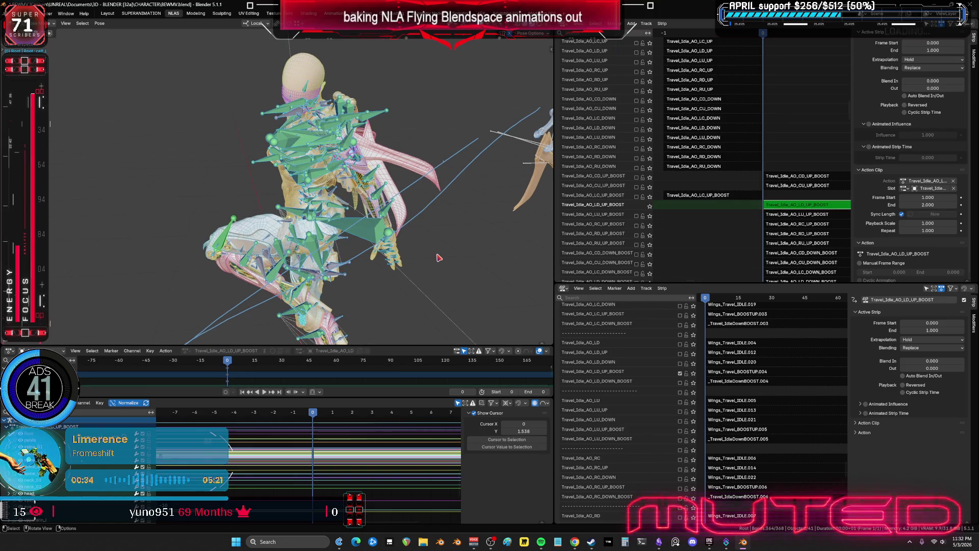
{"action": "key", "text": "q"}
{"action": "left_click", "coordinate": [438, 258]}
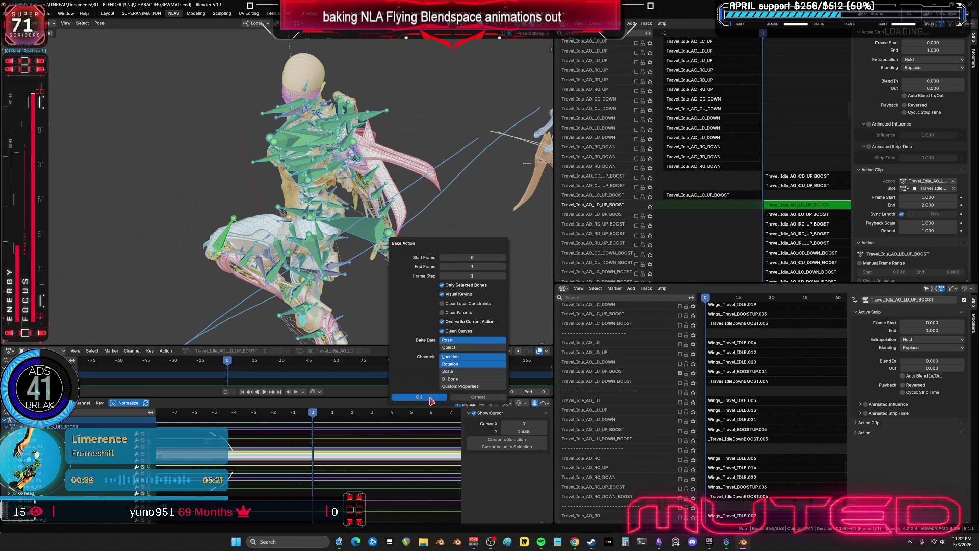
{"action": "left_click", "coordinate": [430, 398]}
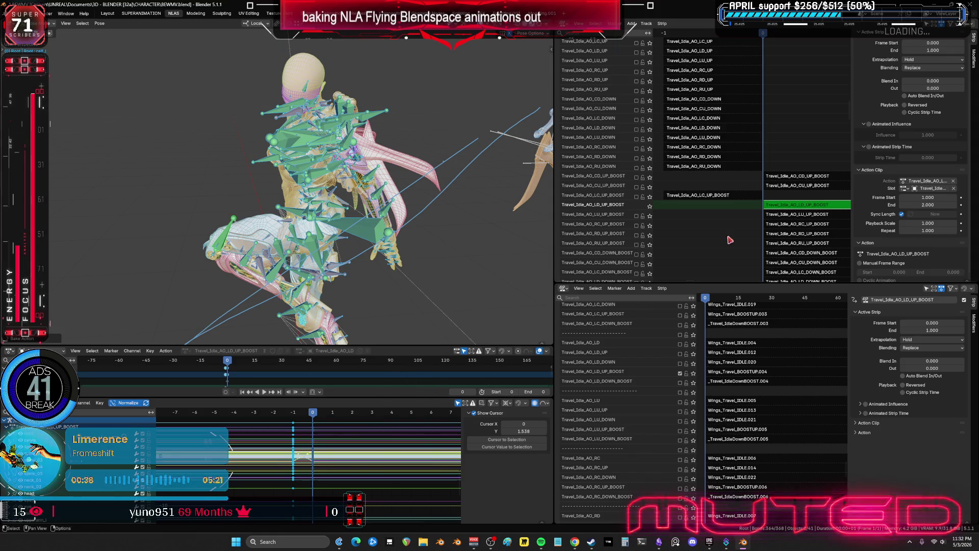
{"action": "key", "text": "Tab"}
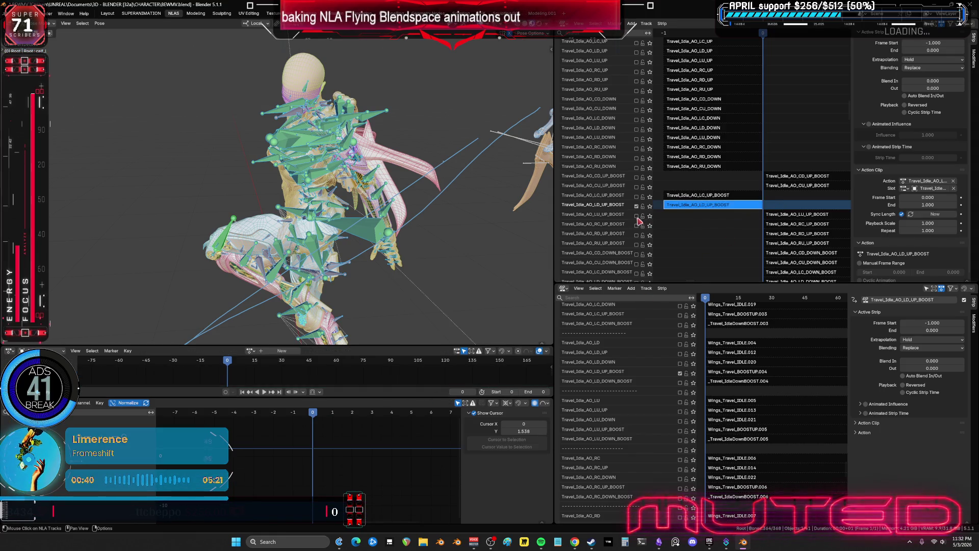
- Bake the LU_UP_BOOST strip into a pose action, then mute its track and select RC_UP_BOOST
{"action": "left_click", "coordinate": [637, 216]}
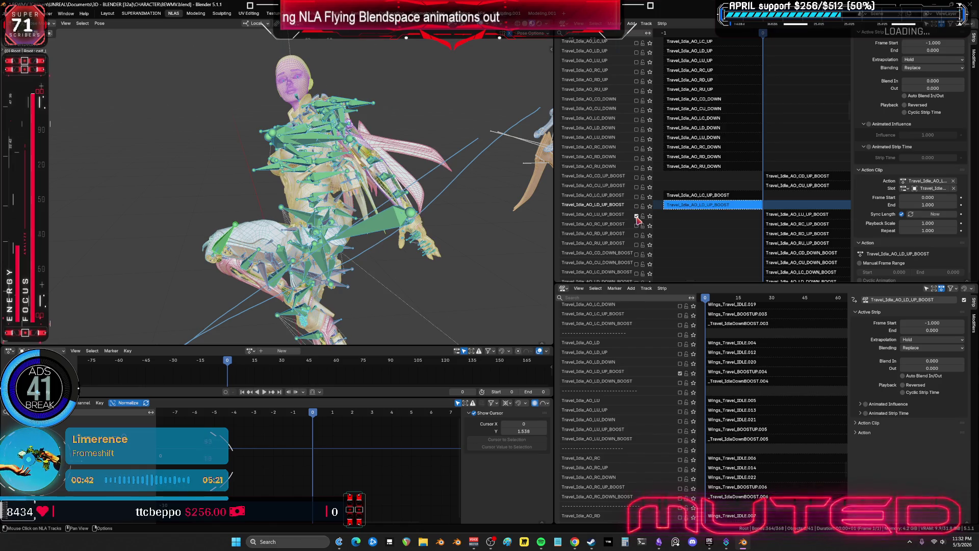
{"action": "left_click", "coordinate": [680, 373]}
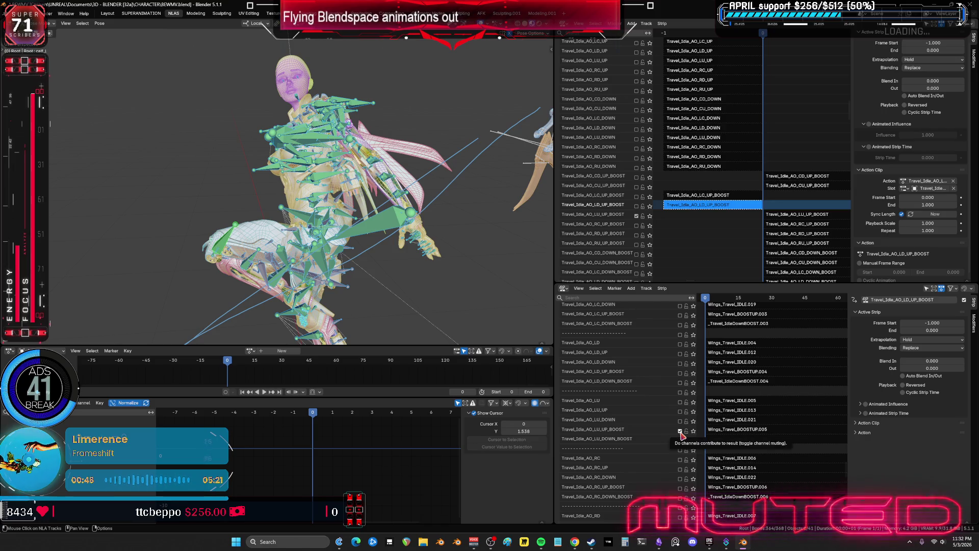
{"action": "left_click", "coordinate": [680, 431]}
{"action": "left_click", "coordinate": [781, 216]}
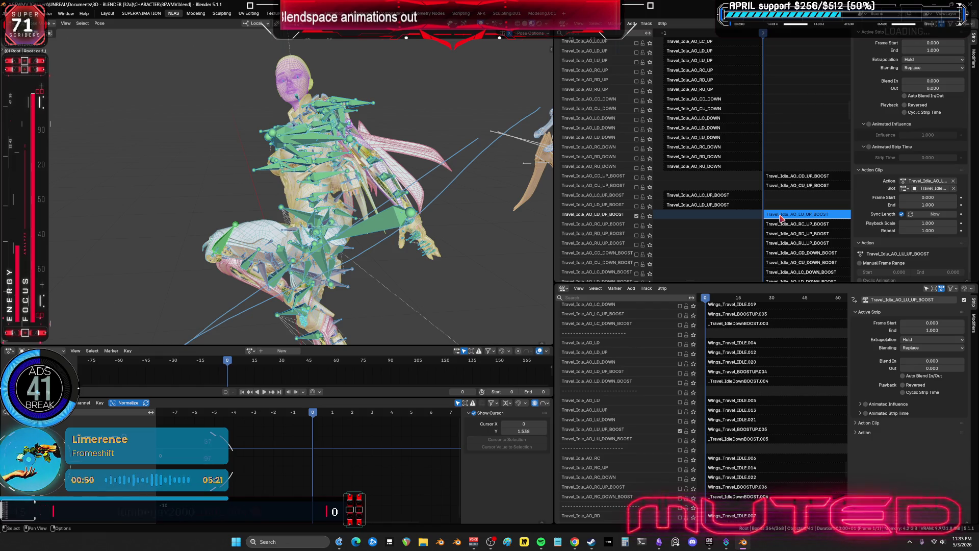
{"action": "key", "text": "Tab"}
{"action": "key", "text": "q"}
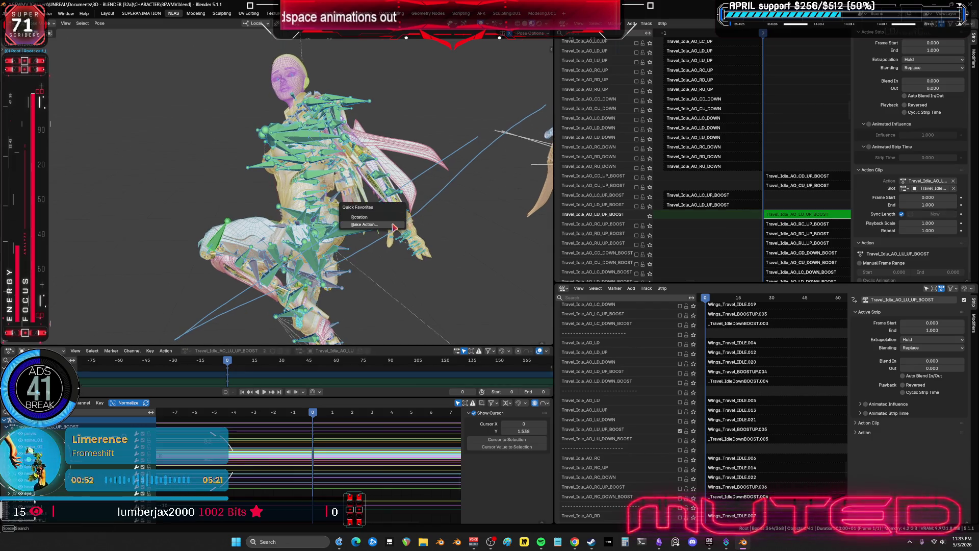
{"action": "left_click", "coordinate": [394, 225]}
{"action": "left_click", "coordinate": [396, 370]}
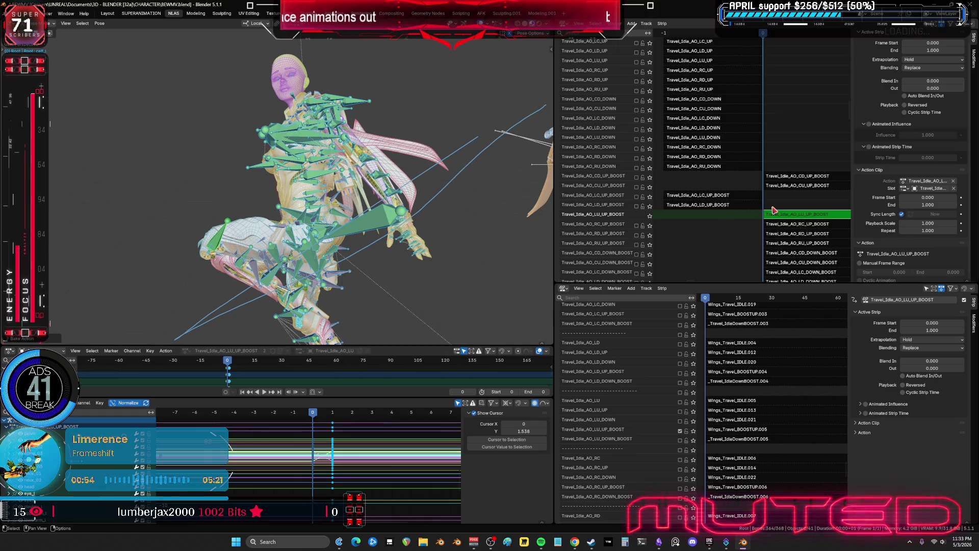
{"action": "scroll", "coordinate": [786, 246], "scroll_direction": "down", "scroll_amount": 7}
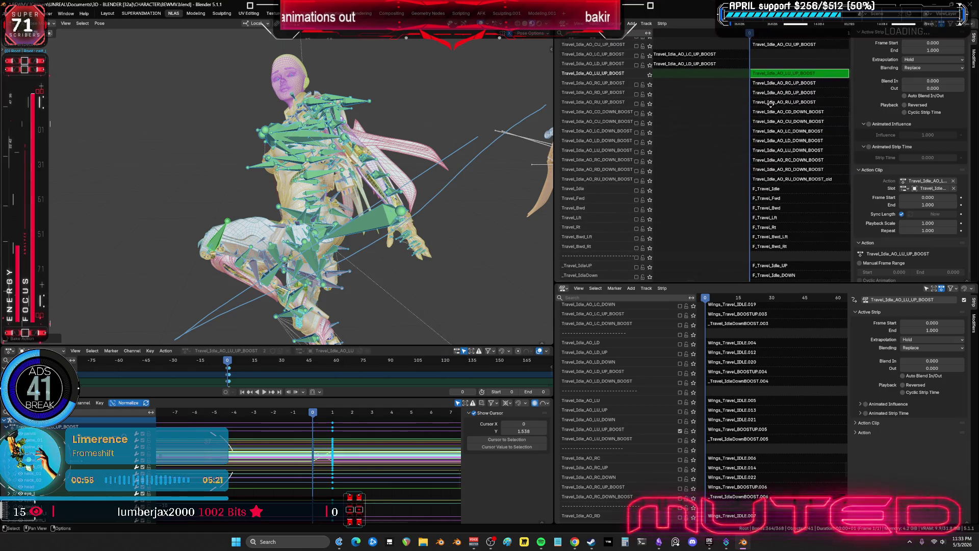
{"action": "key", "text": "Tab"}
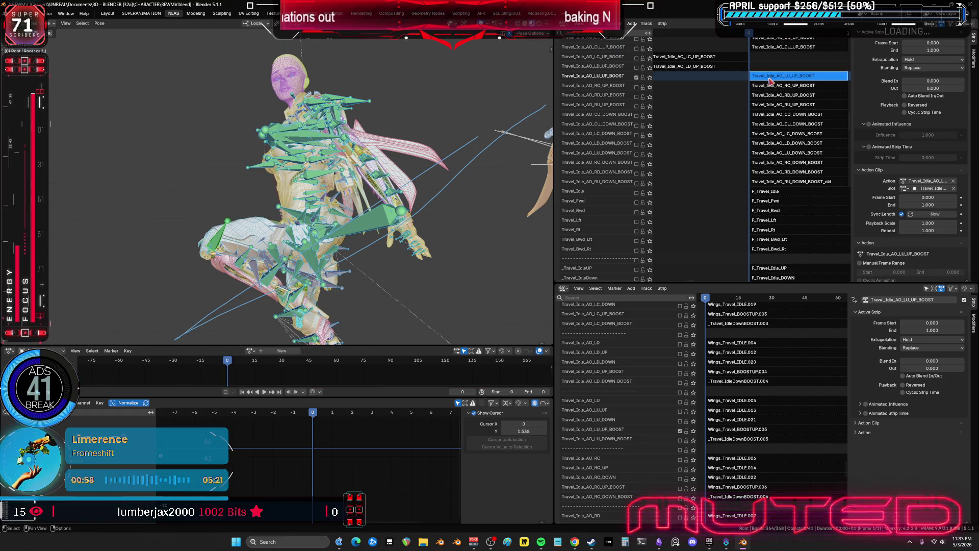
{"action": "left_click", "coordinate": [637, 78]}
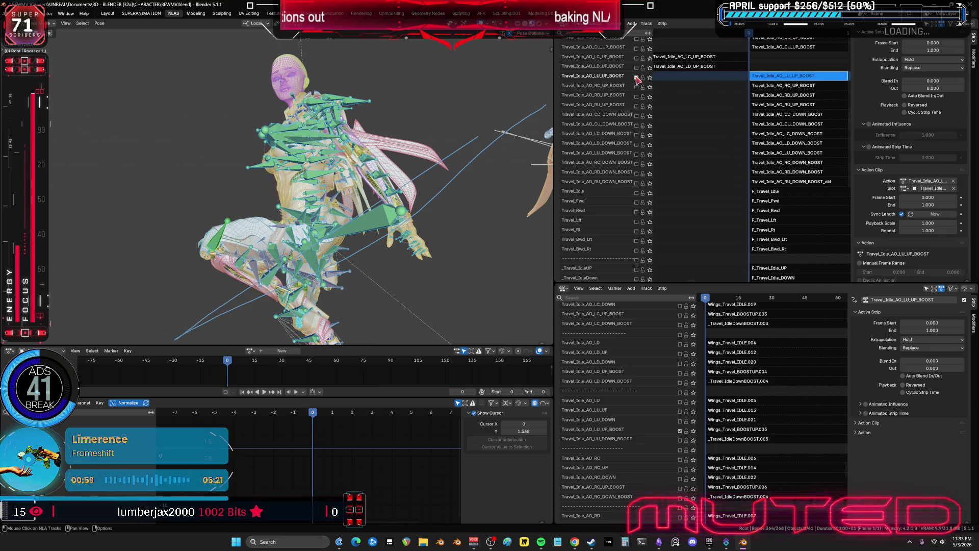
{"action": "left_click", "coordinate": [767, 88]}
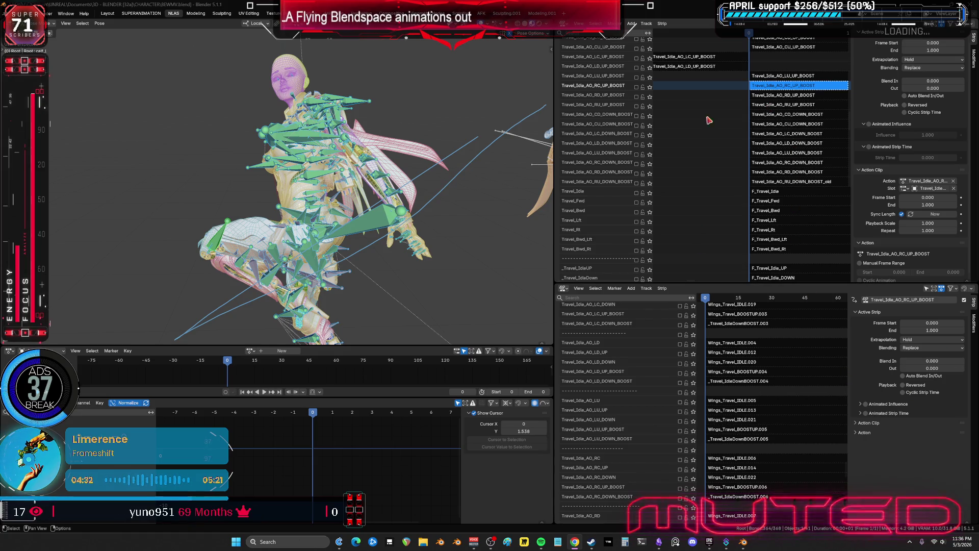
- Toggle the RC_UP, LU_UP and LC_UP BOOST tracks to preview the pose, restoring bone overlays
{"action": "left_click", "coordinate": [637, 87]}
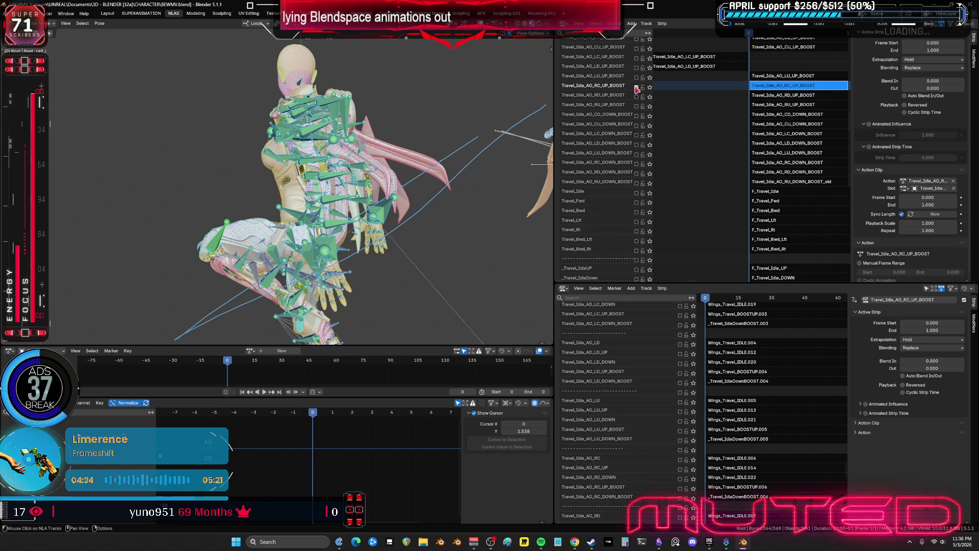
{"action": "left_click", "coordinate": [637, 78]}
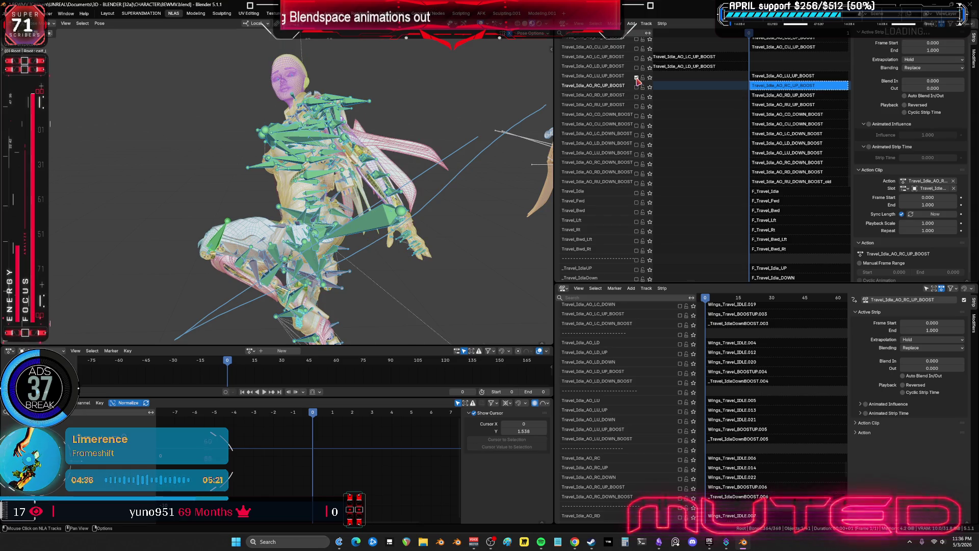
{"action": "scroll", "coordinate": [635, 357], "scroll_direction": "up", "scroll_amount": 3}
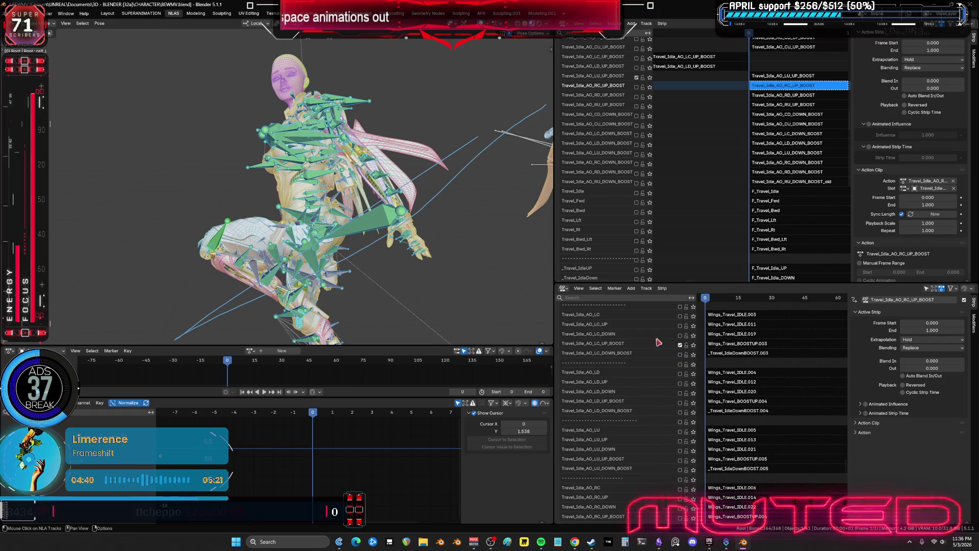
{"action": "left_click", "coordinate": [680, 345]}
{"action": "mouse_move", "coordinate": [387, 193]}
{"action": "middle_mouse_down"}
{"action": "mouse_move", "coordinate": [418, 165]}
{"action": "mouse_move", "coordinate": [414, 146]}
{"action": "mouse_move", "coordinate": [398, 163]}
{"action": "mouse_move", "coordinate": [276, 169]}
{"action": "mouse_move", "coordinate": [361, 147]}
{"action": "mouse_move", "coordinate": [341, 163]}
{"action": "middle_mouse_up"}
{"action": "key", "text": "shift+alt+z"}
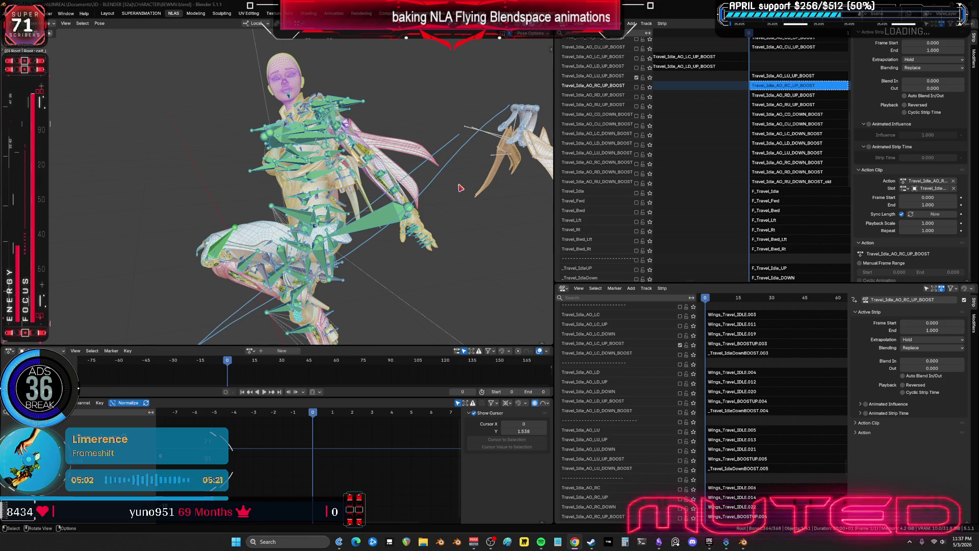
- Select the Travel_Idle_AO_LU_UP_BOOST strip to show its settings in the sidebar
{"action": "left_click", "coordinate": [776, 77]}
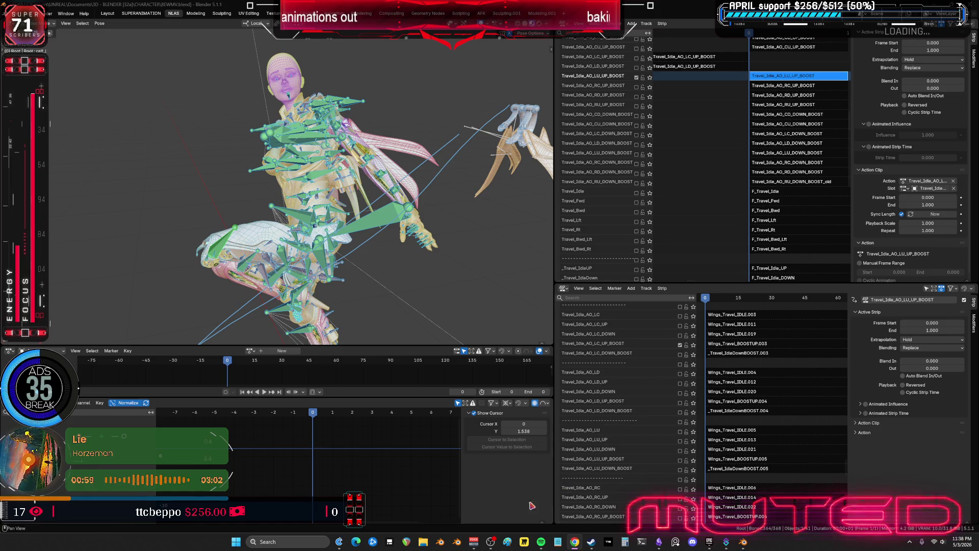
{"action": "key", "text": "alt+Tab"}
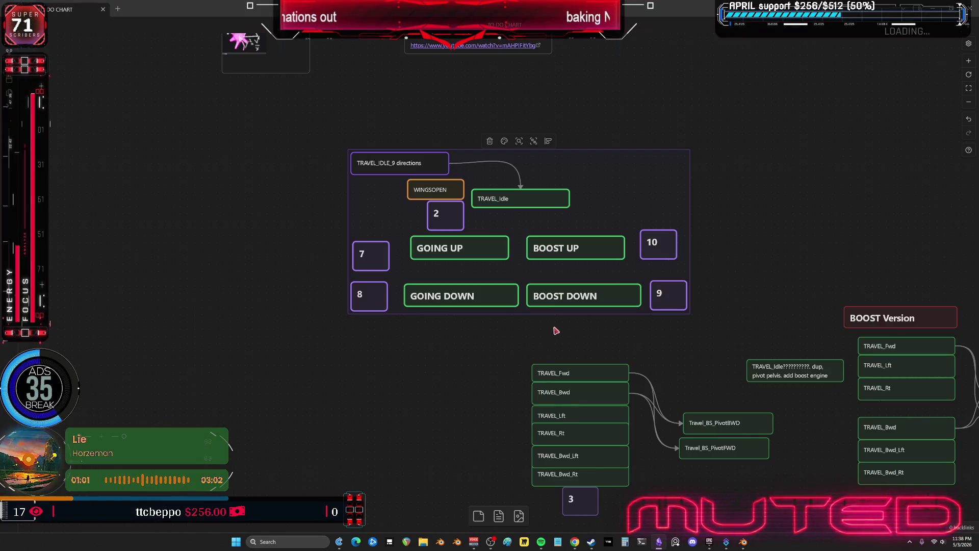
{"action": "scroll", "coordinate": [558, 330], "scroll_direction": "down", "scroll_amount": 5}
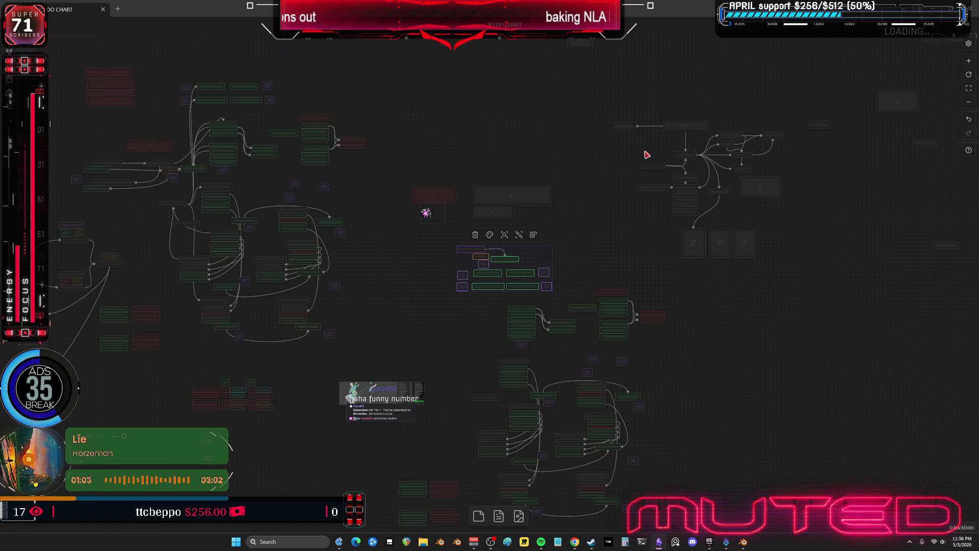
{"action": "middle_click_drag", "start_coordinate": [645, 153], "coordinate": [580, 395]}
{"action": "scroll", "coordinate": [408, 243], "scroll_direction": "up", "scroll_amount": 3}
{"action": "middle_click_drag", "start_coordinate": [621, 190], "coordinate": [465, 234]}
{"action": "scroll", "coordinate": [464, 235], "scroll_direction": "up", "scroll_amount": 2}
{"action": "left_click_drag", "start_coordinate": [465, 237], "coordinate": [459, 287]}
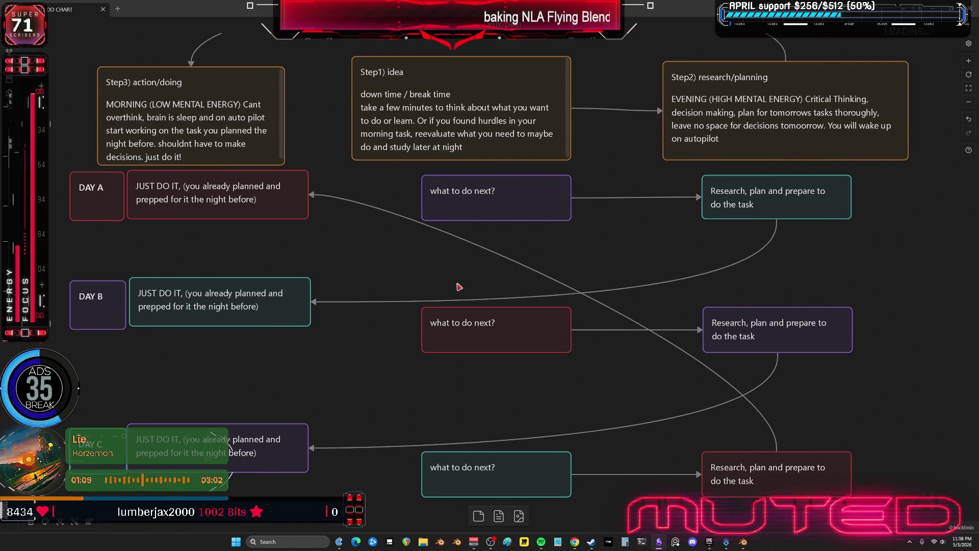
{"action": "scroll", "coordinate": [468, 267], "scroll_direction": "down", "scroll_amount": 3, "text": "ctrl"}
{"action": "scroll", "coordinate": [476, 266], "scroll_direction": "up", "scroll_amount": 3, "text": "ctrl"}
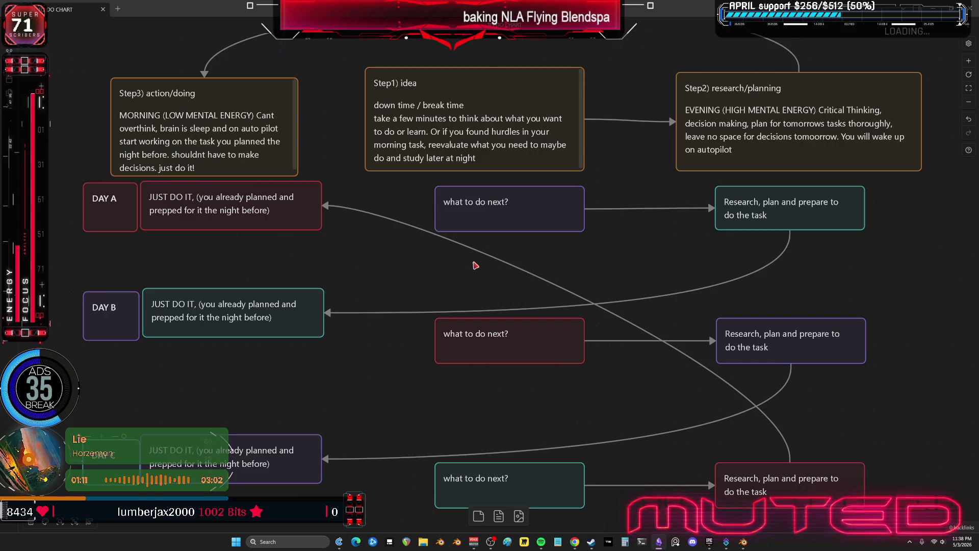
{"action": "left_click_drag", "start_coordinate": [476, 266], "coordinate": [476, 230]}
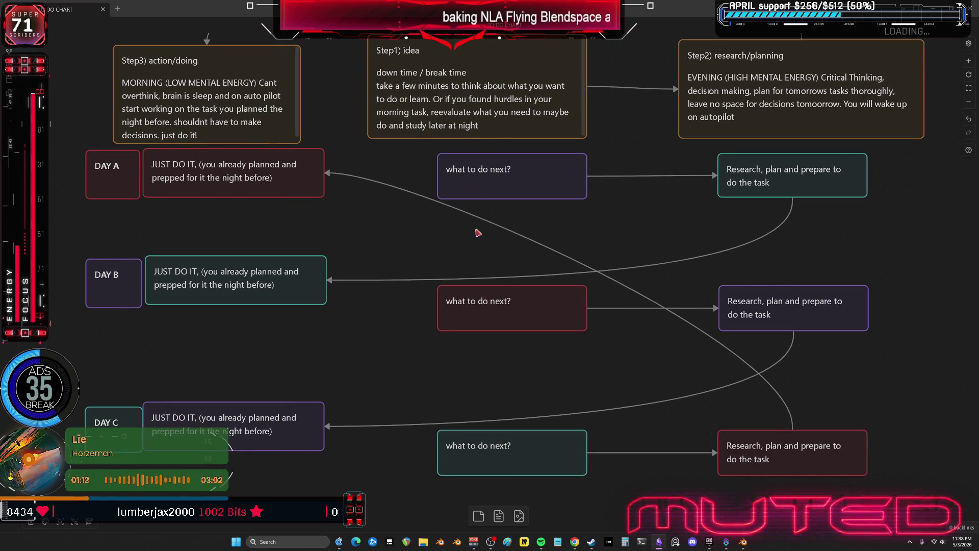
{"action": "left_click_drag", "start_coordinate": [345, 355], "coordinate": [70, 250]}
{"action": "left_click_drag", "start_coordinate": [109, 278], "coordinate": [109, 255]}
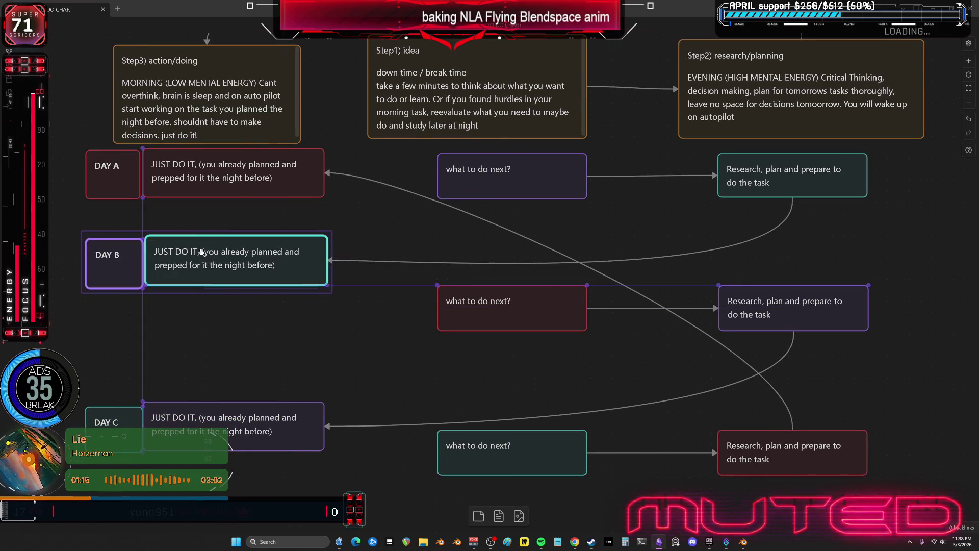
{"action": "left_click_drag", "start_coordinate": [337, 392], "coordinate": [76, 462]}
{"action": "left_click_drag", "start_coordinate": [230, 423], "coordinate": [232, 354]}
{"action": "mouse_move", "coordinate": [490, 305]}
{"action": "left_mouse_down"}
{"action": "mouse_move", "coordinate": [490, 268]}
{"action": "mouse_move", "coordinate": [490, 299]}
{"action": "left_mouse_up"}
{"action": "left_click_drag", "start_coordinate": [784, 304], "coordinate": [794, 275]}
{"action": "left_click_drag", "start_coordinate": [551, 457], "coordinate": [551, 409]}
{"action": "left_click_drag", "start_coordinate": [795, 452], "coordinate": [803, 401]}
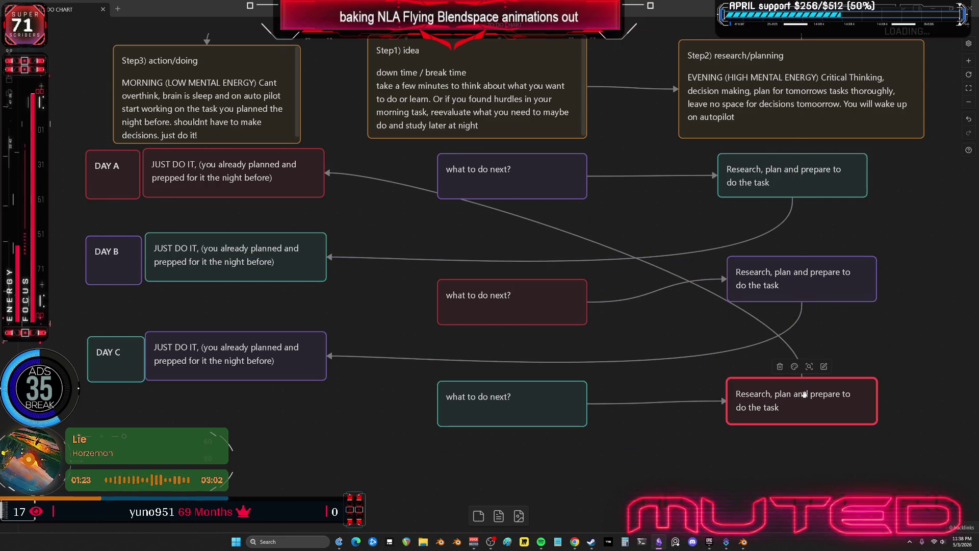
{"action": "key", "text": "alt+Tab"}
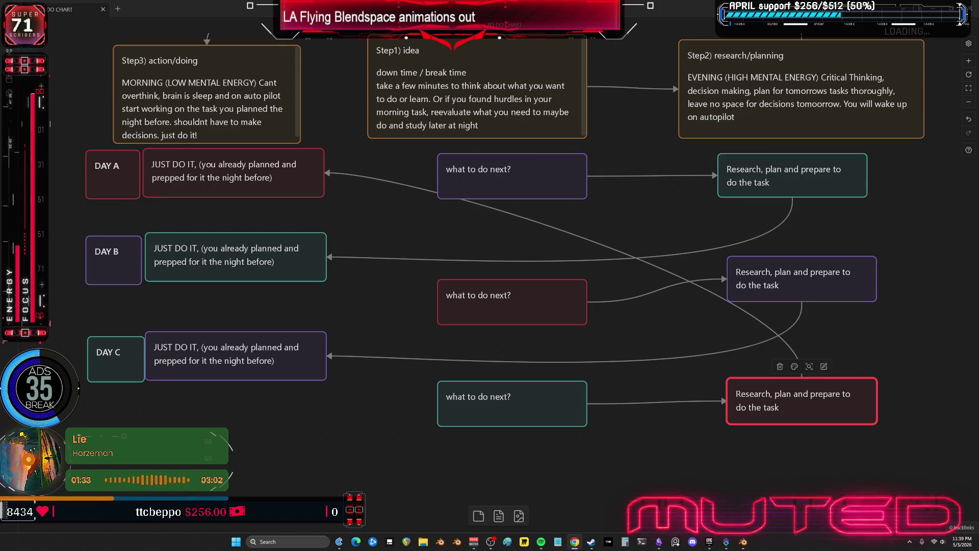
{"action": "mouse_move", "coordinate": [536, 467]}
{"action": "left_mouse_down"}
{"action": "mouse_move", "coordinate": [510, 229]}
{"action": "mouse_move", "coordinate": [431, 133]}
{"action": "left_mouse_up"}
{"action": "left_click_drag", "start_coordinate": [520, 181], "coordinate": [463, 171]}
{"action": "mouse_move", "coordinate": [913, 439]}
{"action": "left_mouse_down"}
{"action": "mouse_move", "coordinate": [714, 142]}
{"action": "mouse_move", "coordinate": [673, 33]}
{"action": "left_mouse_up"}
{"action": "left_click_drag", "start_coordinate": [787, 98], "coordinate": [733, 96]}
{"action": "left_click", "coordinate": [903, 274]}
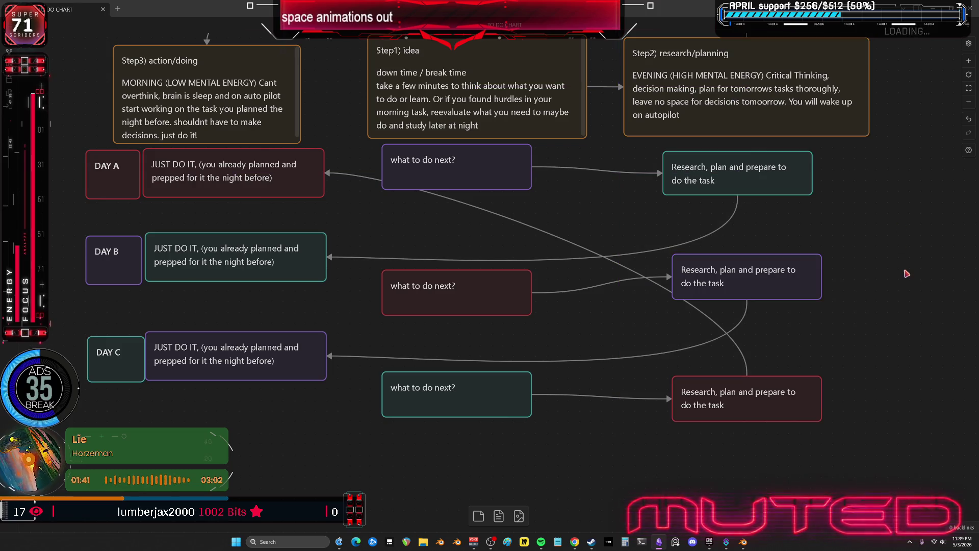
{"action": "left_click", "coordinate": [248, 84]}
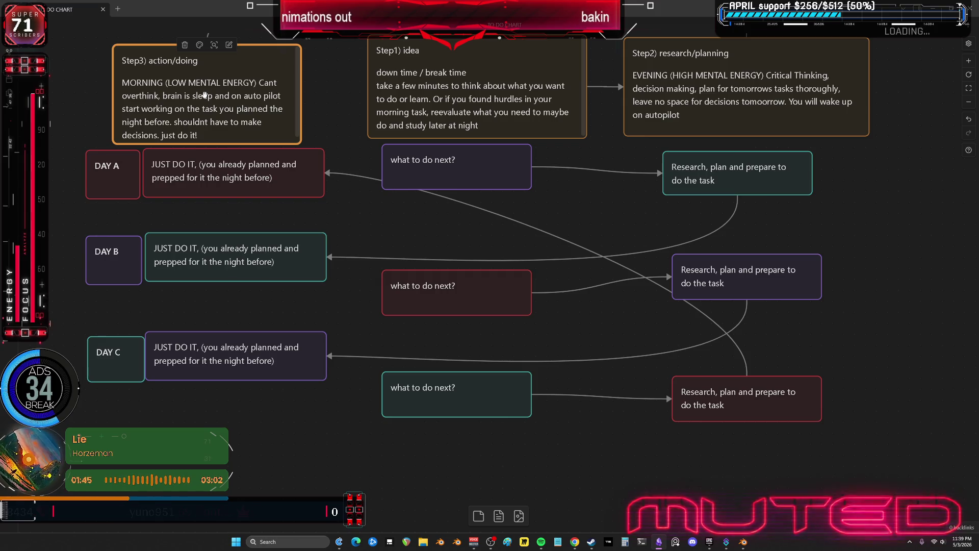
{"action": "double_click", "coordinate": [189, 99]}
{"action": "left_click_drag", "start_coordinate": [198, 139], "coordinate": [113, 93]}
{"action": "key", "text": "alt+Tab"}
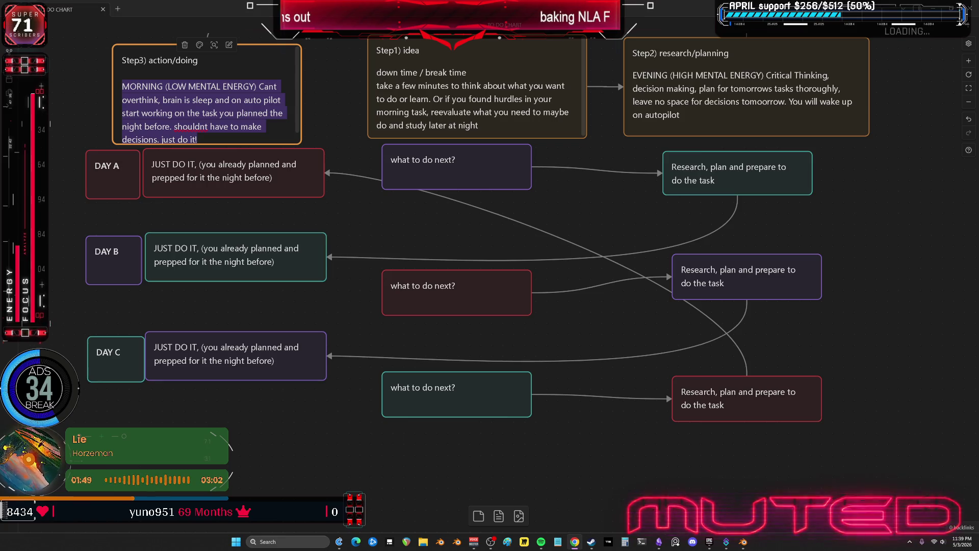
{"action": "left_click", "coordinate": [528, 238]}
{"action": "double_click", "coordinate": [725, 99]}
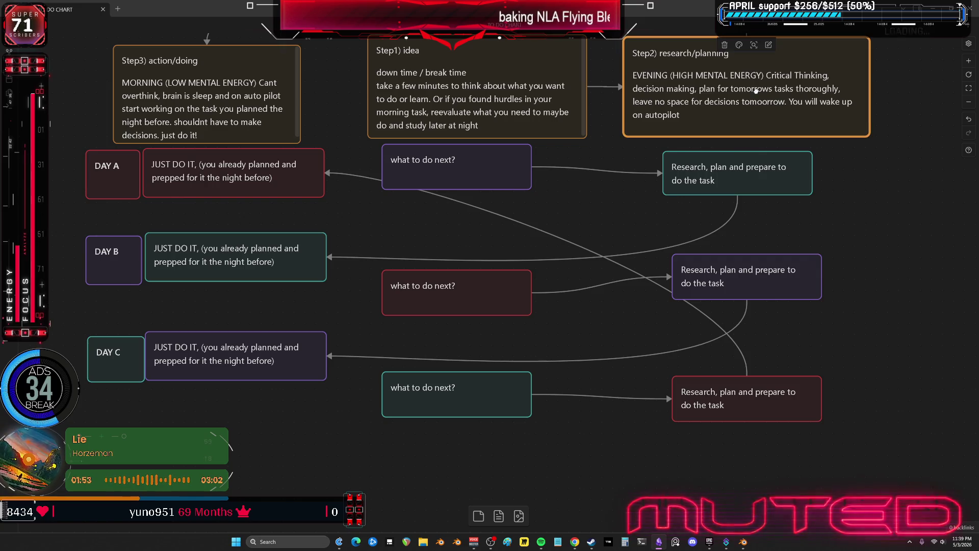
{"action": "triple_click", "coordinate": [725, 102]}
{"action": "left_click", "coordinate": [722, 113]}
{"action": "triple_click", "coordinate": [707, 108]}
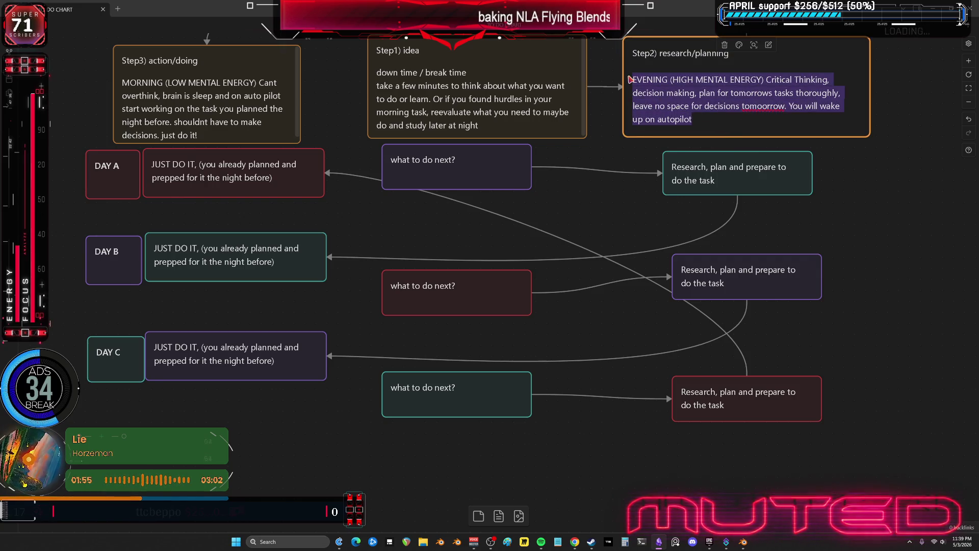
{"action": "key", "text": "alt+Tab"}
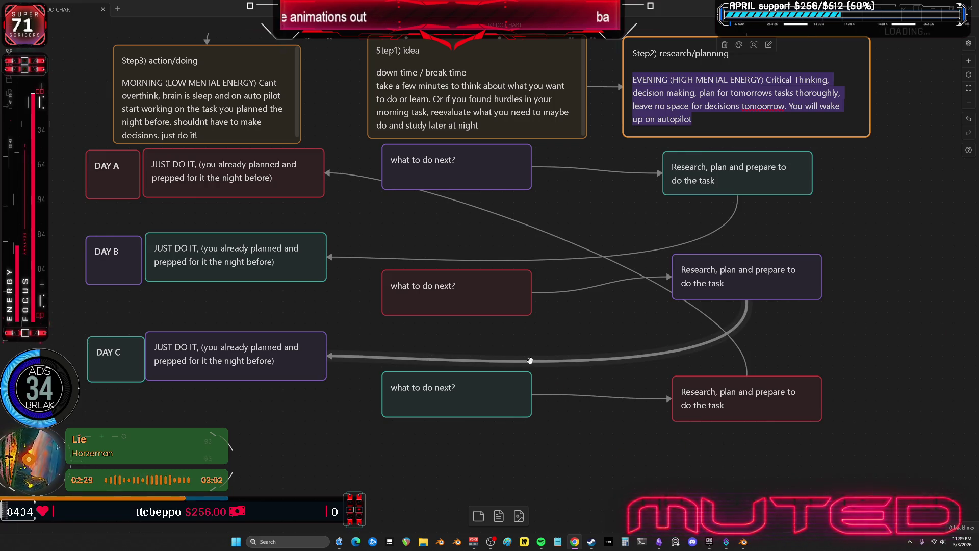
- Navigate the Obsidian canvas to the GOING UP, BOOST UP and TRAVEL nodes, then return to Blender
{"action": "scroll", "coordinate": [530, 367], "scroll_direction": "down", "scroll_amount": 5}
{"action": "scroll", "coordinate": [432, 288], "scroll_direction": "left", "scroll_amount": 15}
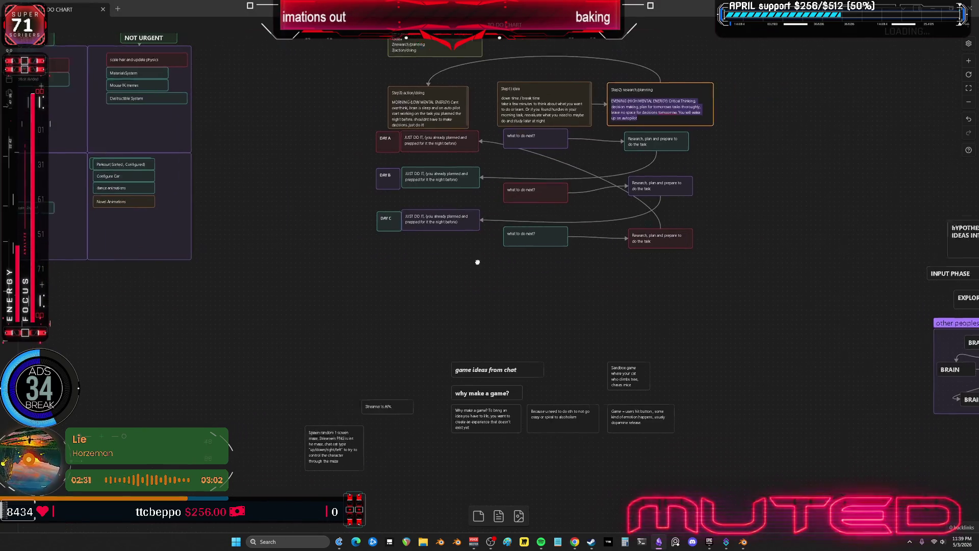
{"action": "scroll", "coordinate": [581, 313], "scroll_direction": "left", "scroll_amount": 5}
{"action": "scroll", "coordinate": [485, 339], "scroll_direction": "down", "scroll_amount": 15}
{"action": "scroll", "coordinate": [424, 279], "scroll_direction": "down", "scroll_amount": 5}
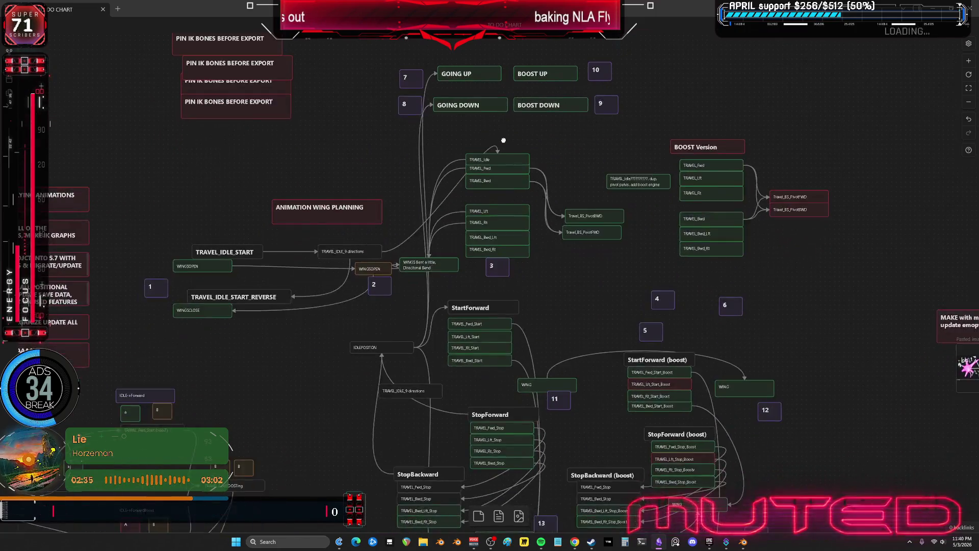
{"action": "scroll", "coordinate": [435, 203], "scroll_direction": "up", "scroll_amount": 10}
{"action": "scroll", "coordinate": [435, 203], "scroll_direction": "left", "scroll_amount": 10}
{"action": "scroll", "coordinate": [408, 194], "scroll_direction": "right", "scroll_amount": 10}
{"action": "scroll", "coordinate": [372, 185], "scroll_direction": "down", "scroll_amount": 2}
{"action": "left_click", "coordinate": [372, 185]}
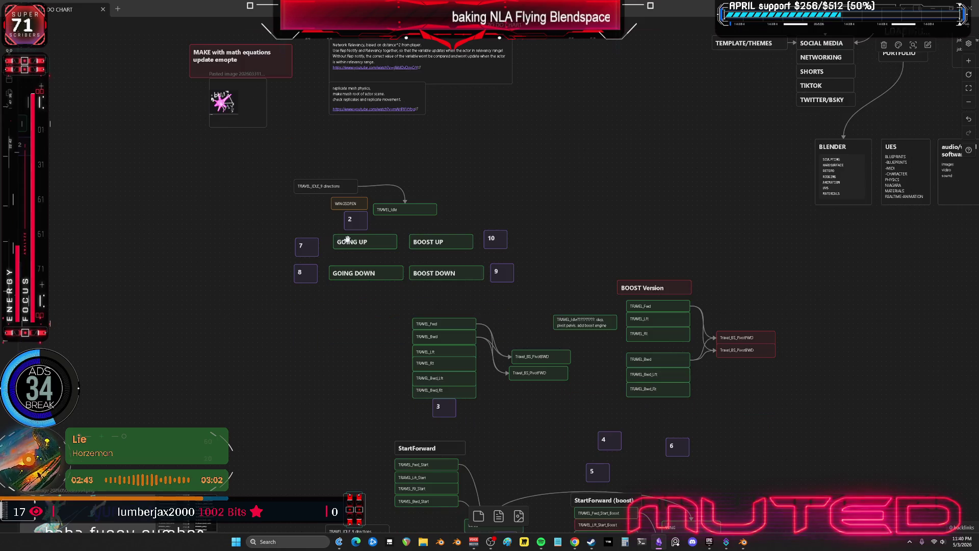
{"action": "scroll", "coordinate": [347, 239], "scroll_direction": "up", "scroll_amount": 3}
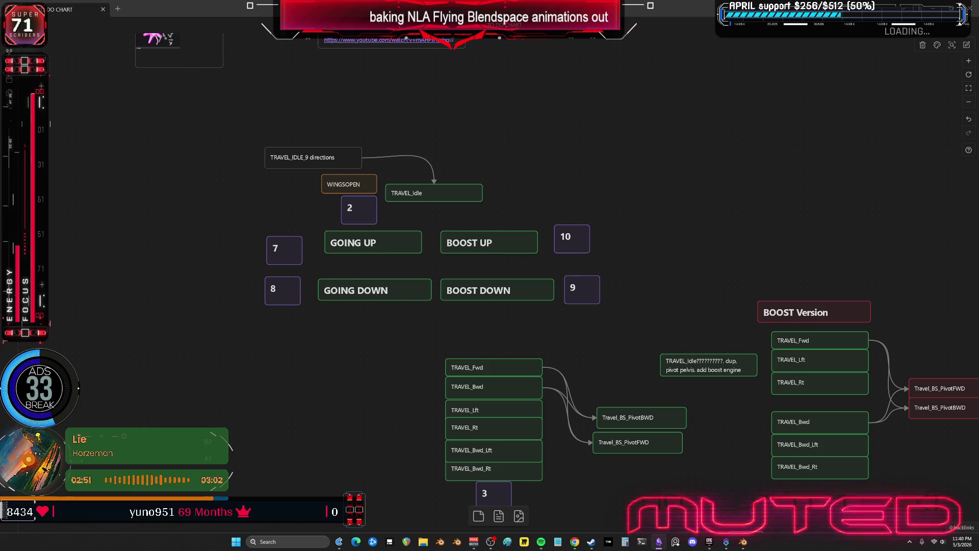
{"action": "key", "text": "alt+Tab"}
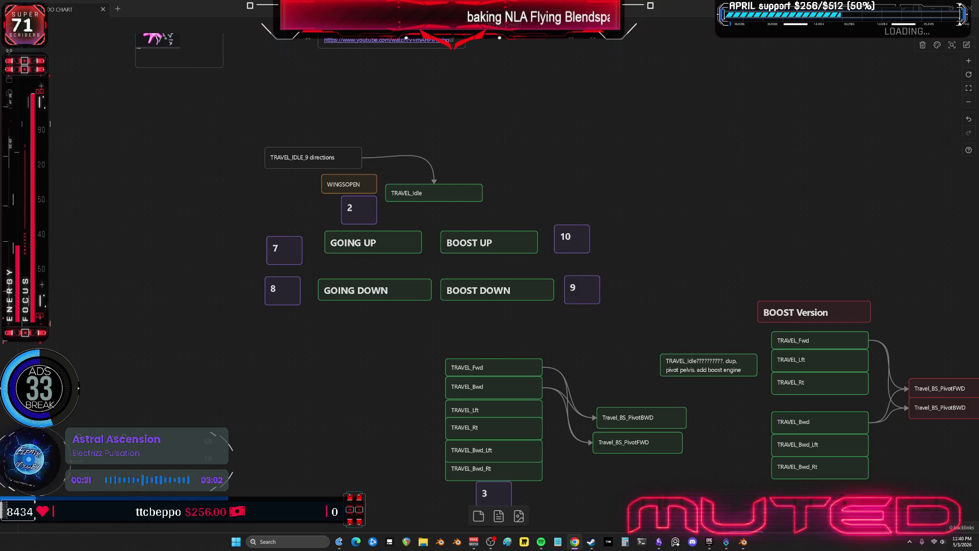
{"action": "key", "text": "alt+Tab"}
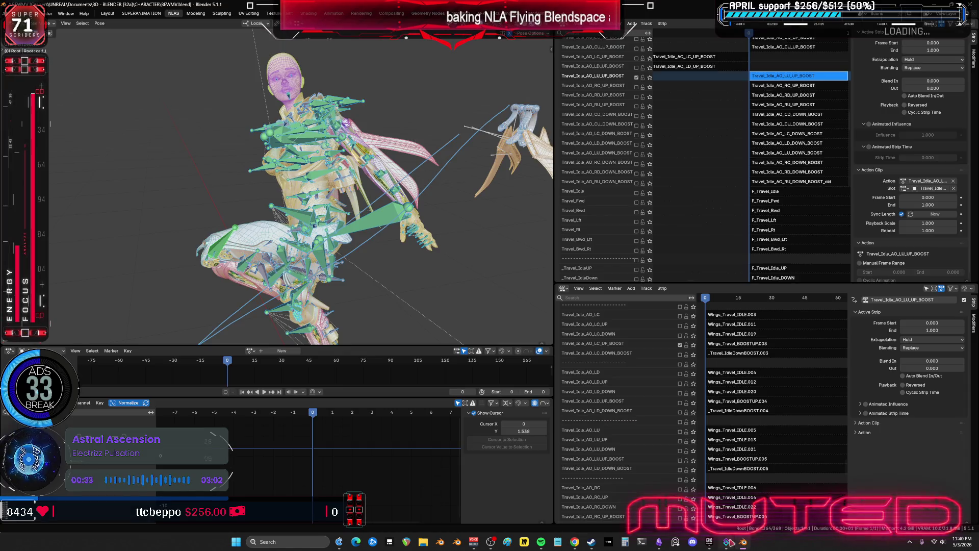
- Frame the selected LU_UP_BOOST strip in the NLA and narrow the 3D viewport slightly
{"action": "key", "text": "KP_Decimal"}
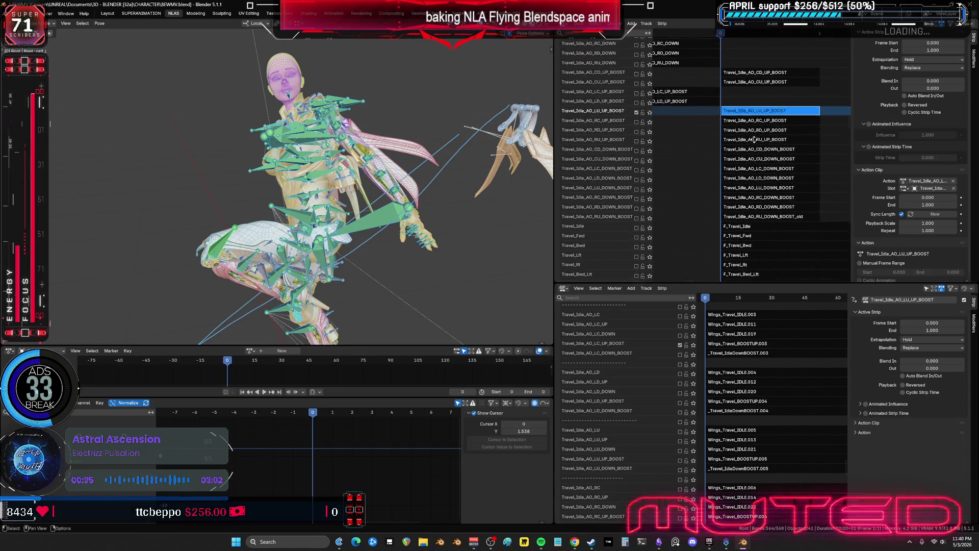
{"action": "left_click_drag", "start_coordinate": [554, 263], "coordinate": [549, 263]}
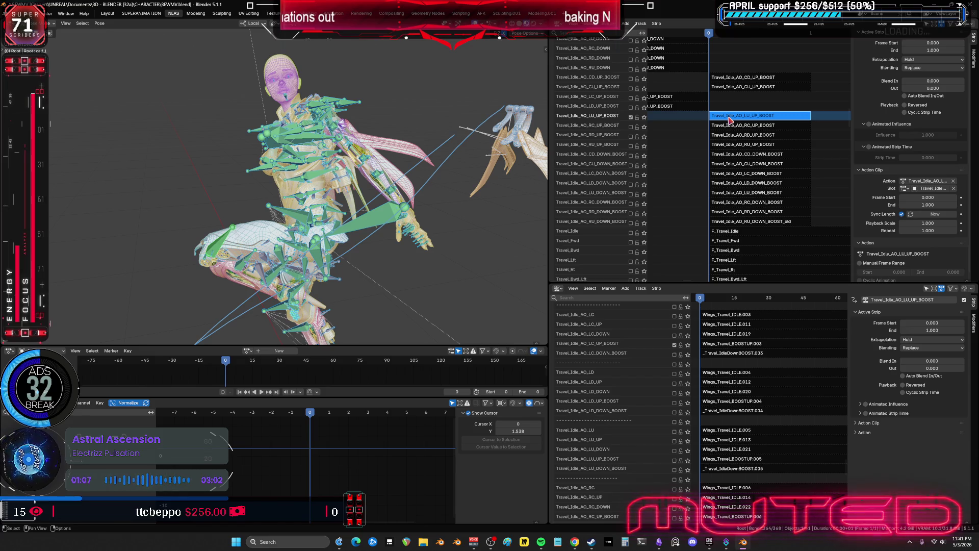
- Bake the LU_UP_BOOST strip via Pose > Animation > Bake Action with Visual Keying and Clear Curves
{"action": "key", "text": "Tab"}
{"action": "mouse_move", "coordinate": [357, 224]}
{"action": "middle_mouse_down"}
{"action": "mouse_move", "coordinate": [380, 231]}
{"action": "mouse_move", "coordinate": [373, 235]}
{"action": "middle_mouse_up"}
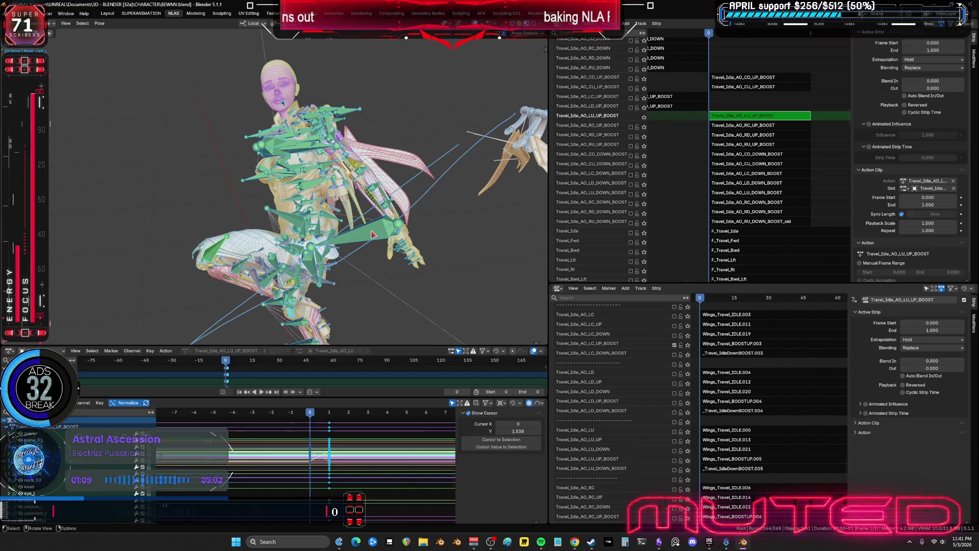
{"action": "left_click", "coordinate": [99, 23]}
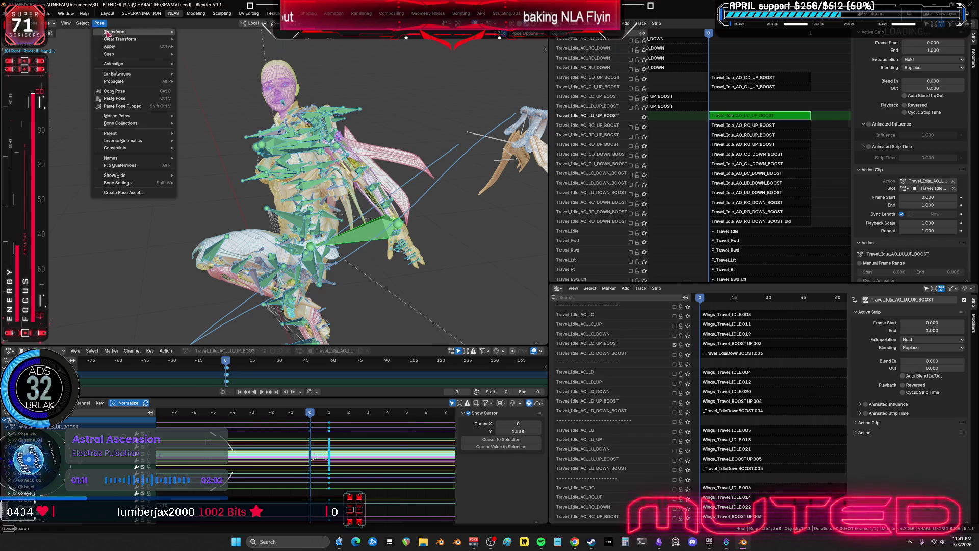
{"action": "mouse_move", "coordinate": [134, 66]}
{"action": "left_click", "coordinate": [218, 103]}
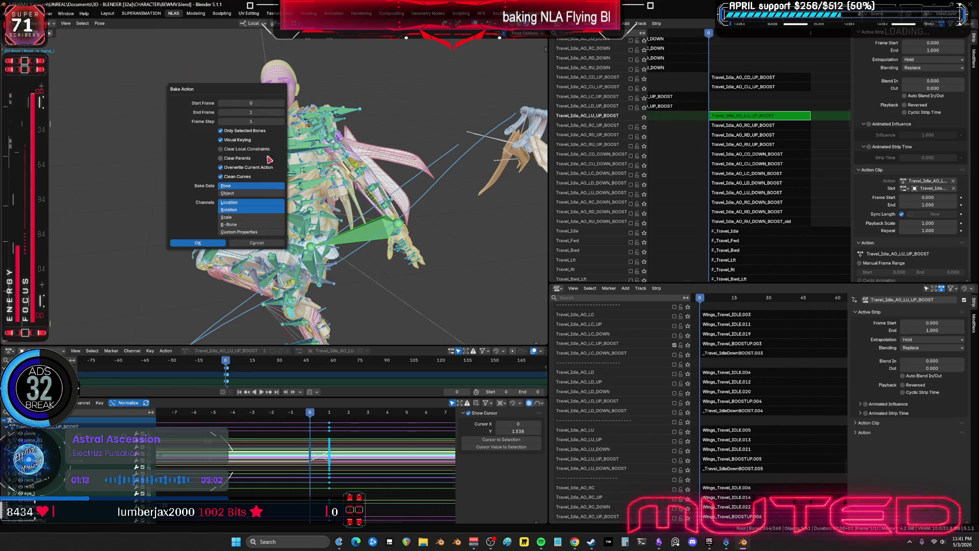
{"action": "left_click", "coordinate": [208, 247]}
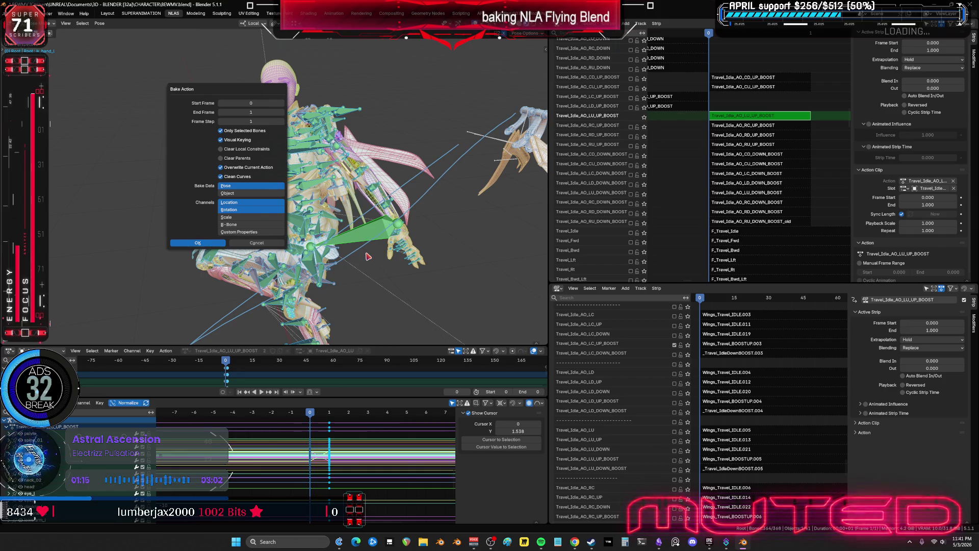
{"action": "key", "text": "Tab"}
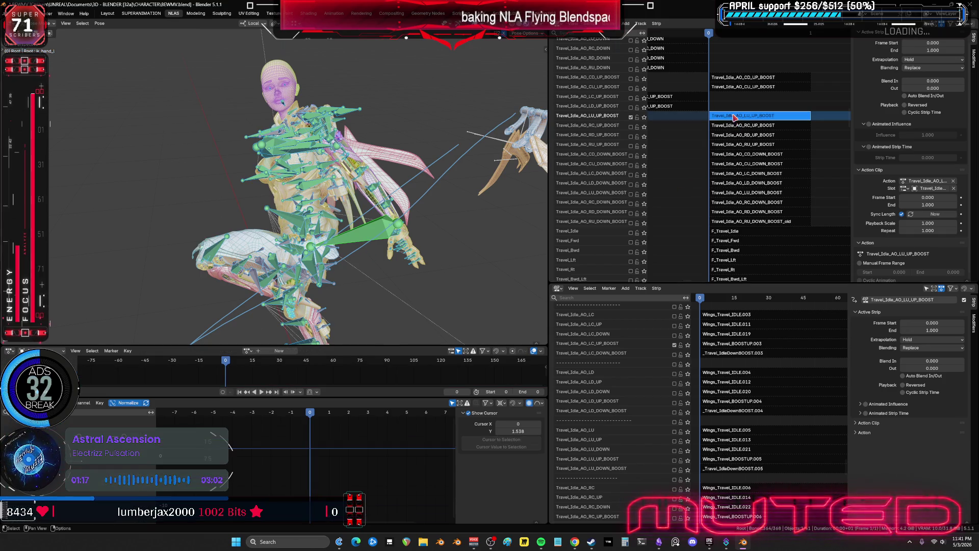
- Enable the RC_UP_BOOST track and briefly mute LC_UP_BOOST, undoing that change
{"action": "left_click", "coordinate": [631, 127]}
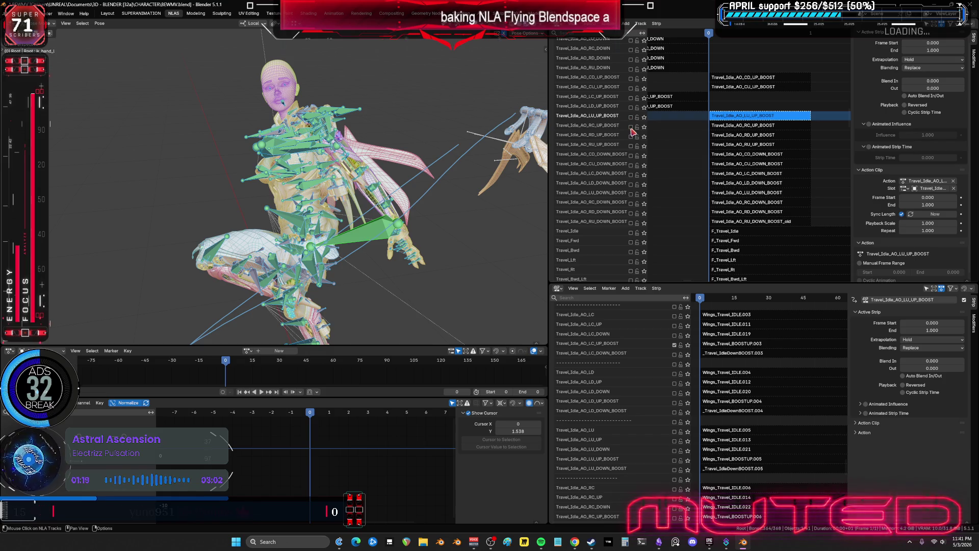
{"action": "left_click", "coordinate": [675, 345]}
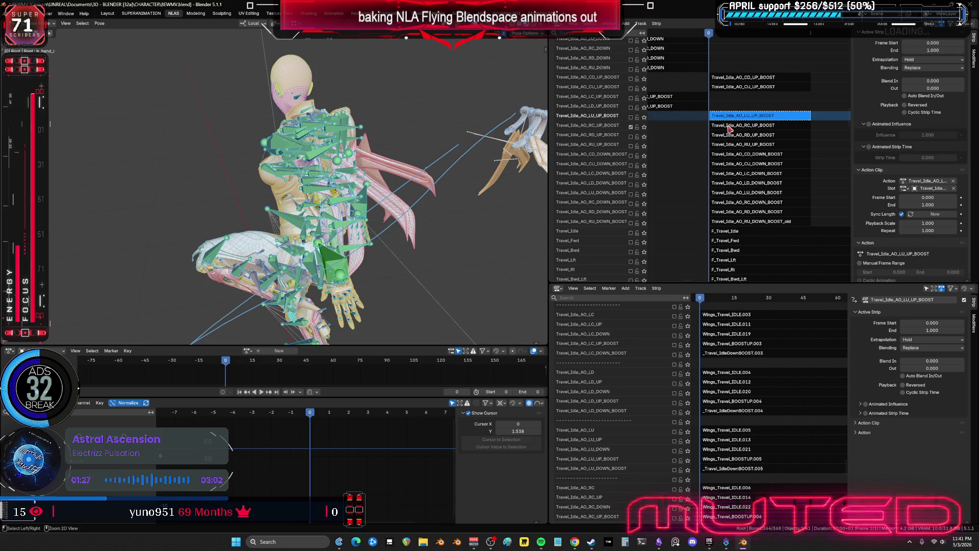
{"action": "key", "text": "ctrl+z"}
{"action": "key", "text": "ctrl+z"}
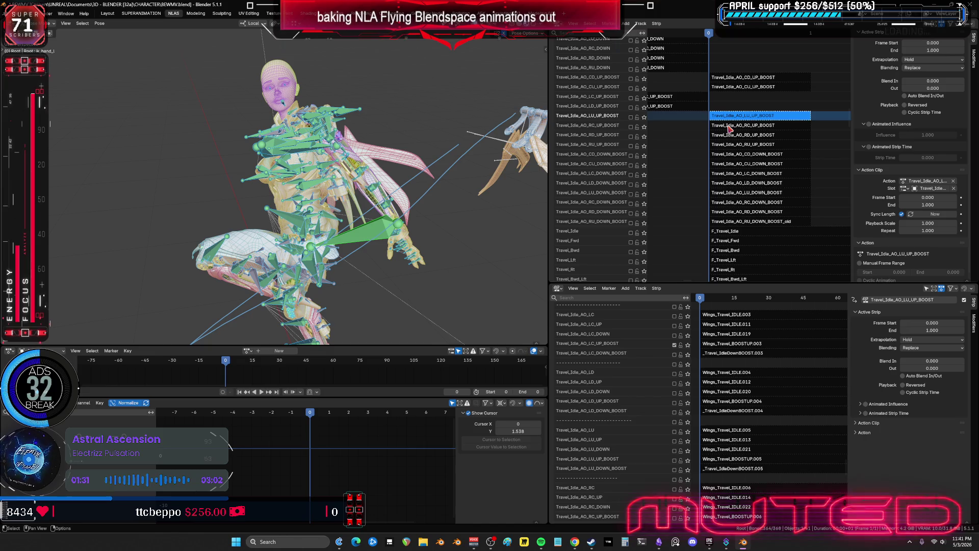
- Solo the LC, LU, CU and CD UP_BOOST and CD_DOWN_BOOST tracks in turn to compare poses
{"action": "scroll", "coordinate": [614, 349], "scroll_direction": "up", "scroll_amount": 1}
{"action": "scroll", "coordinate": [613, 348], "scroll_direction": "up", "scroll_amount": 1}
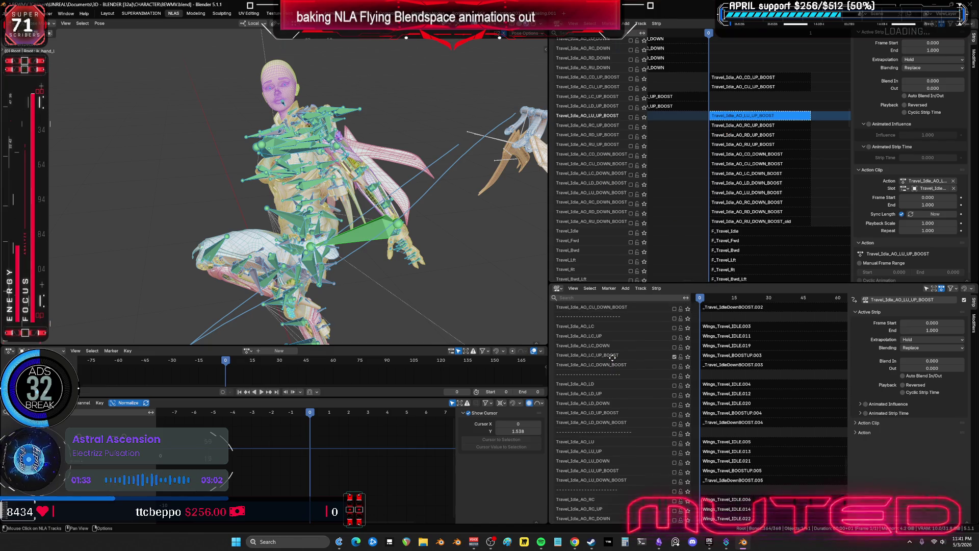
{"action": "middle_click_drag", "start_coordinate": [642, 356], "coordinate": [641, 368]}
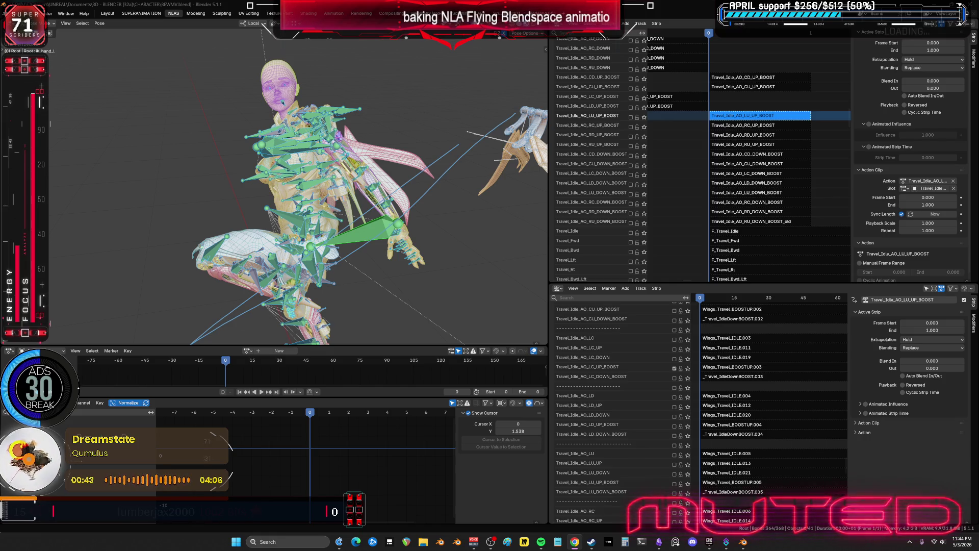
{"action": "scroll", "coordinate": [640, 393], "scroll_direction": "down", "scroll_amount": 2}
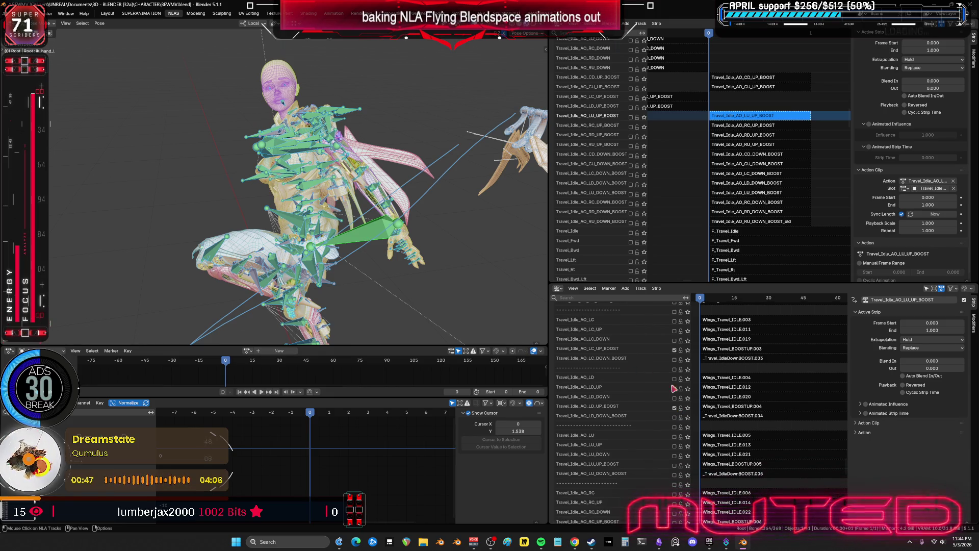
{"action": "left_click", "coordinate": [675, 350]}
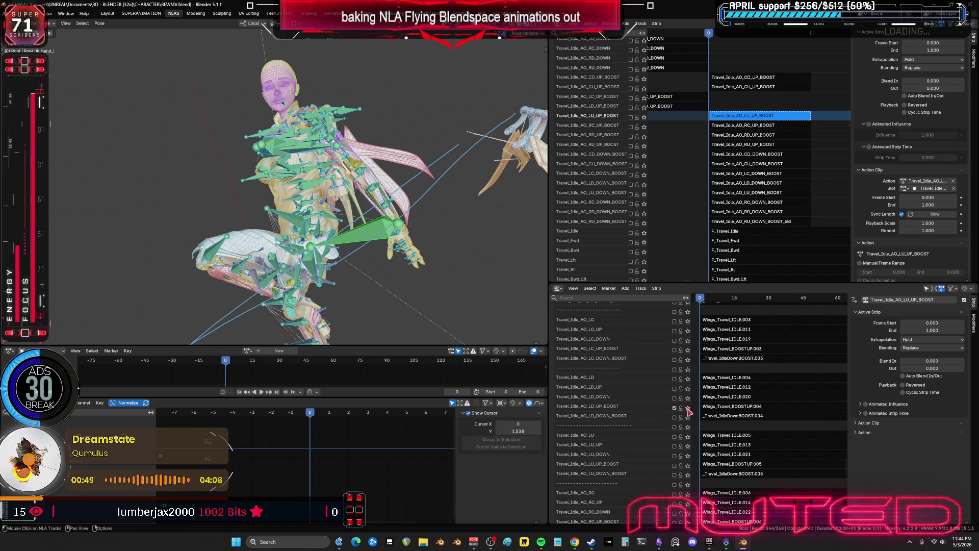
{"action": "left_click", "coordinate": [688, 408]}
{"action": "left_click", "coordinate": [688, 465]}
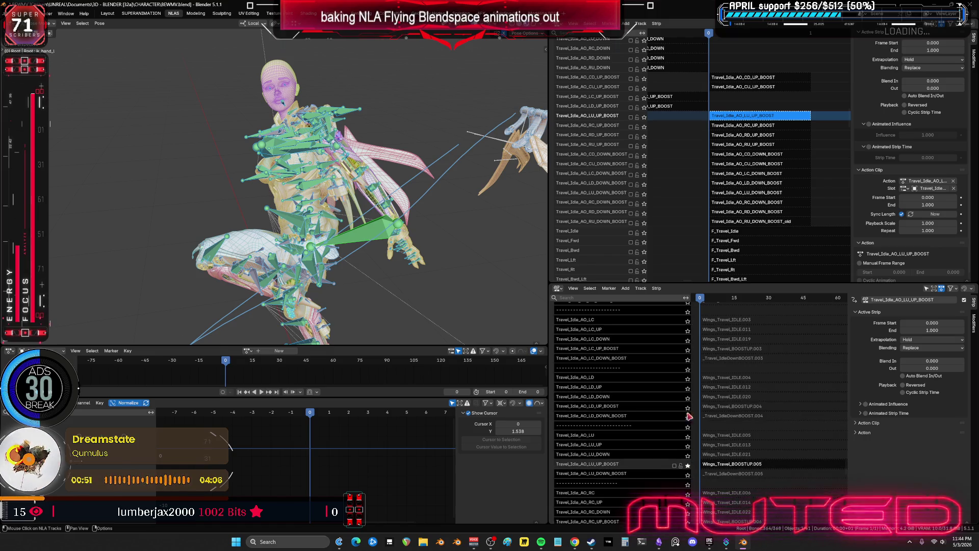
{"action": "left_click", "coordinate": [688, 350]}
{"action": "scroll", "coordinate": [711, 347], "scroll_direction": "up", "scroll_amount": 5}
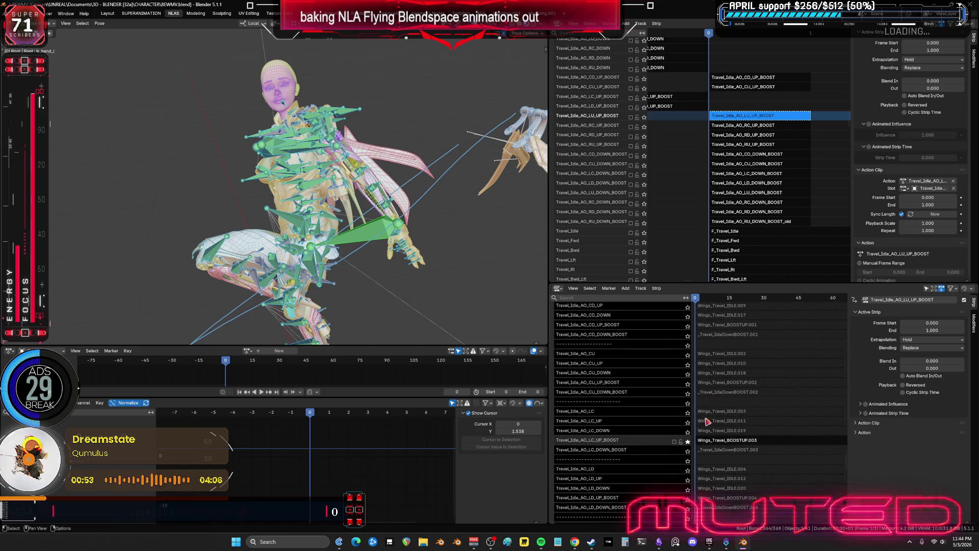
{"action": "left_click", "coordinate": [688, 382]}
{"action": "left_click", "coordinate": [687, 326]}
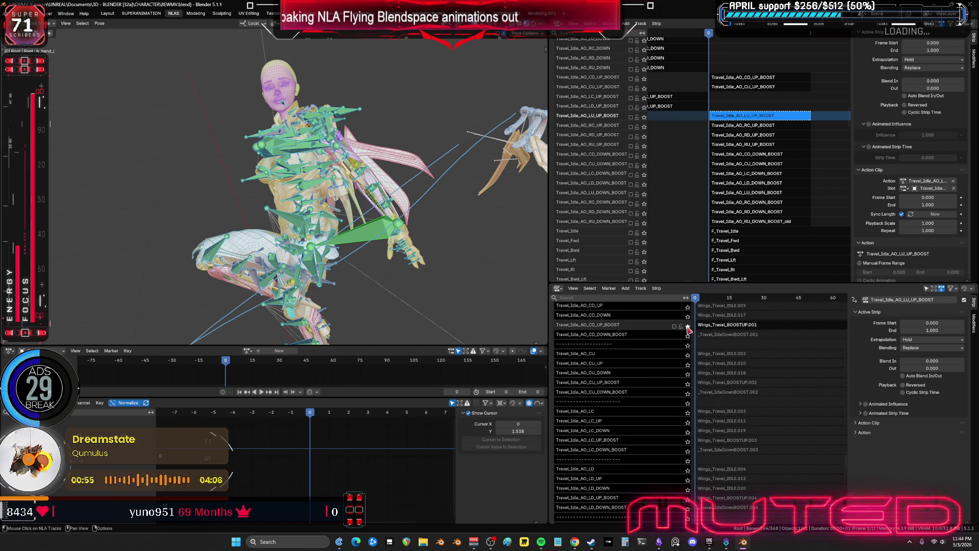
{"action": "middle_click_drag", "start_coordinate": [443, 239], "coordinate": [443, 250]}
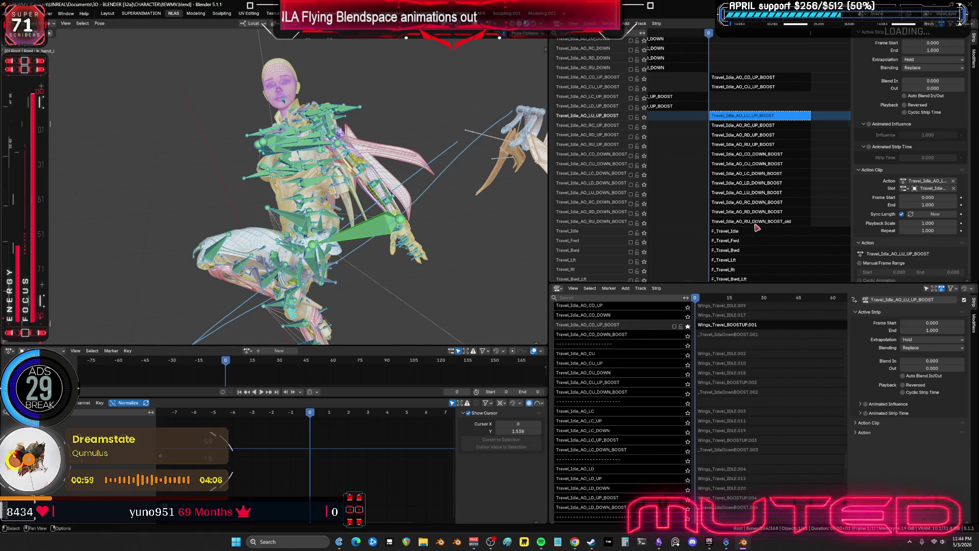
{"action": "left_click", "coordinate": [688, 335]}
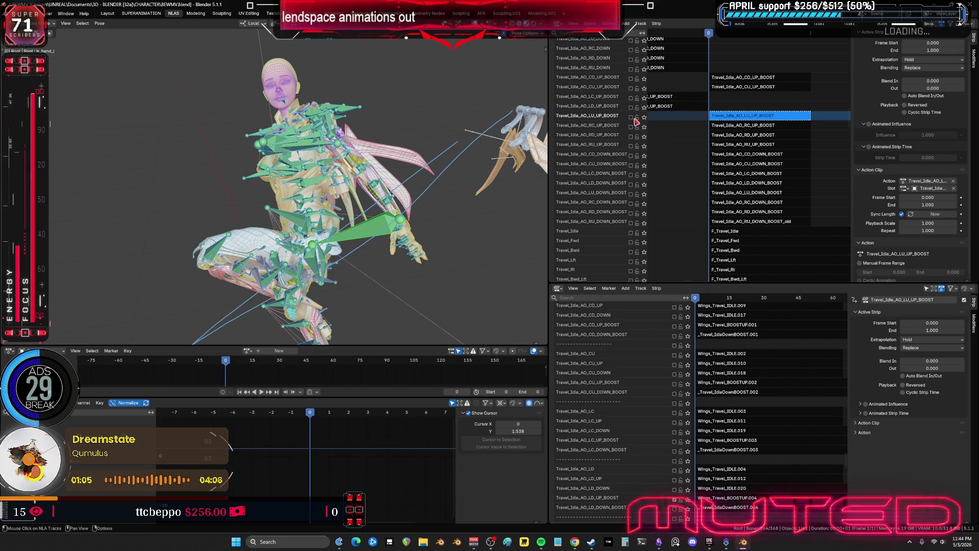
- Enable the Travel_Idle_AO_LU_UP_BOOST track and pan the lower NLA so frame 0 shows
{"action": "left_click", "coordinate": [631, 117]}
{"action": "scroll", "coordinate": [732, 359], "scroll_direction": "down", "scroll_amount": 2}
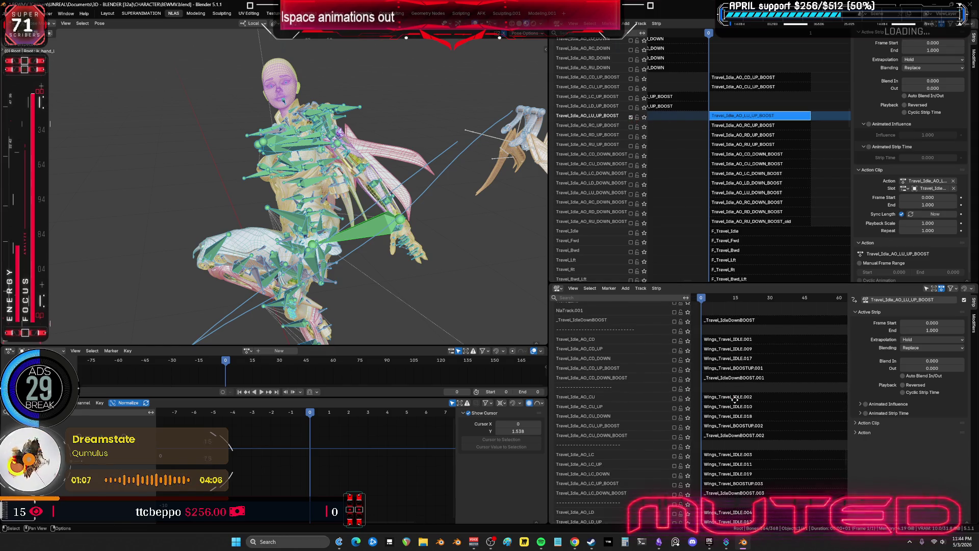
{"action": "scroll", "coordinate": [731, 360], "scroll_direction": "down", "scroll_amount": 5}
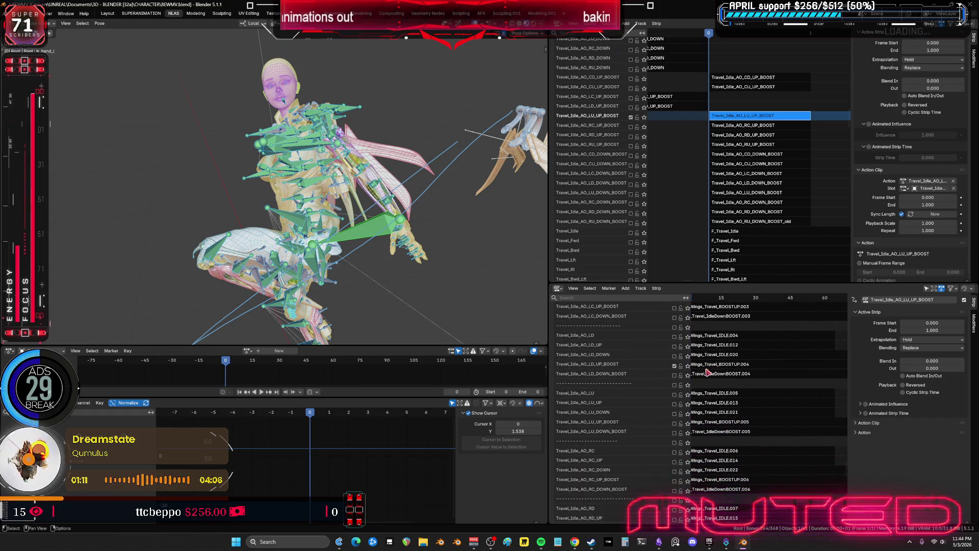
{"action": "middle_click_drag", "start_coordinate": [713, 371], "coordinate": [724, 373]}
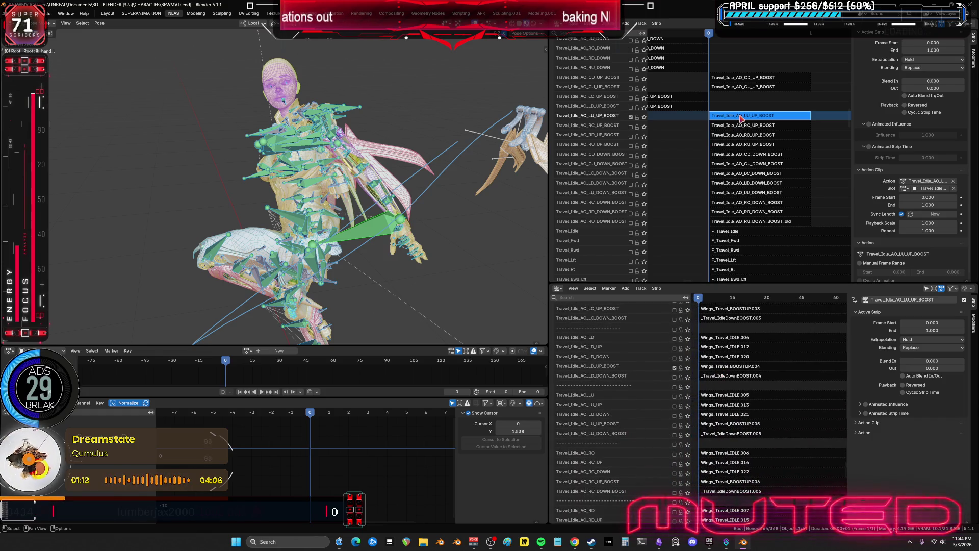
- Bake the Travel_Idle_AO_LU_UP_BOOST strip into a pose action with Bake Action
{"action": "key", "text": "Tab"}
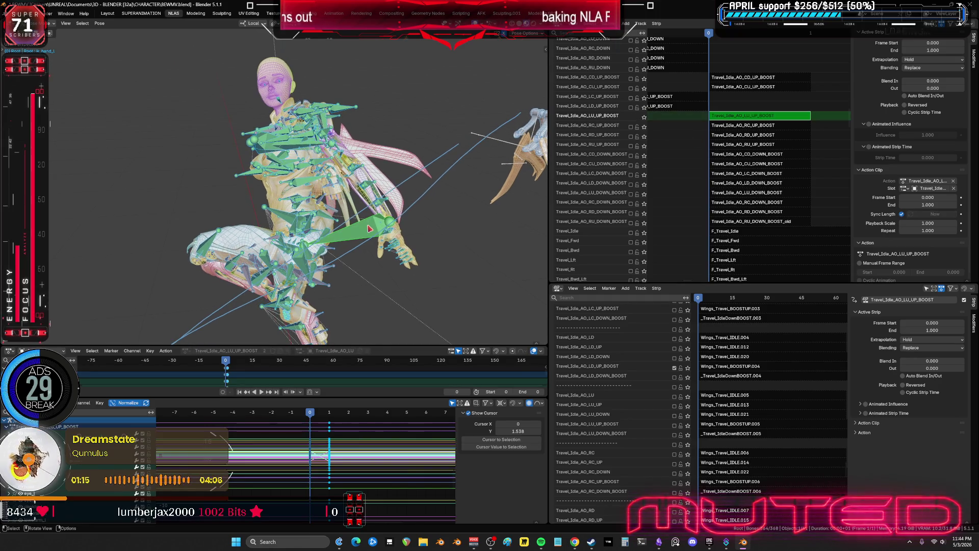
{"action": "key", "text": "F3"}
{"action": "key", "text": "Return"}
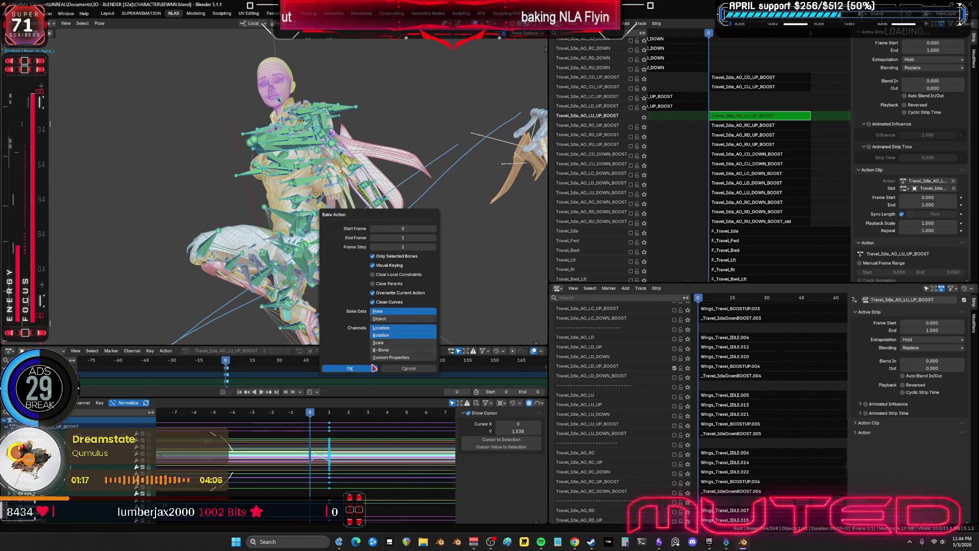
{"action": "left_click", "coordinate": [360, 374]}
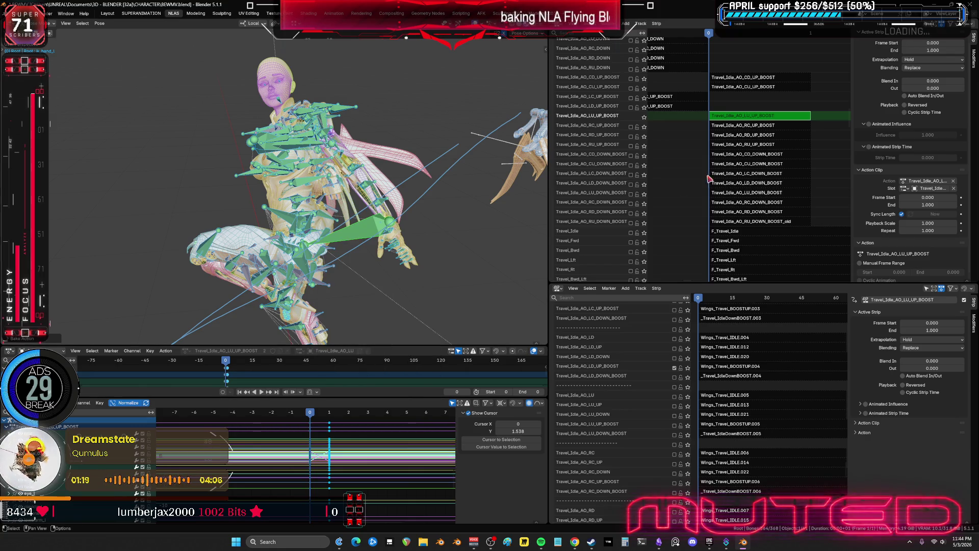
{"action": "key", "text": "Tab"}
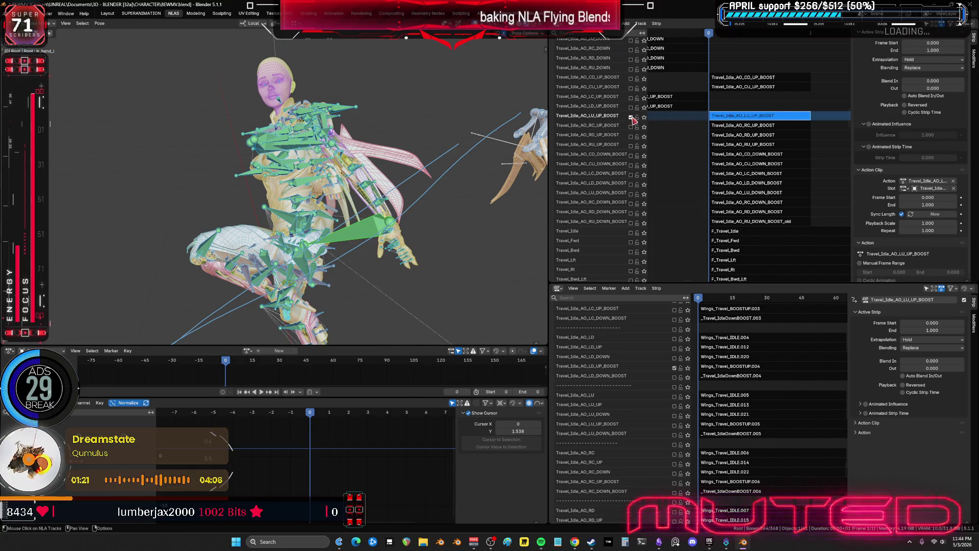
- Mute the LU_UP_BOOST track, enable RC_UP_BOOST in the lower NLA and select its strip
{"action": "left_click", "coordinate": [631, 127]}
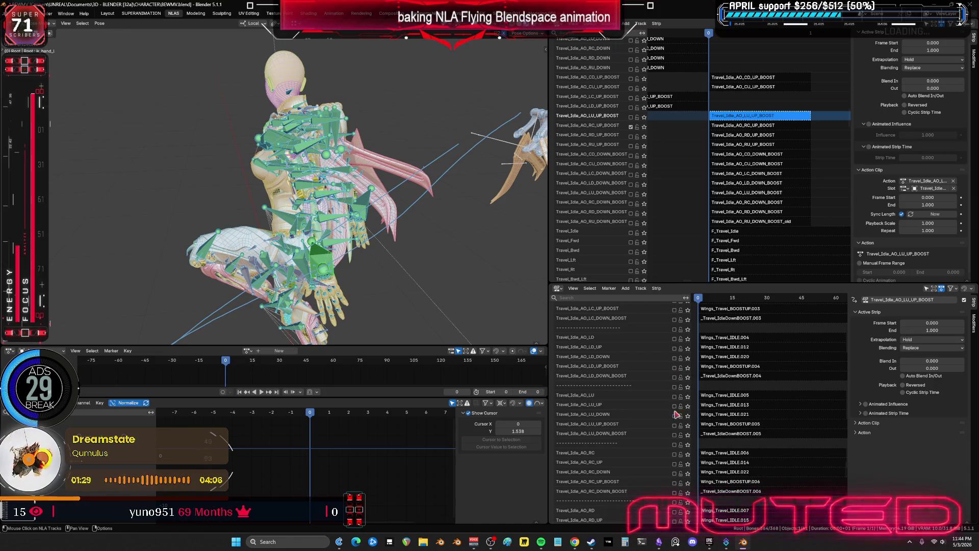
{"action": "scroll", "coordinate": [678, 428], "scroll_direction": "down", "scroll_amount": 6}
{"action": "left_click", "coordinate": [675, 339]}
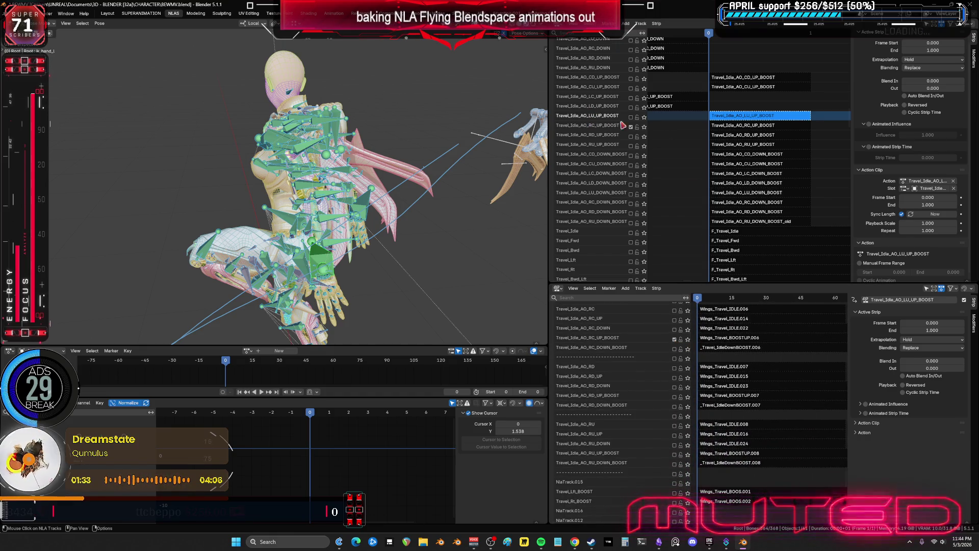
{"action": "left_click", "coordinate": [743, 127]}
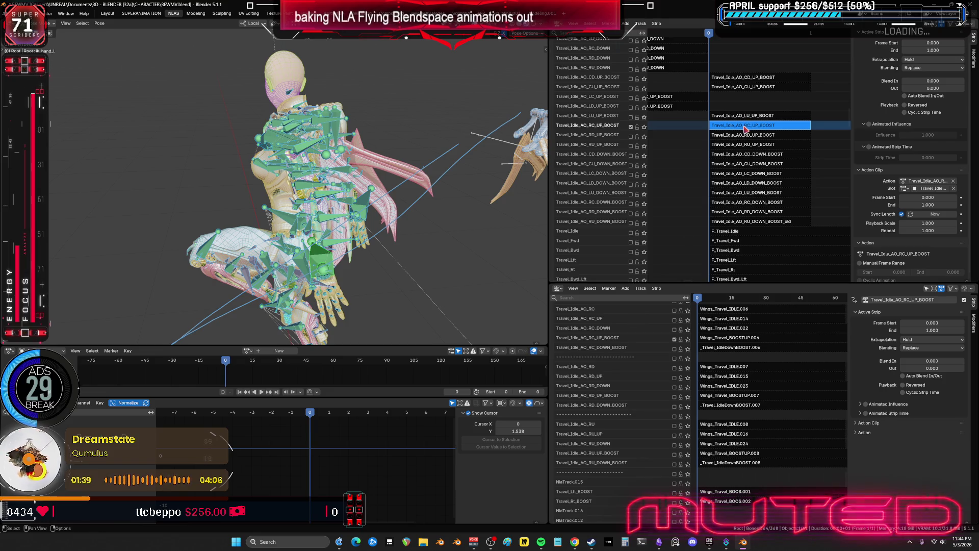
- Bake the Travel_Idle_AO_RC_UP_BOOST strip's action into pose keys in tweak mode
{"action": "key", "text": "Tab"}
{"action": "middle_click_drag", "start_coordinate": [316, 214], "coordinate": [340, 222]}
{"action": "key", "text": "q"}
{"action": "left_click", "coordinate": [339, 221]}
{"action": "left_click", "coordinate": [320, 364]}
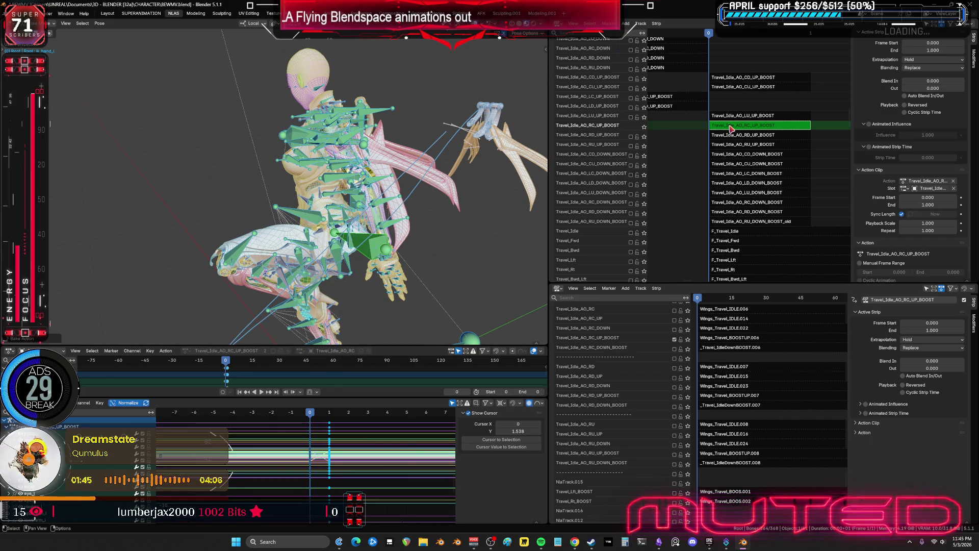
{"action": "key", "text": "Tab"}
- Mute RC_UP_BOOST, enable RD_UP_BOOST in both NLA editors, and select its strip and the rig
{"action": "left_click", "coordinate": [631, 126]}
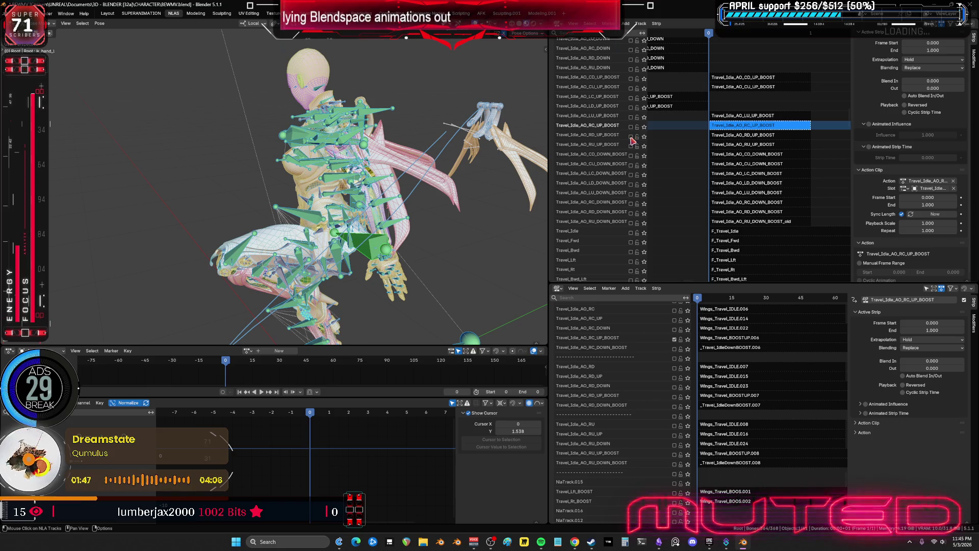
{"action": "left_click", "coordinate": [631, 136]}
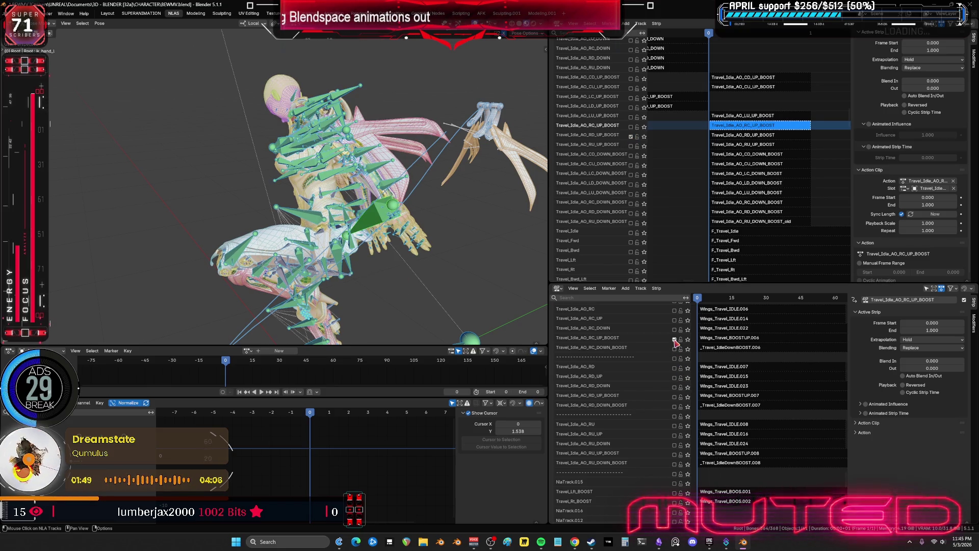
{"action": "left_click", "coordinate": [674, 397]}
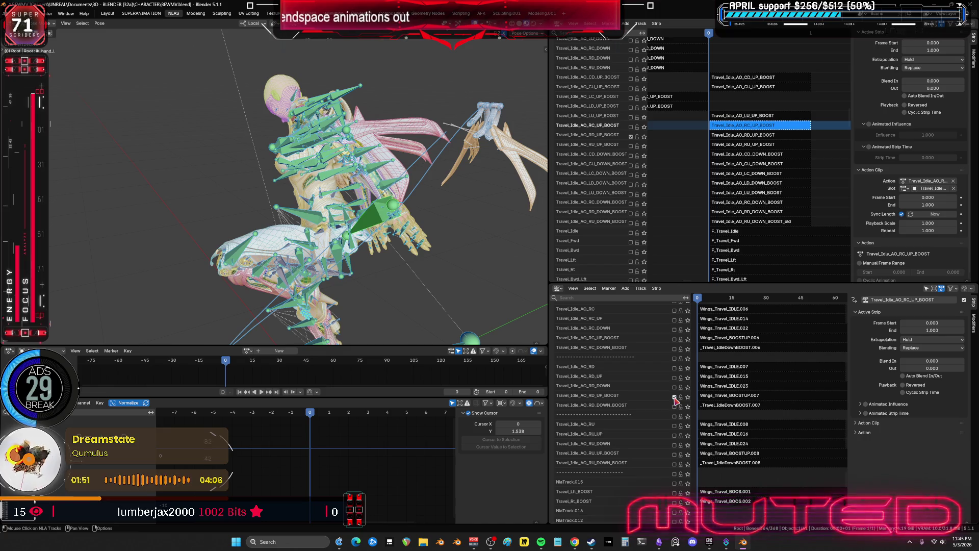
{"action": "left_click", "coordinate": [734, 135]}
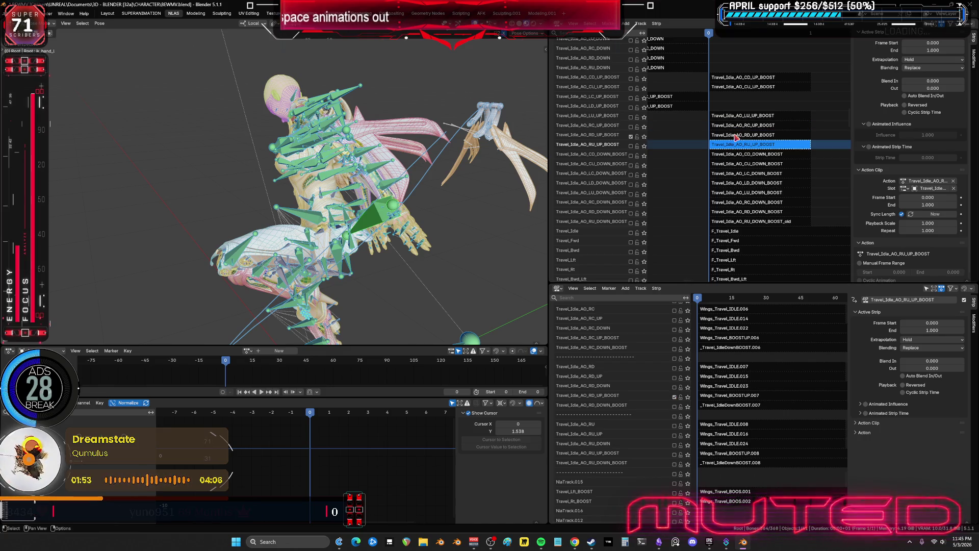
{"action": "left_click", "coordinate": [477, 135]}
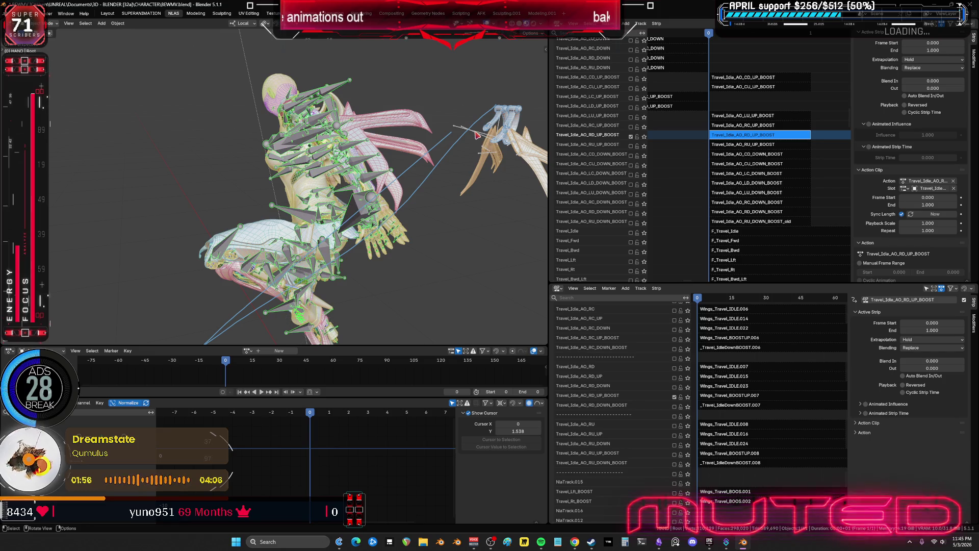
{"action": "left_click", "coordinate": [374, 177]}
- Put the rig in Pose mode and bake the RD_UP_BOOST strip into pose keys over frames 0–1
{"action": "key", "text": "ctrl+Tab"}
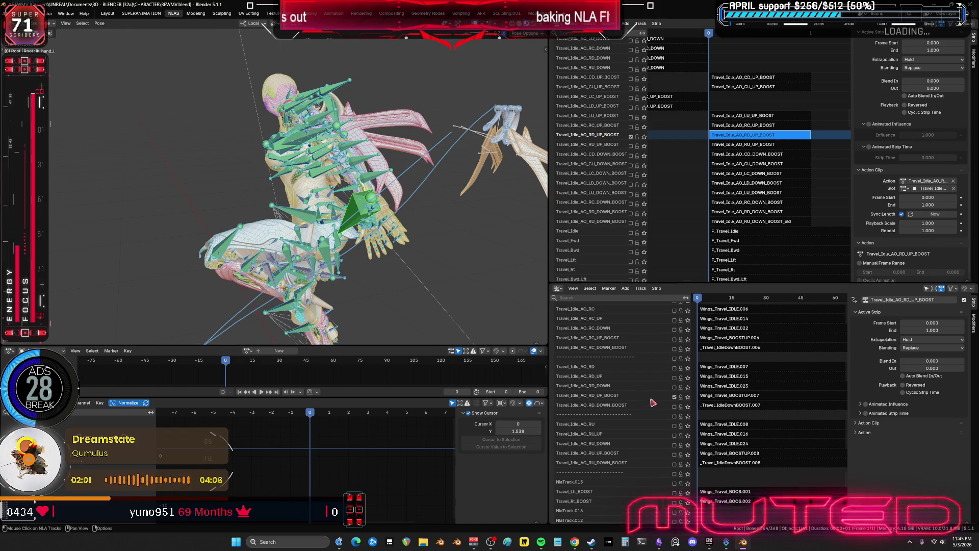
{"action": "key", "text": "q"}
{"action": "left_click", "coordinate": [403, 223]}
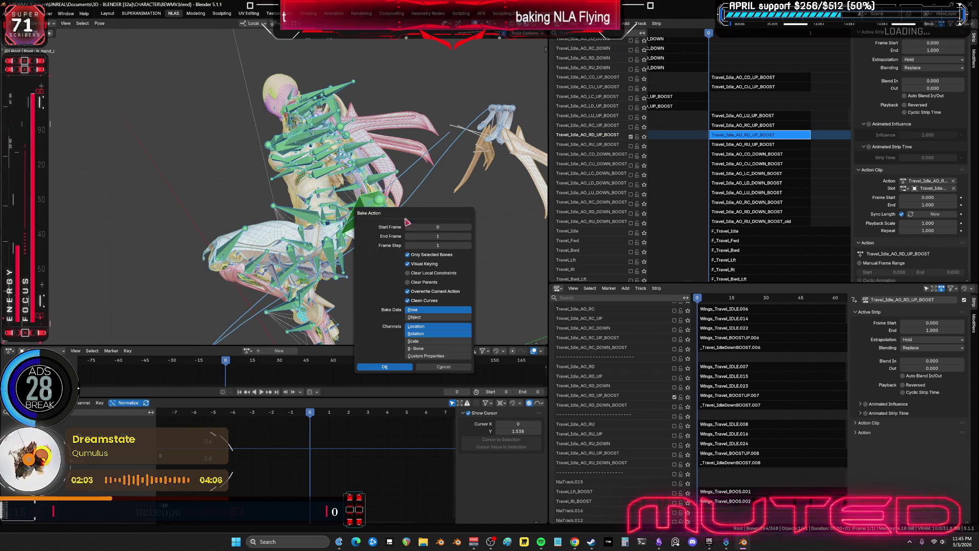
{"action": "key", "text": "Tab"}
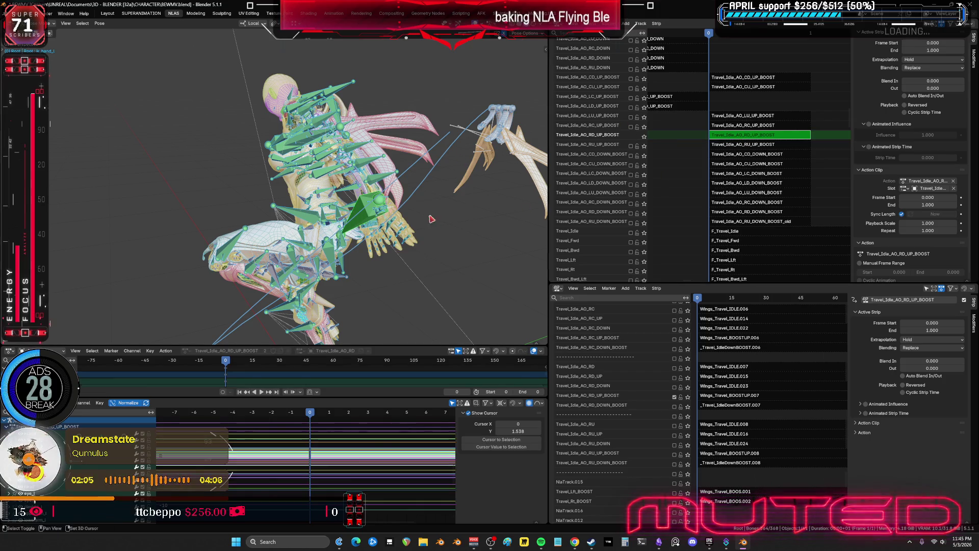
{"action": "key", "text": "q"}
{"action": "left_click", "coordinate": [383, 205]}
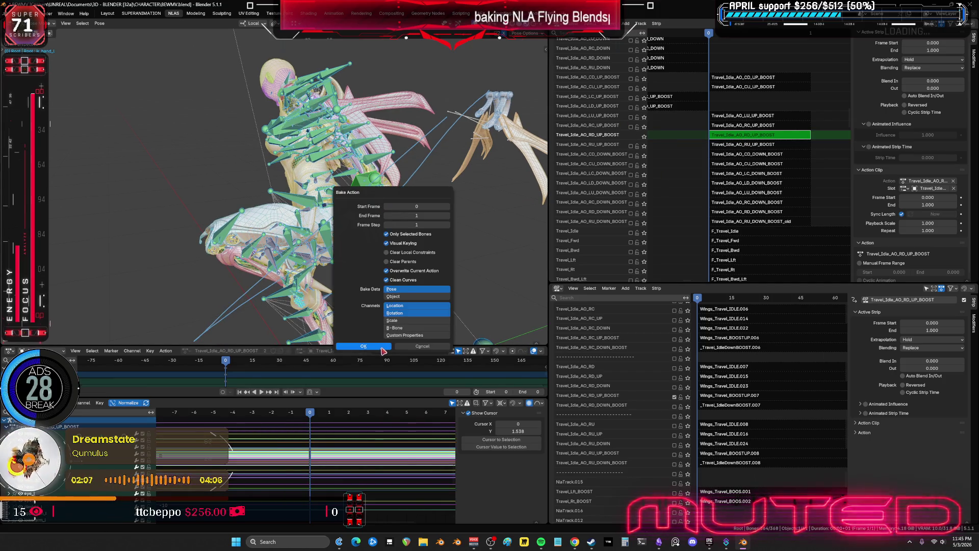
{"action": "left_click", "coordinate": [363, 346]}
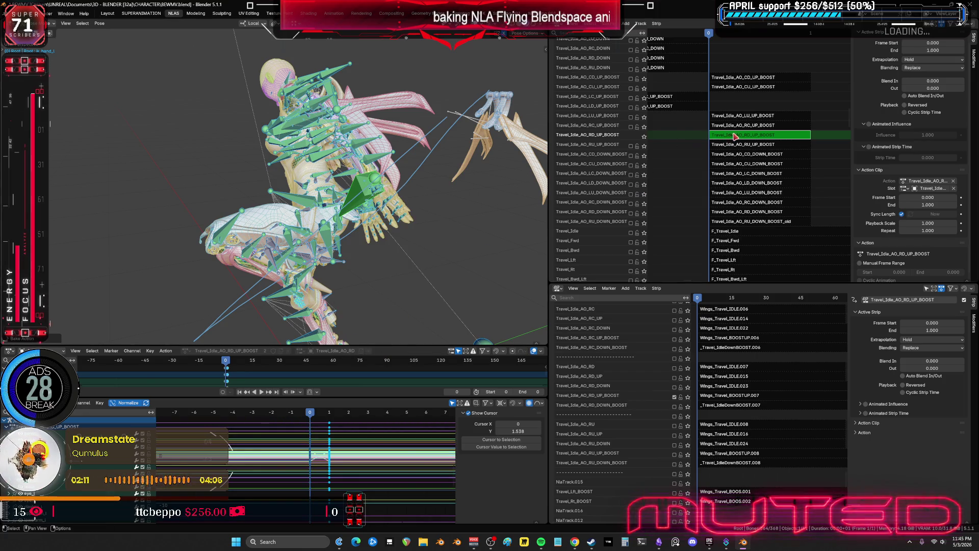
{"action": "key", "text": "Tab"}
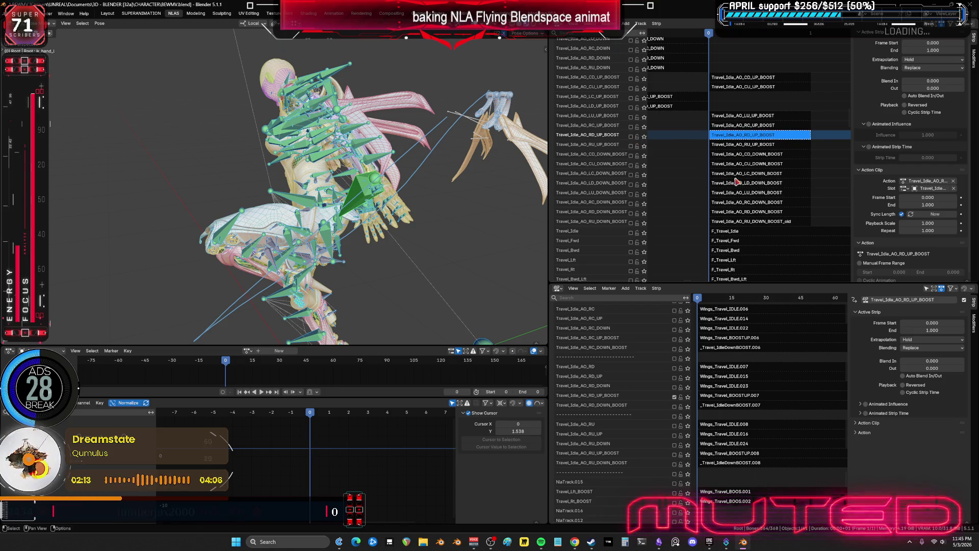
{"action": "scroll", "coordinate": [676, 332], "scroll_direction": "down", "scroll_amount": 3}
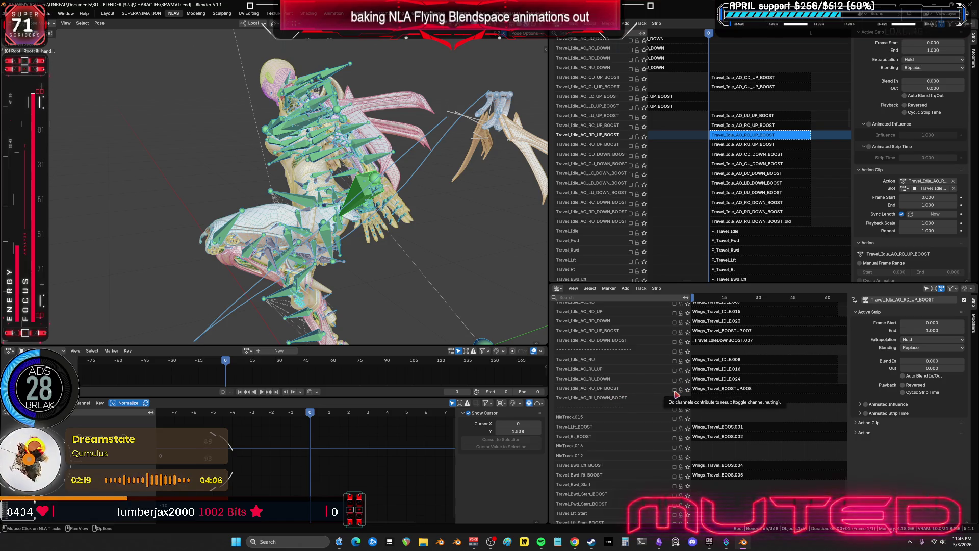
- Enable and select the RU_UP_BOOST strip, then bake it into pose keys with visual keying
{"action": "left_click", "coordinate": [632, 147]}
{"action": "left_click", "coordinate": [739, 146]}
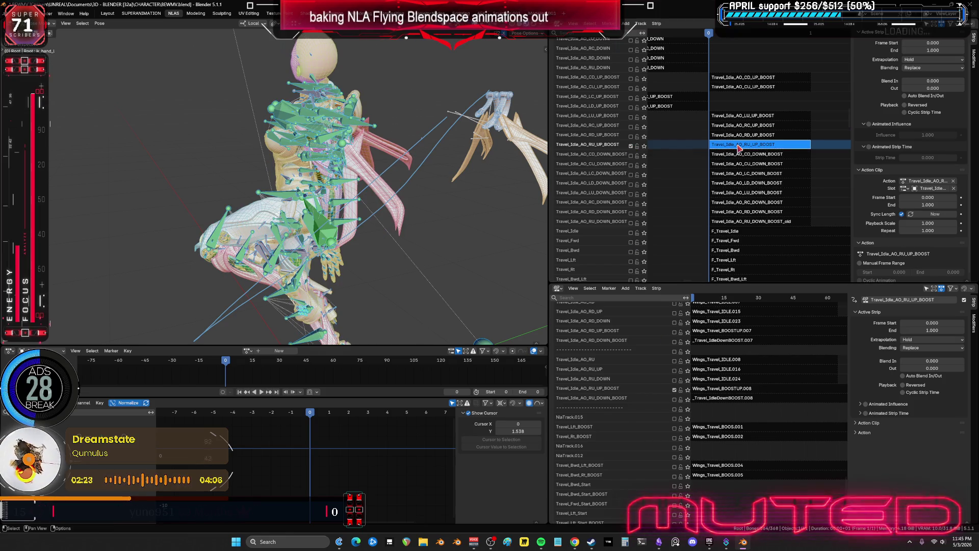
{"action": "key", "text": "Tab"}
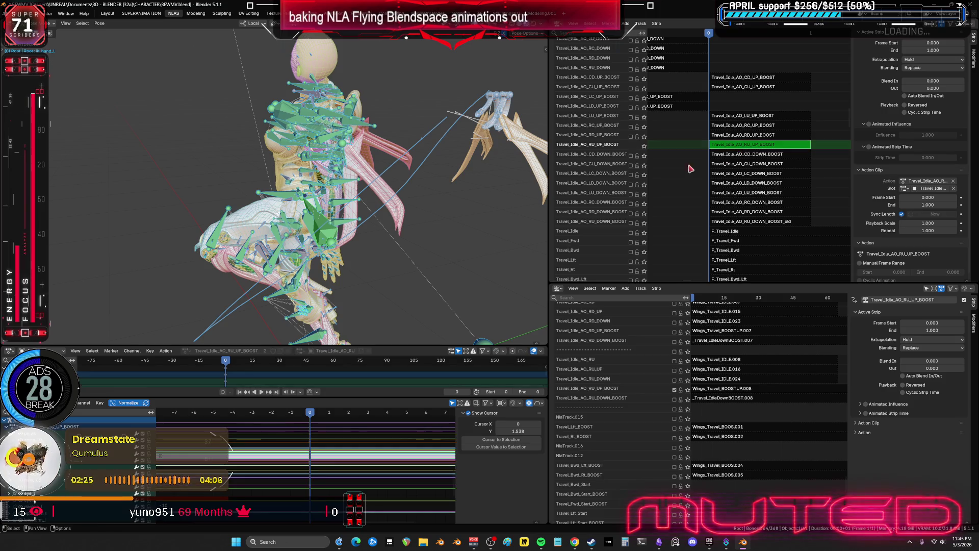
{"action": "middle_click_drag", "start_coordinate": [367, 184], "coordinate": [392, 180]}
{"action": "key", "text": "F3"}
{"action": "key", "text": "Return"}
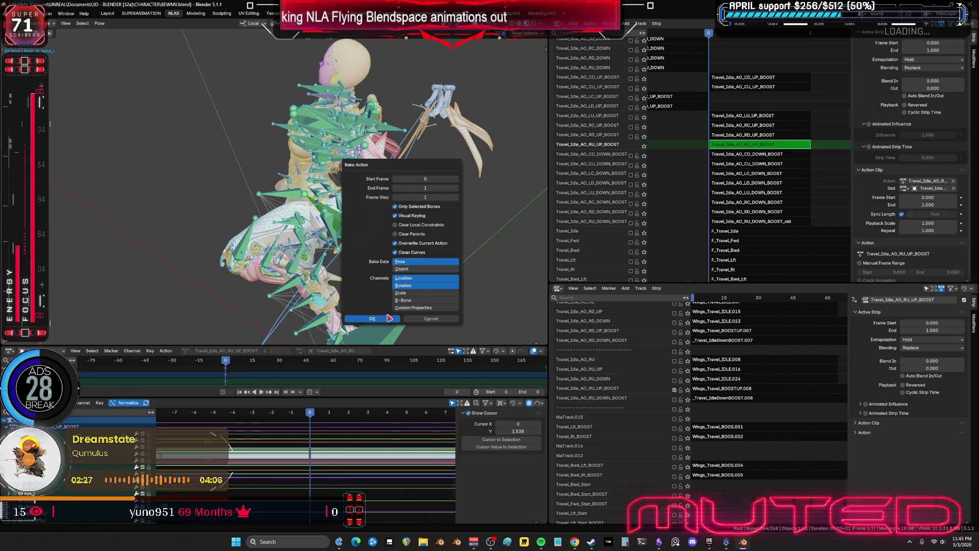
{"action": "left_click", "coordinate": [382, 319]}
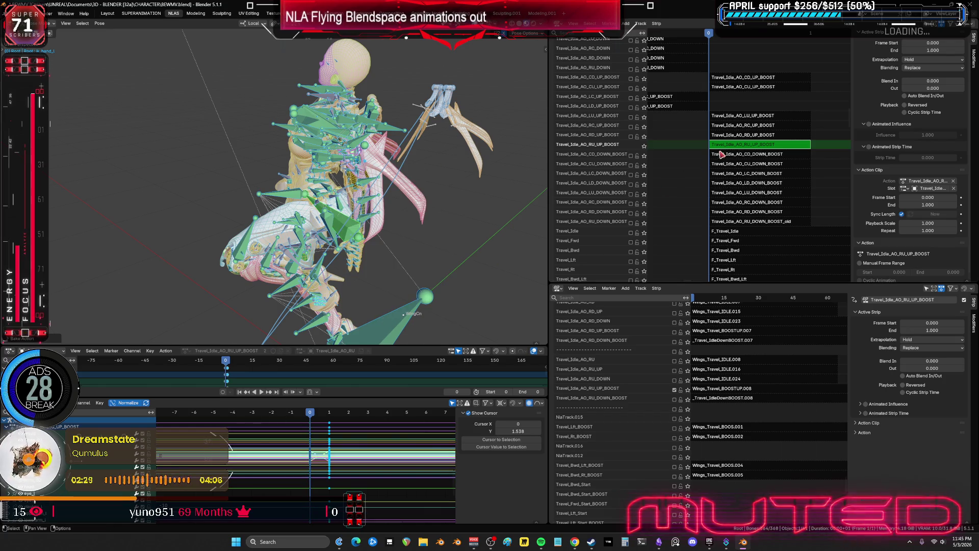
{"action": "middle_click_drag", "start_coordinate": [683, 155], "coordinate": [666, 130]}
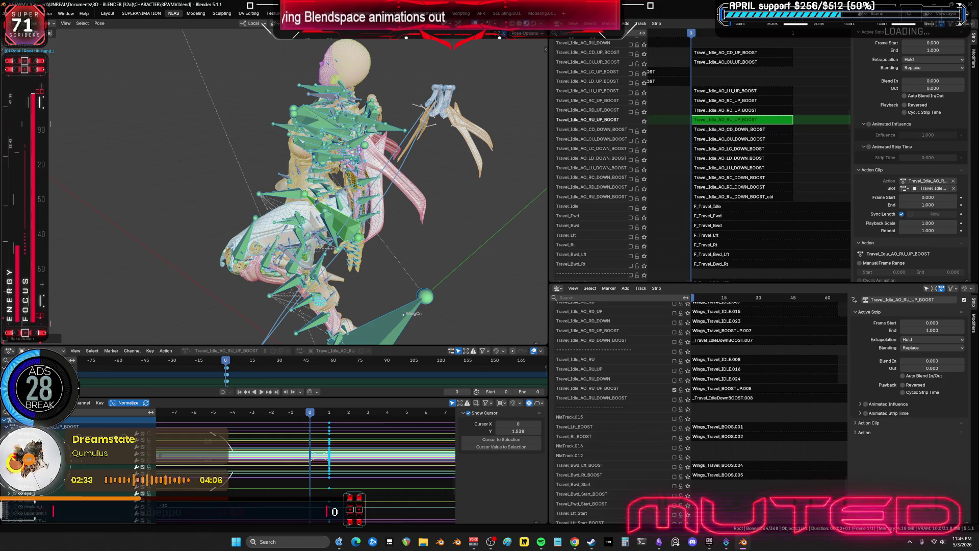
{"action": "left_click", "coordinate": [542, 542]}
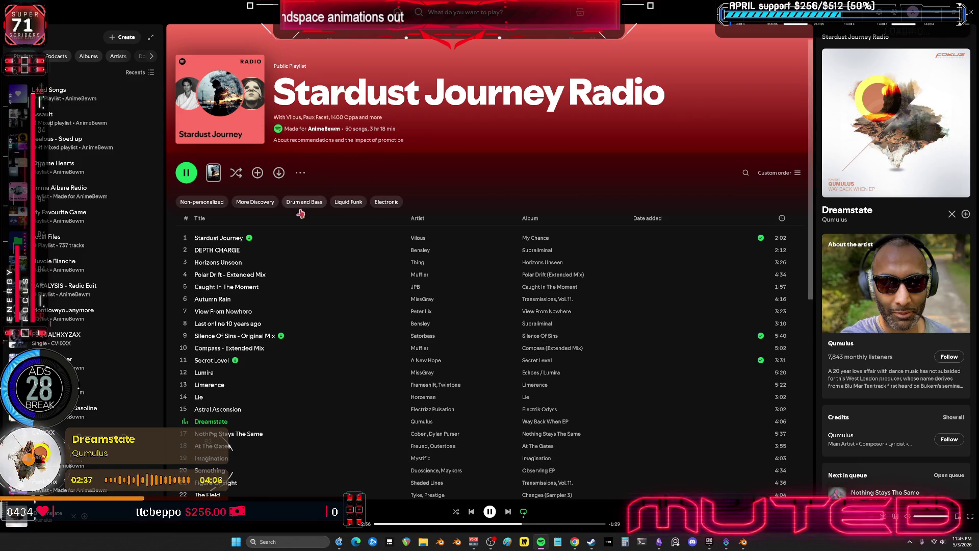
- Copy the Stardust Journey Radio playlist's share link in Spotify, then return to Blender
{"action": "scroll", "coordinate": [439, 317], "scroll_direction": "down", "scroll_amount": 5}
{"action": "scroll", "coordinate": [442, 319], "scroll_direction": "up", "scroll_amount": 4}
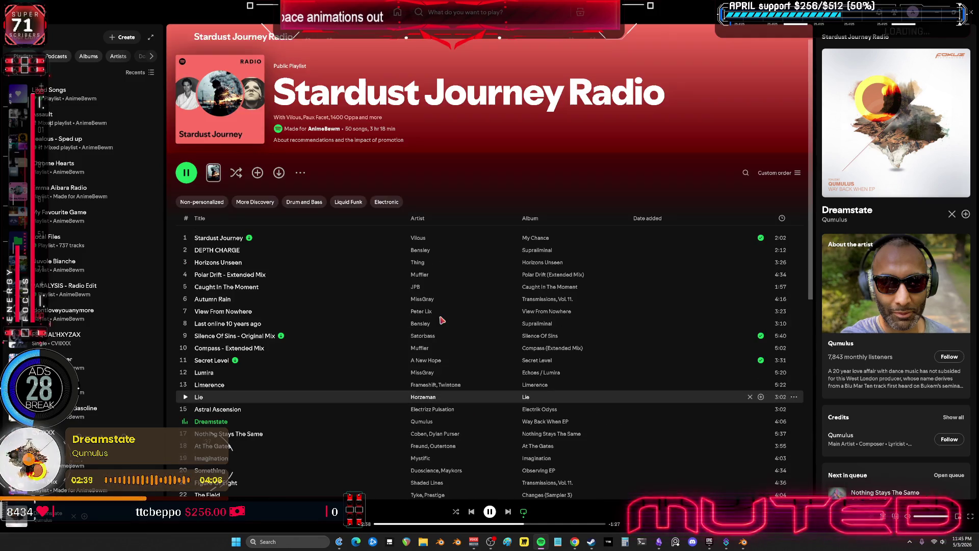
{"action": "left_click", "coordinate": [301, 173]}
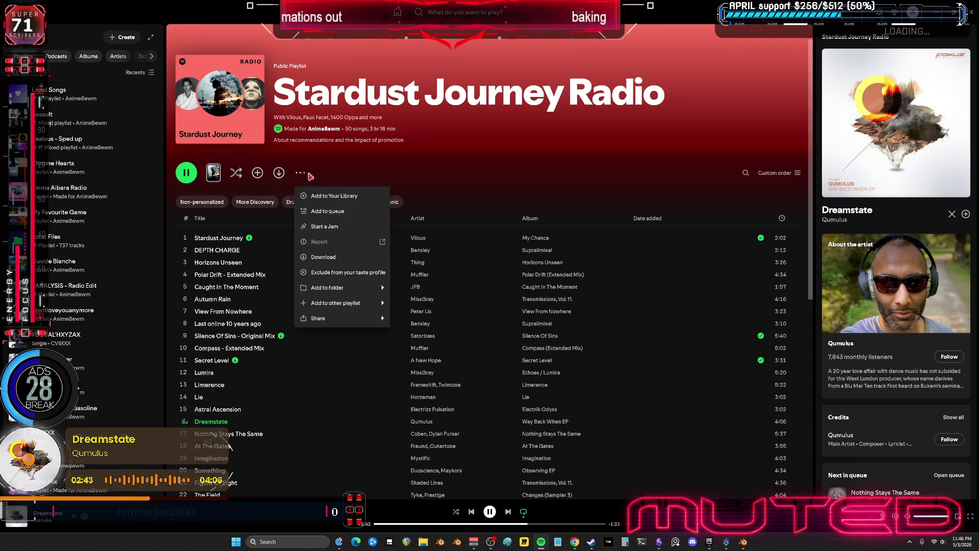
{"action": "mouse_move", "coordinate": [370, 319]}
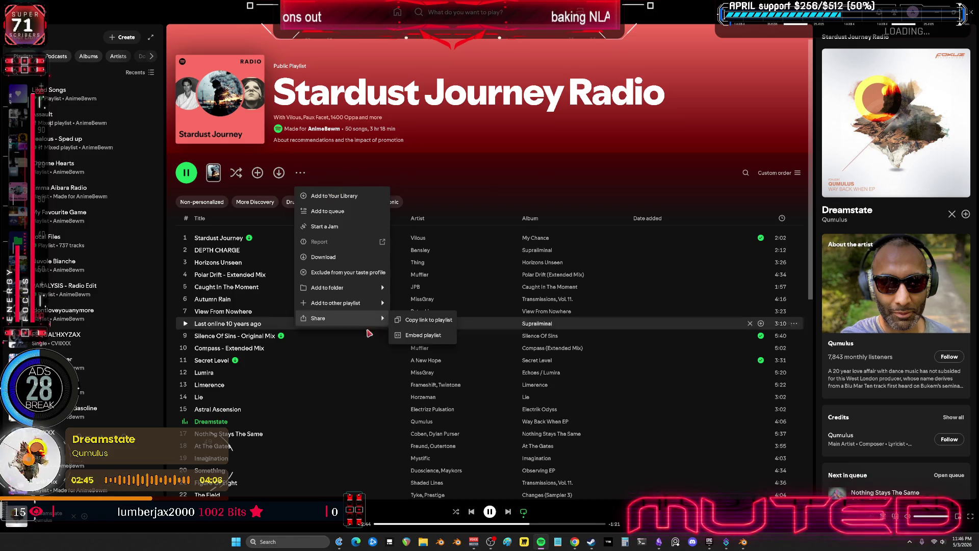
{"action": "left_click", "coordinate": [424, 320]}
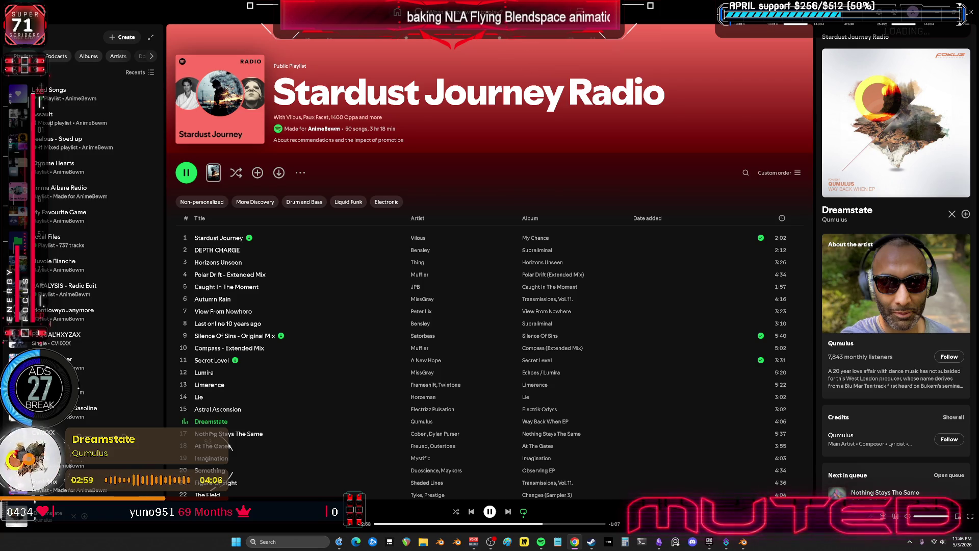
{"action": "key", "text": "alt+Tab"}
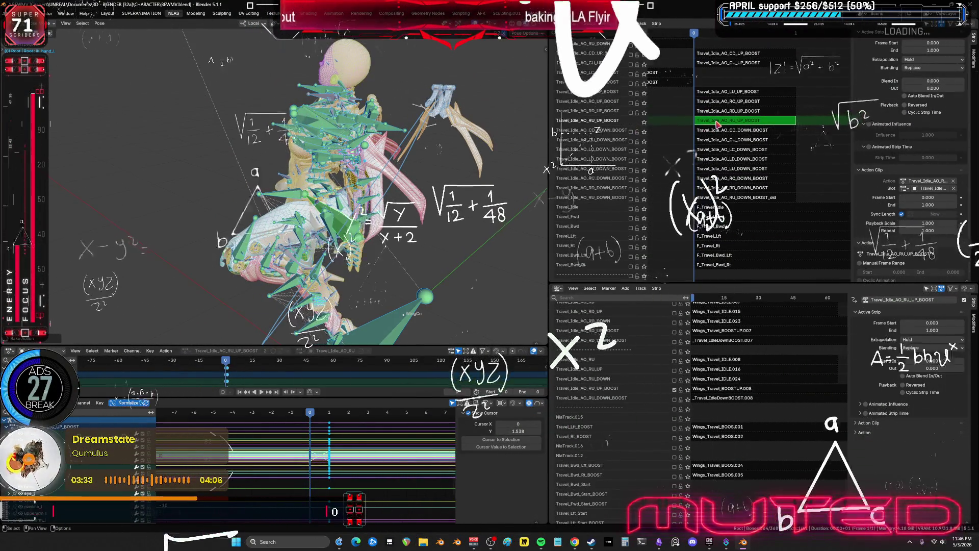
- Leave tweak mode on RU_UP_BOOST and enable the CD_DOWN_BOOST track in both NLA editors
{"action": "key", "text": "Tab"}
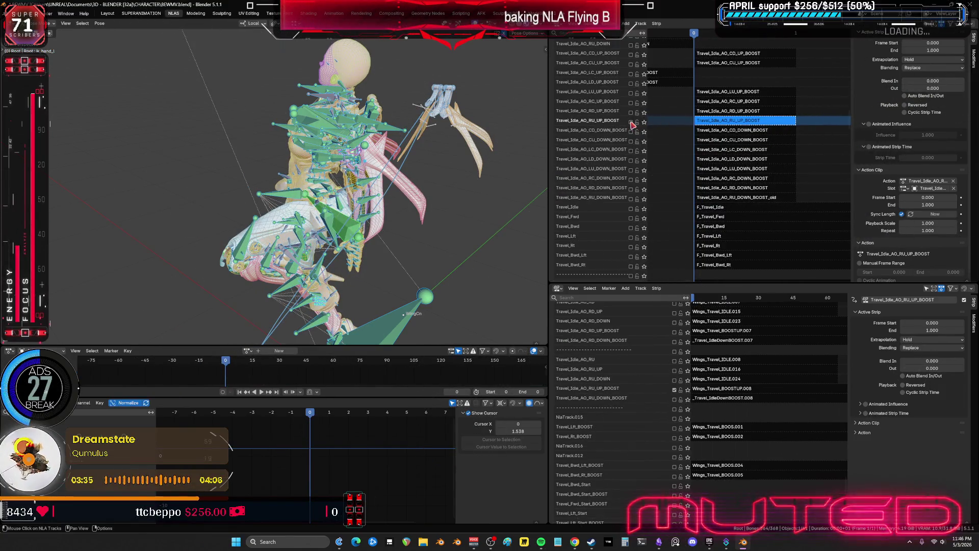
{"action": "left_click", "coordinate": [632, 133]}
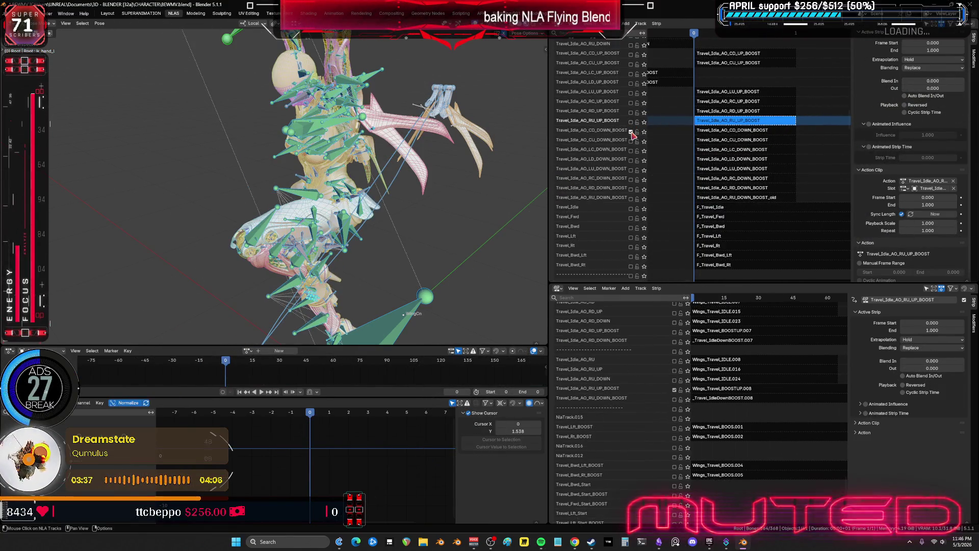
{"action": "mouse_move", "coordinate": [454, 230]}
{"action": "middle_mouse_down"}
{"action": "mouse_move", "coordinate": [359, 237]}
{"action": "mouse_move", "coordinate": [358, 201]}
{"action": "mouse_move", "coordinate": [421, 201]}
{"action": "mouse_move", "coordinate": [324, 200]}
{"action": "mouse_move", "coordinate": [476, 260]}
{"action": "middle_mouse_up"}
{"action": "scroll", "coordinate": [688, 378], "scroll_direction": "up", "scroll_amount": 10}
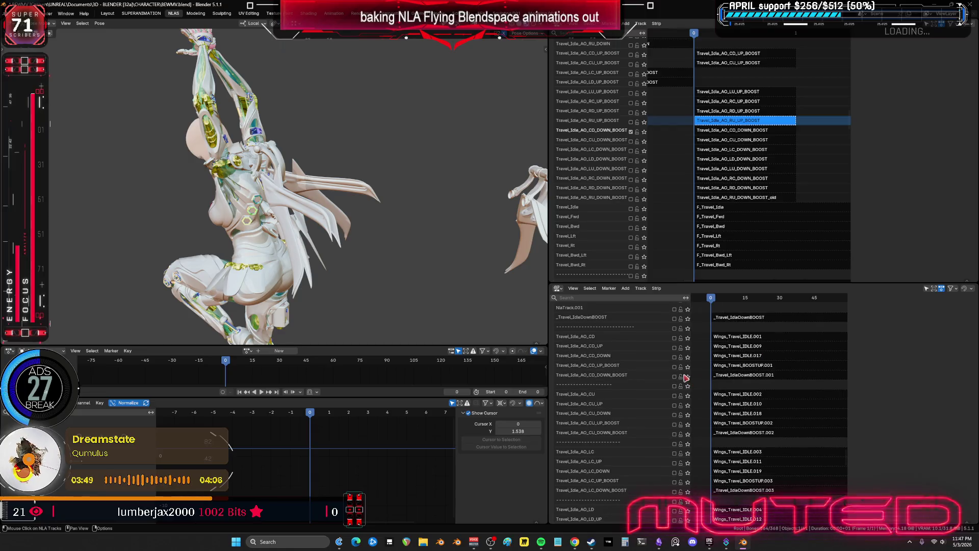
{"action": "left_click", "coordinate": [675, 378]}
{"action": "mouse_move", "coordinate": [286, 204]}
{"action": "middle_mouse_down"}
{"action": "mouse_move", "coordinate": [434, 208]}
{"action": "mouse_move", "coordinate": [289, 208]}
{"action": "mouse_move", "coordinate": [378, 89]}
{"action": "mouse_move", "coordinate": [500, 187]}
{"action": "middle_mouse_up"}
- Select the CD_DOWN_BOOST strip and bake its action into pose keys
{"action": "key", "text": "shift+alt+z"}
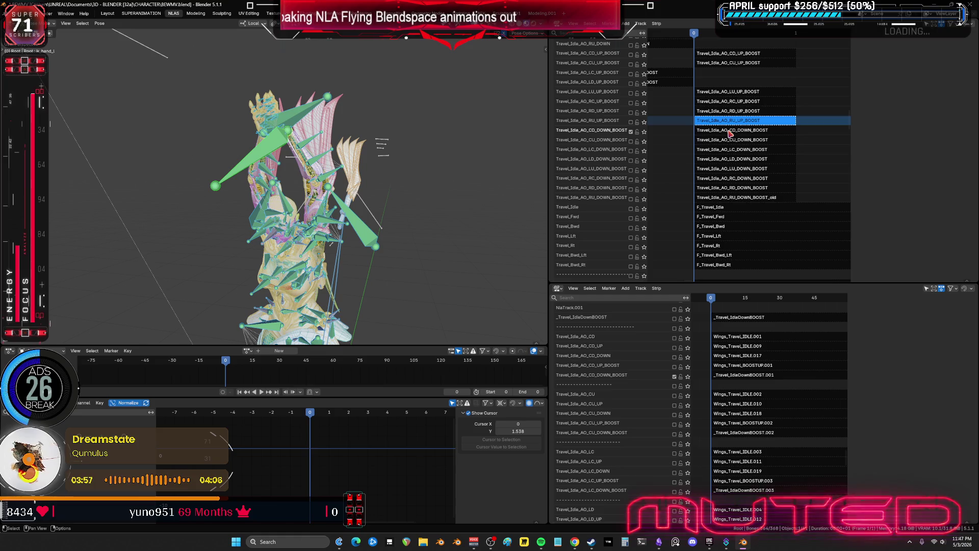
{"action": "left_click", "coordinate": [731, 131]}
{"action": "key", "text": "Tab"}
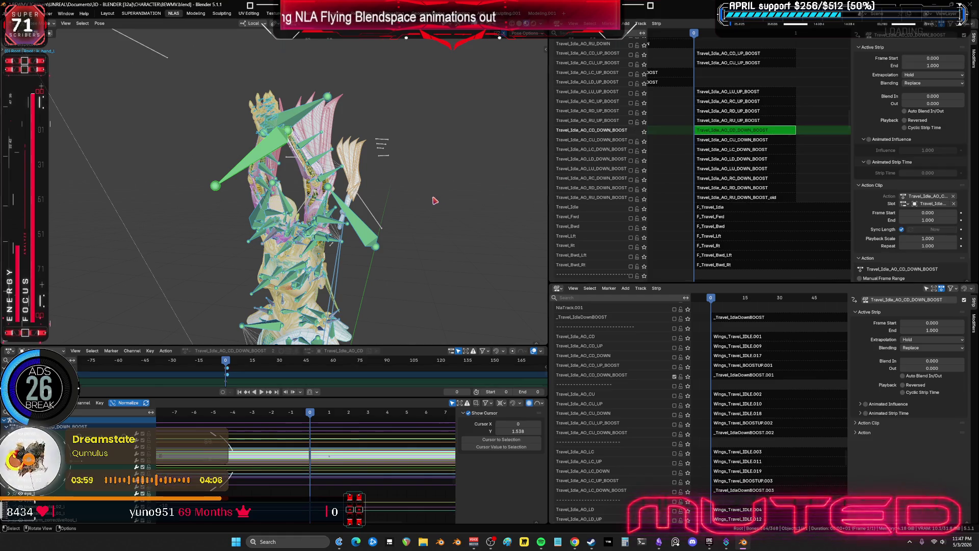
{"action": "middle_click_drag", "start_coordinate": [437, 201], "coordinate": [375, 206]}
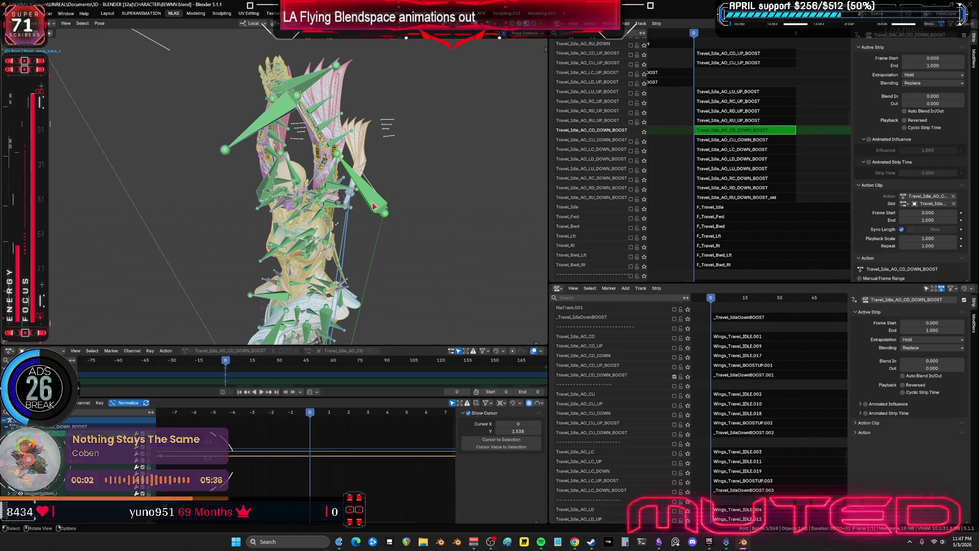
{"action": "key", "text": "F3"}
{"action": "key", "text": "Return"}
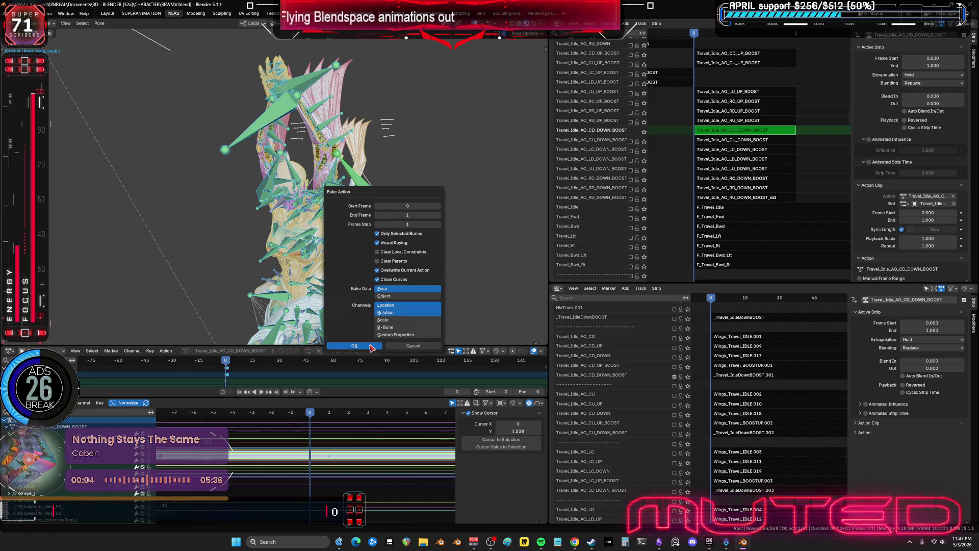
{"action": "left_click", "coordinate": [372, 346]}
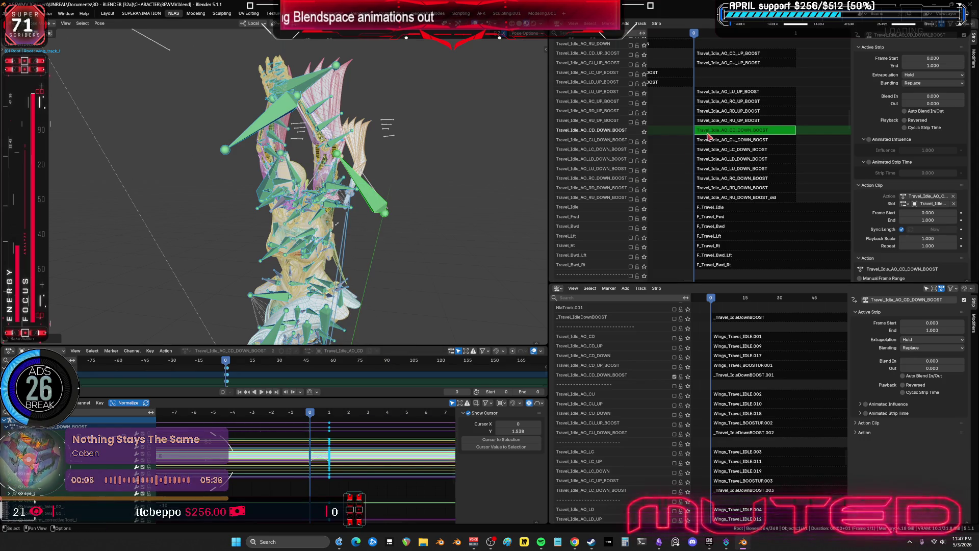
{"action": "key", "text": "Tab"}
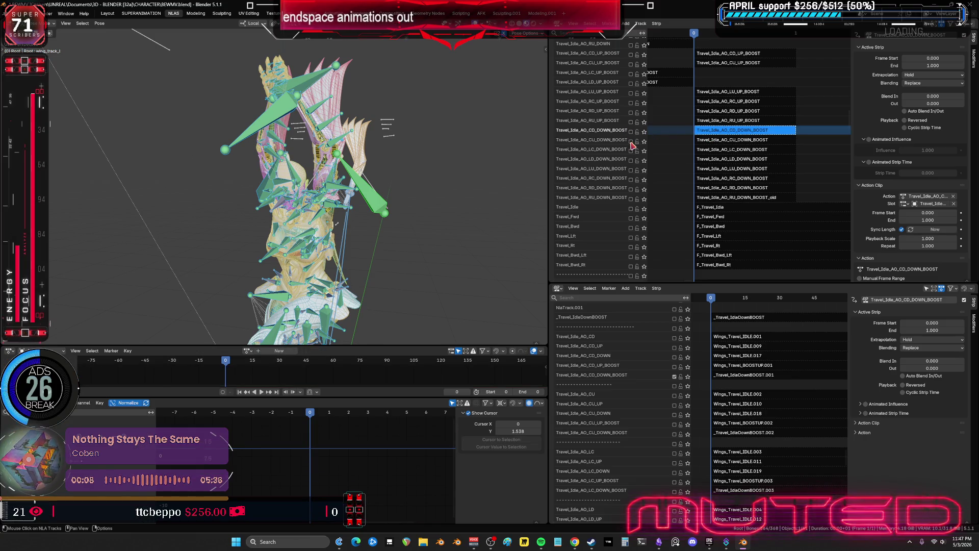
- Enable CU_DOWN_BOOST in both editors, rebake, then undo to drop the stray Action.002
{"action": "left_click", "coordinate": [631, 142]}
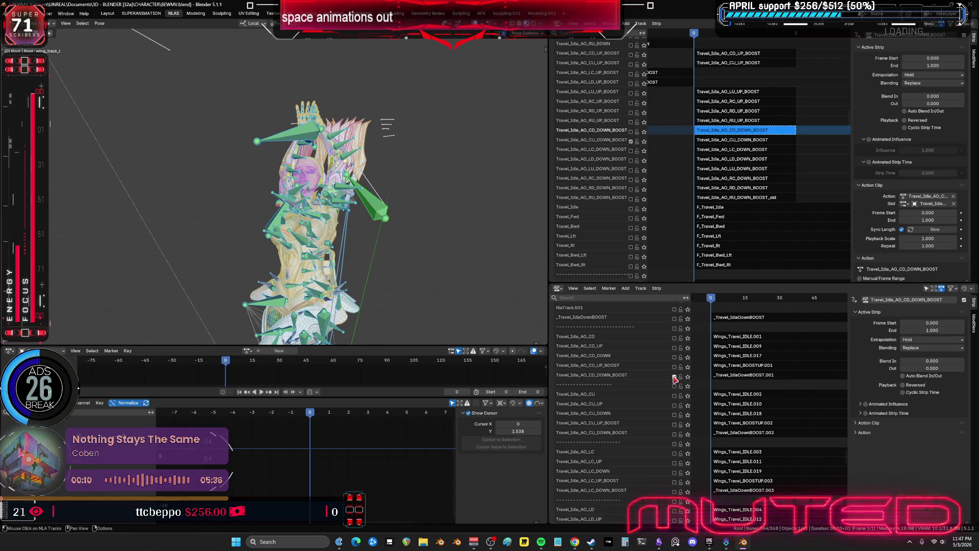
{"action": "left_click", "coordinate": [675, 435]}
{"action": "mouse_move", "coordinate": [426, 264]}
{"action": "middle_mouse_down"}
{"action": "mouse_move", "coordinate": [459, 228]}
{"action": "mouse_move", "coordinate": [333, 233]}
{"action": "middle_mouse_up"}
{"action": "key", "text": "shift+alt+z"}
{"action": "key", "text": "q"}
{"action": "left_click", "coordinate": [332, 231]}
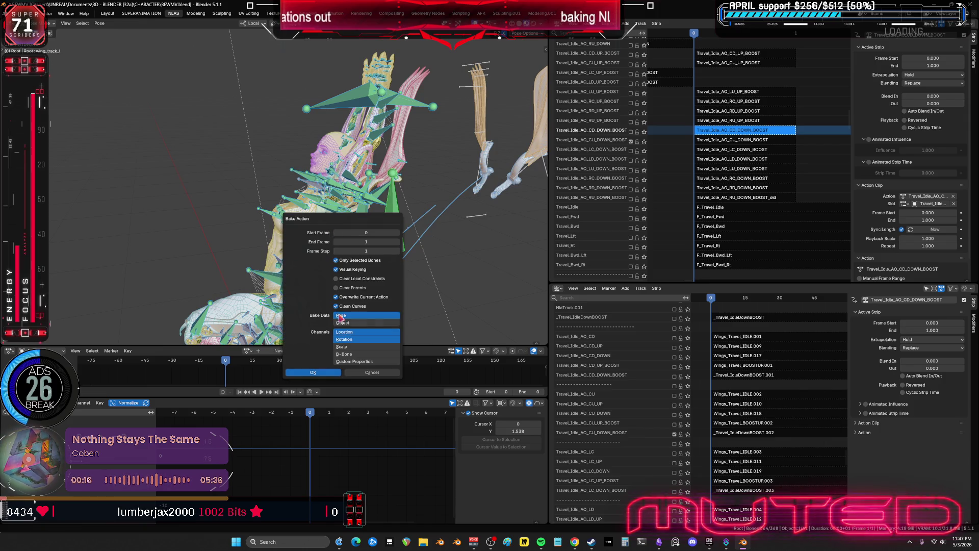
{"action": "left_click", "coordinate": [631, 141]}
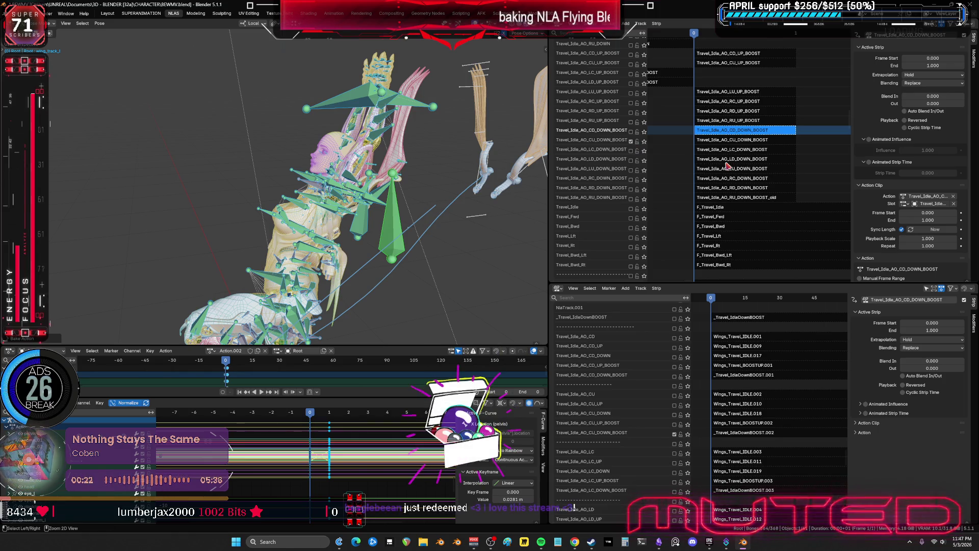
{"action": "key", "text": "ctrl+z"}
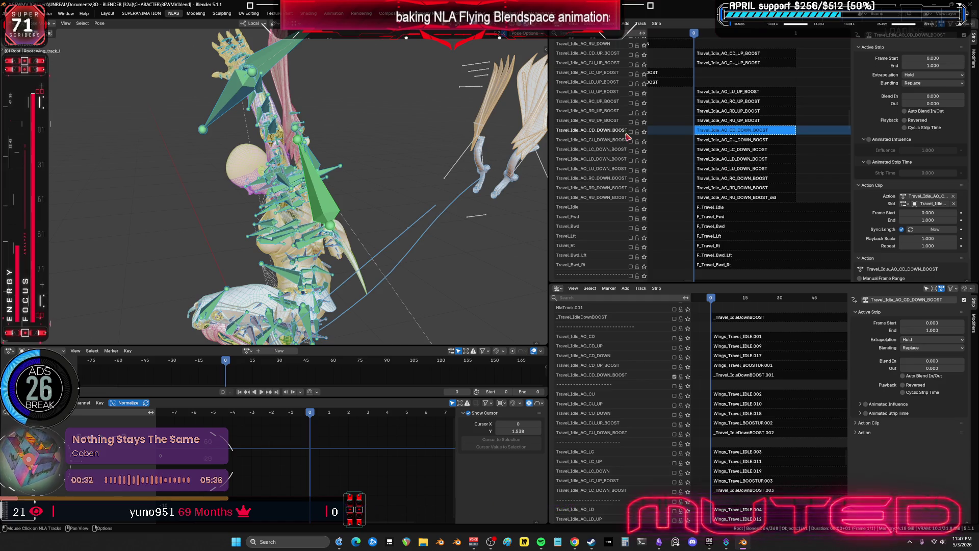
{"action": "middle_click_drag", "start_coordinate": [729, 379], "coordinate": [740, 423]}
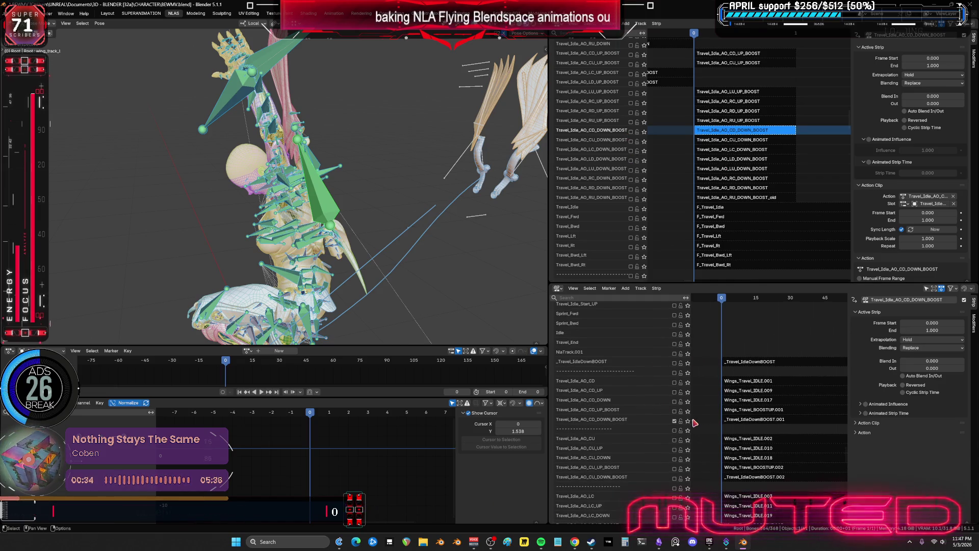
- Re-bake the CD_DOWN_BOOST strip into pose keys, then enable and select the CU_DOWN_BOOST strip
{"action": "left_click", "coordinate": [762, 422]}
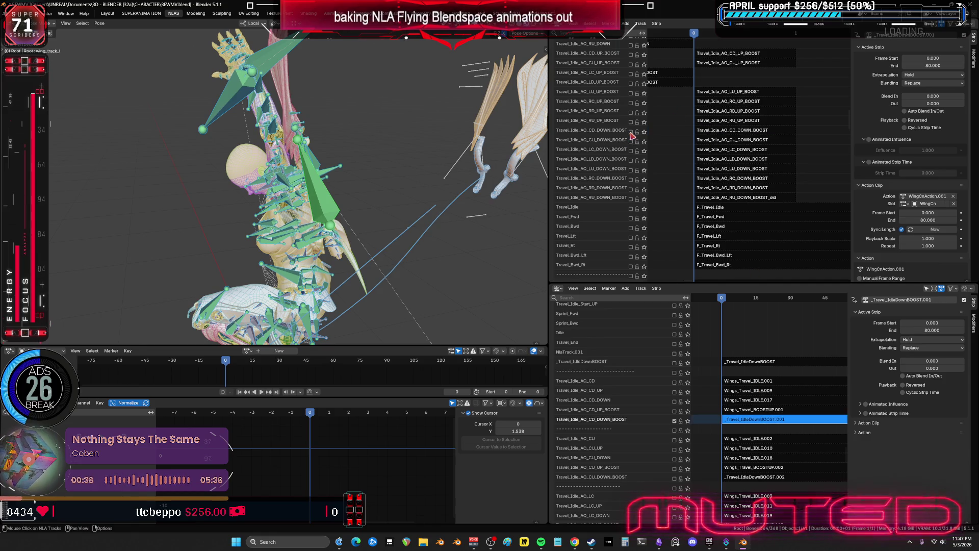
{"action": "left_click", "coordinate": [734, 132]}
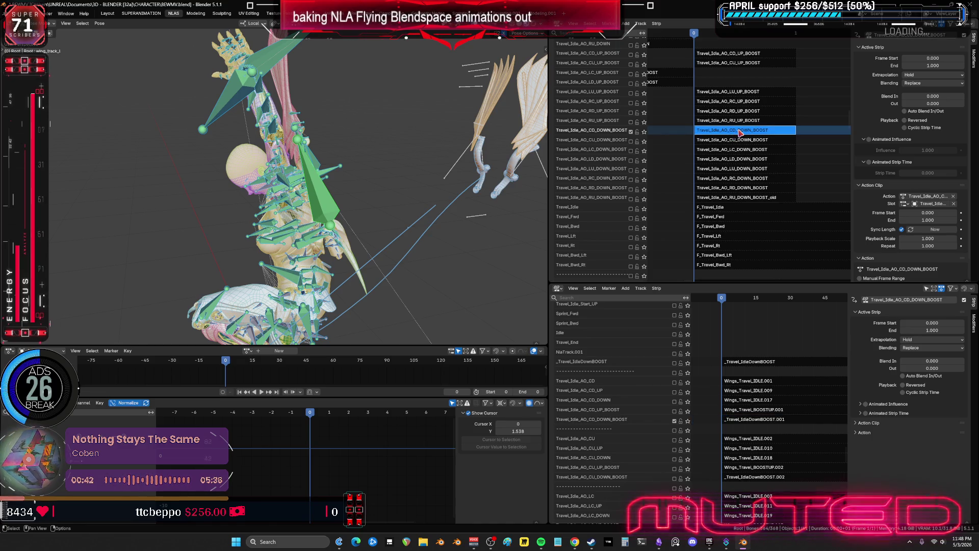
{"action": "key", "text": "Tab"}
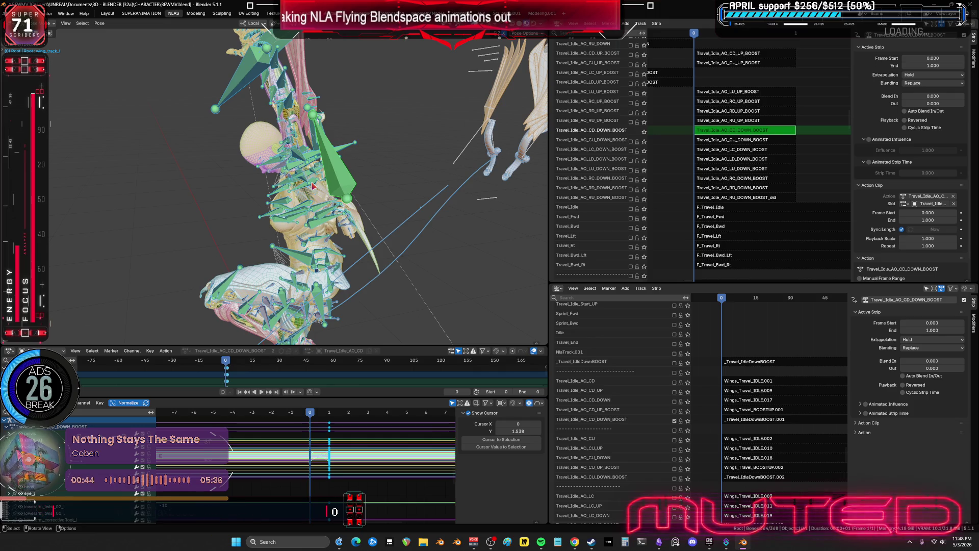
{"action": "key", "text": "q"}
{"action": "left_click", "coordinate": [313, 184]}
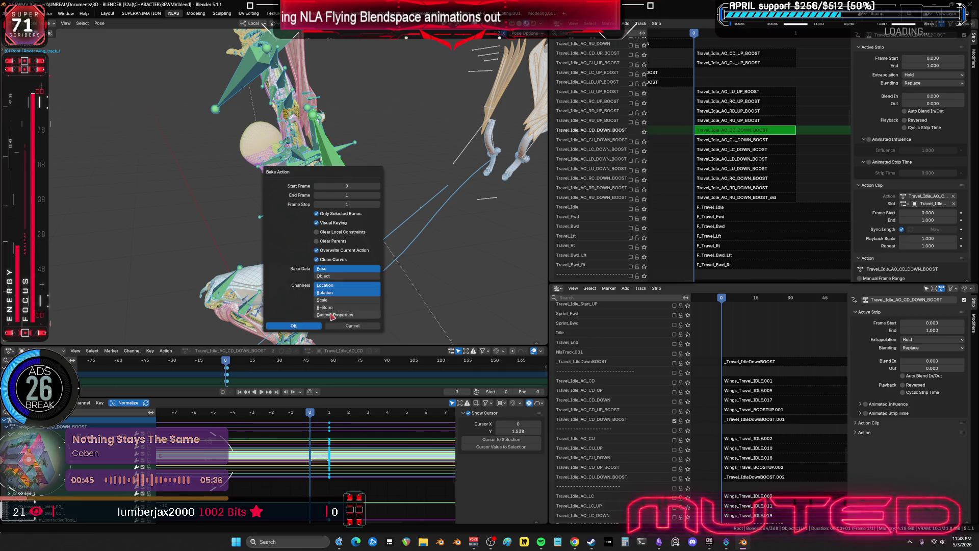
{"action": "left_click", "coordinate": [311, 326]}
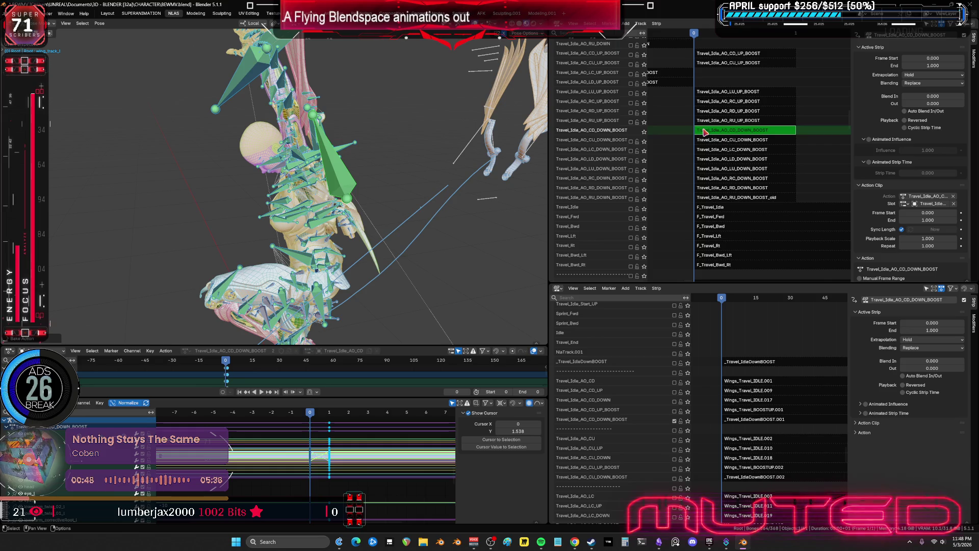
{"action": "key", "text": "Tab"}
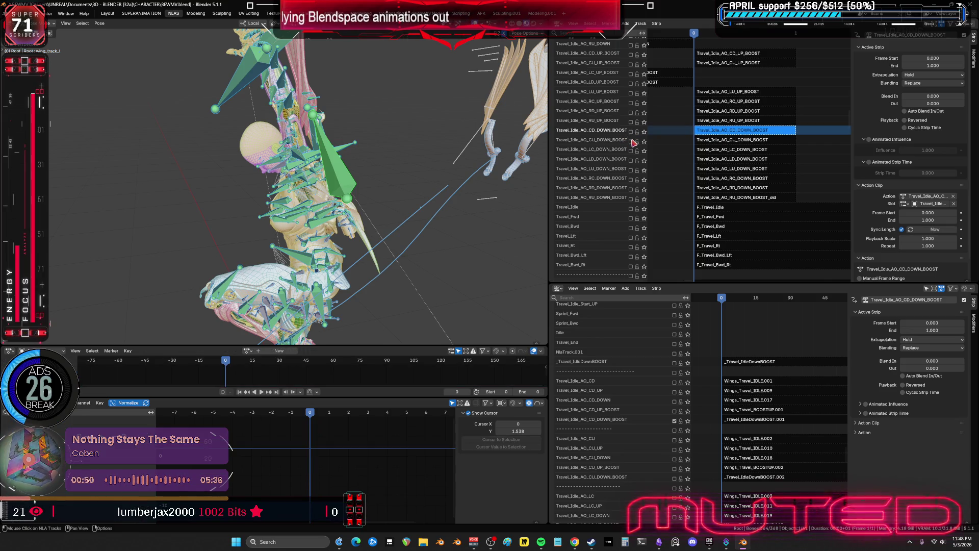
{"action": "left_click", "coordinate": [631, 142]}
{"action": "left_click", "coordinate": [718, 143]}
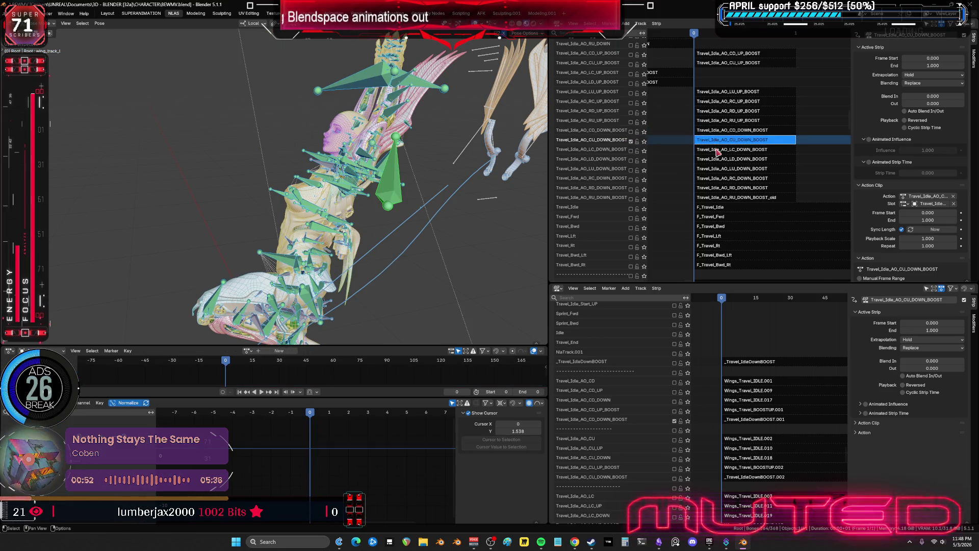
- Enable CU_DOWN_BOOST in the lower editor and bake its action into pose keys
{"action": "scroll", "coordinate": [676, 325], "scroll_direction": "down", "scroll_amount": 5}
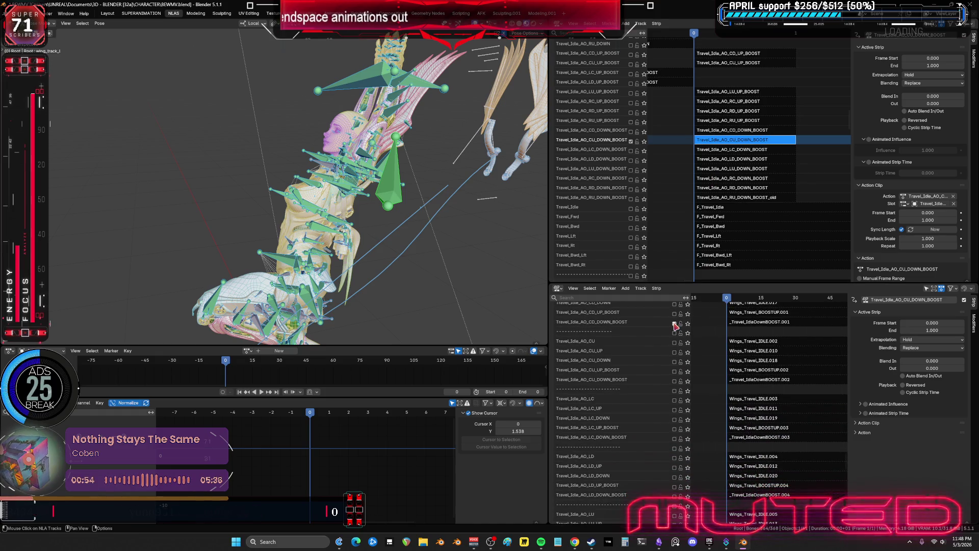
{"action": "left_click", "coordinate": [674, 381]}
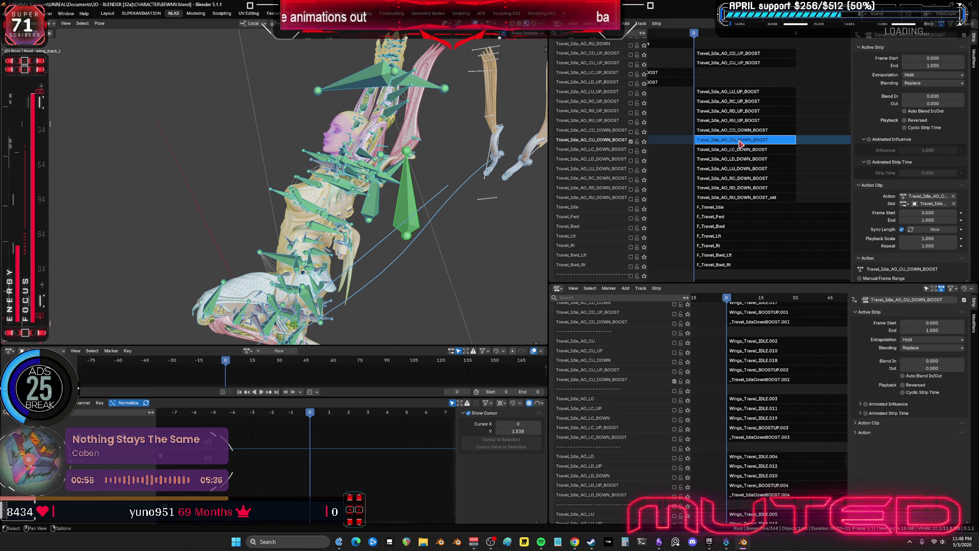
{"action": "key", "text": "Tab"}
{"action": "middle_click_drag", "start_coordinate": [420, 202], "coordinate": [424, 198]}
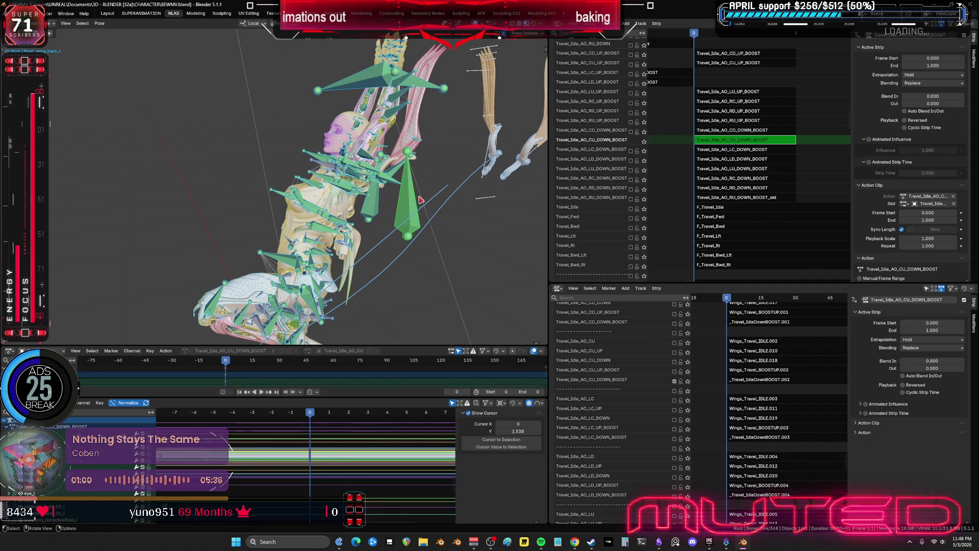
{"action": "key", "text": "F3"}
{"action": "key", "text": "Return"}
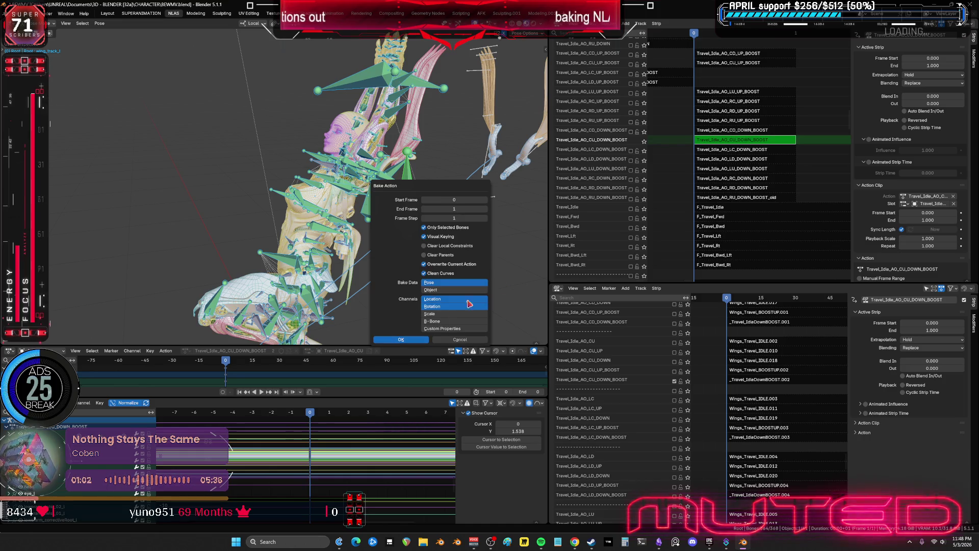
{"action": "key", "text": "Return"}
{"action": "key", "text": "Tab"}
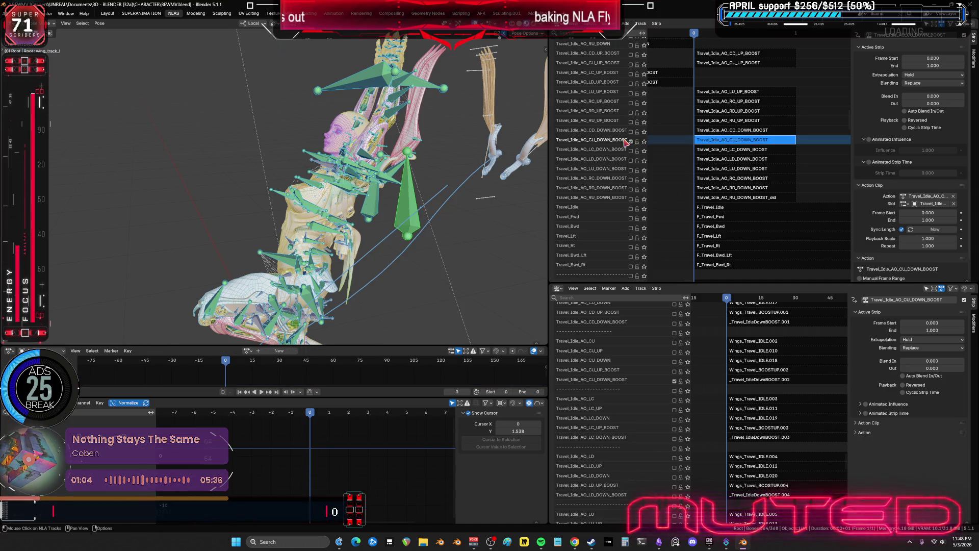
- Turn on the LC_DOWN_BOOST track in both editors and select its strip
{"action": "left_click", "coordinate": [631, 151]}
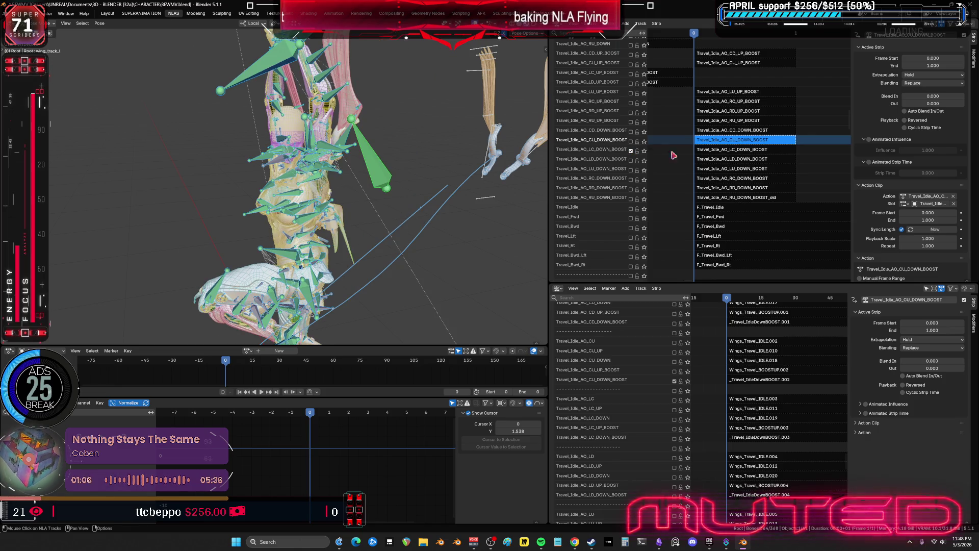
{"action": "left_click", "coordinate": [742, 150]}
{"action": "key", "text": "Tab"}
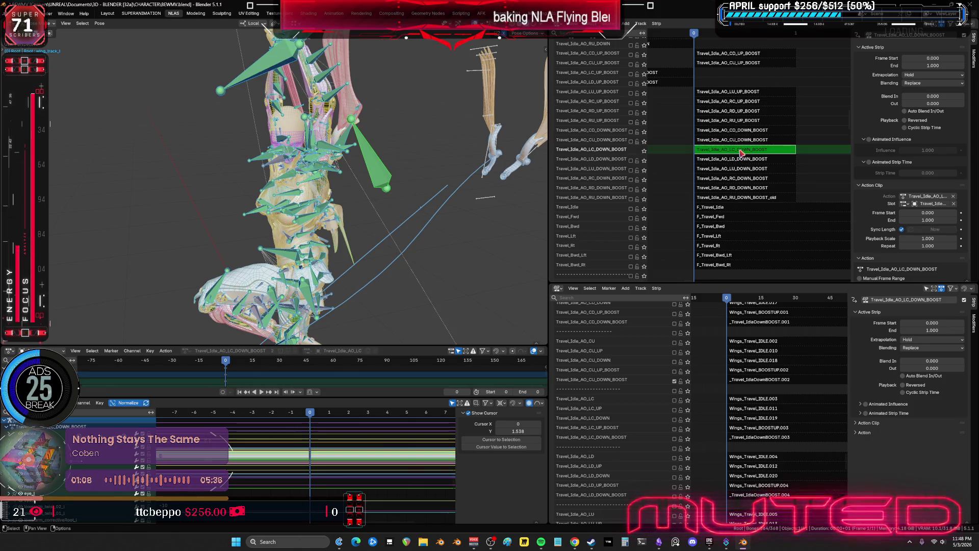
{"action": "key", "text": "Tab"}
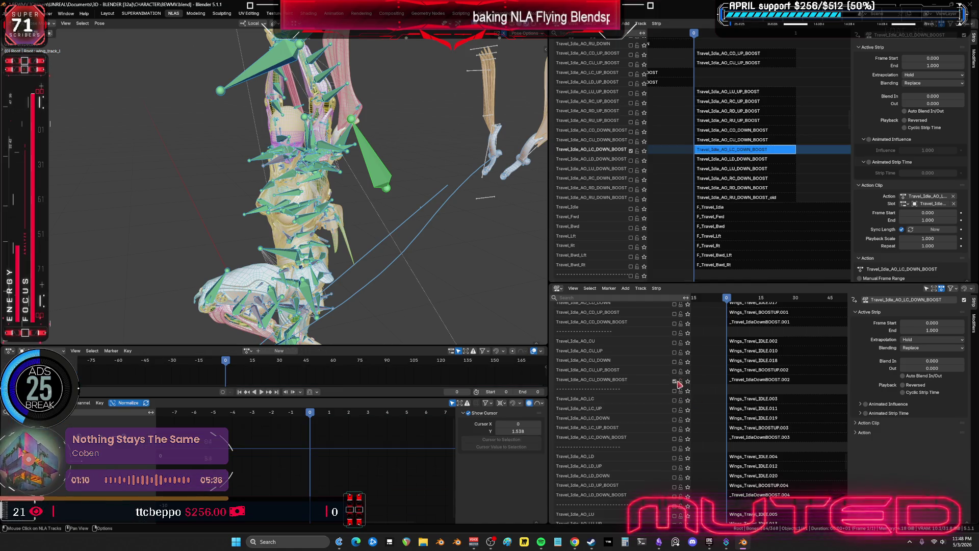
{"action": "left_click", "coordinate": [674, 439]}
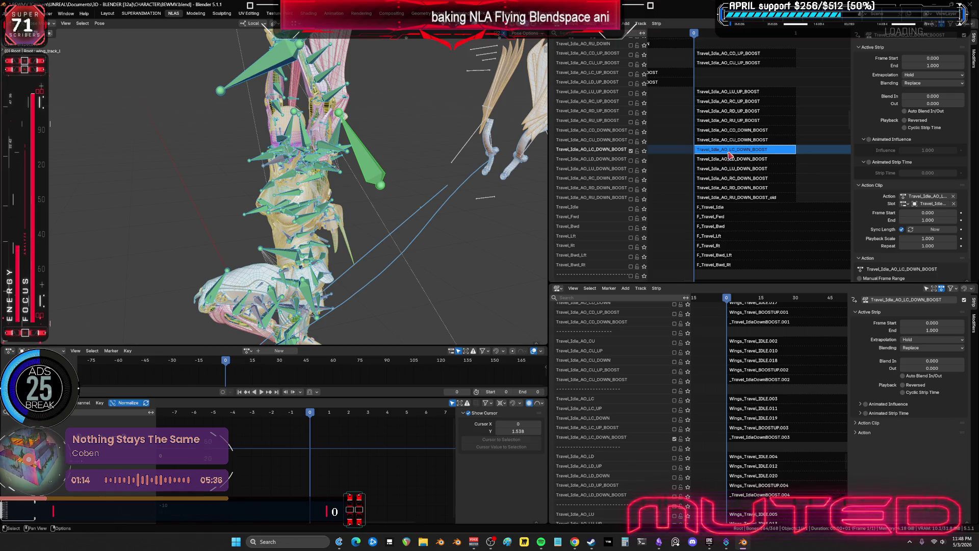
- Bake the LC_DOWN_BOOST action into pose keys, then enable the LD_DOWN_BOOST track
{"action": "key", "text": "Tab"}
{"action": "middle_click_drag", "start_coordinate": [354, 214], "coordinate": [358, 203], "text": "shift"}
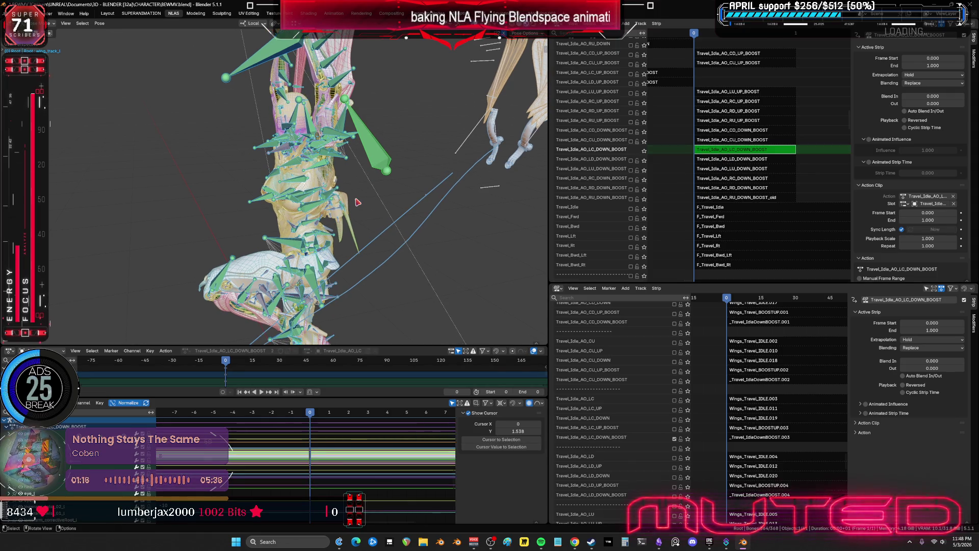
{"action": "key", "text": "q"}
{"action": "left_click", "coordinate": [358, 202]}
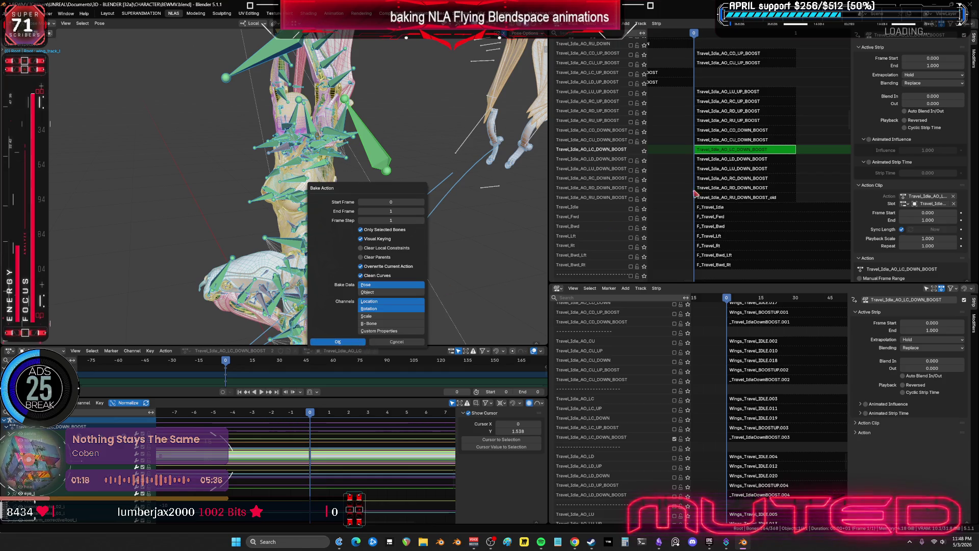
{"action": "left_click", "coordinate": [357, 342]}
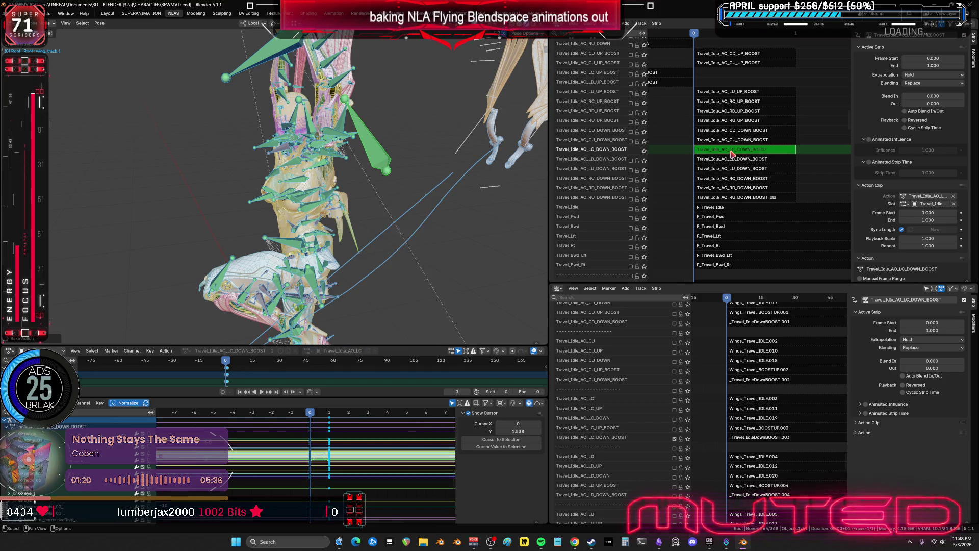
{"action": "key", "text": "Tab"}
{"action": "left_click", "coordinate": [631, 160]}
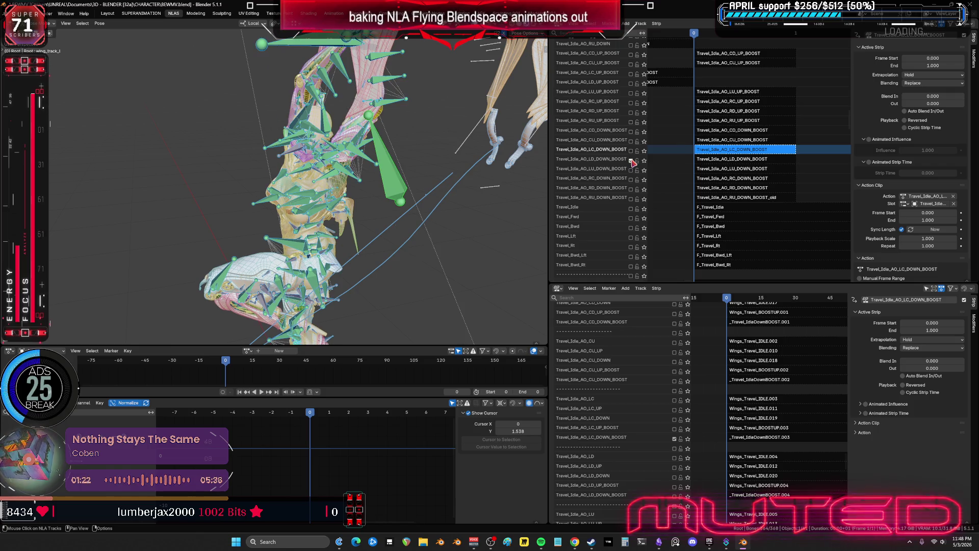
{"action": "scroll", "coordinate": [676, 357], "scroll_direction": "down", "scroll_amount": 5}
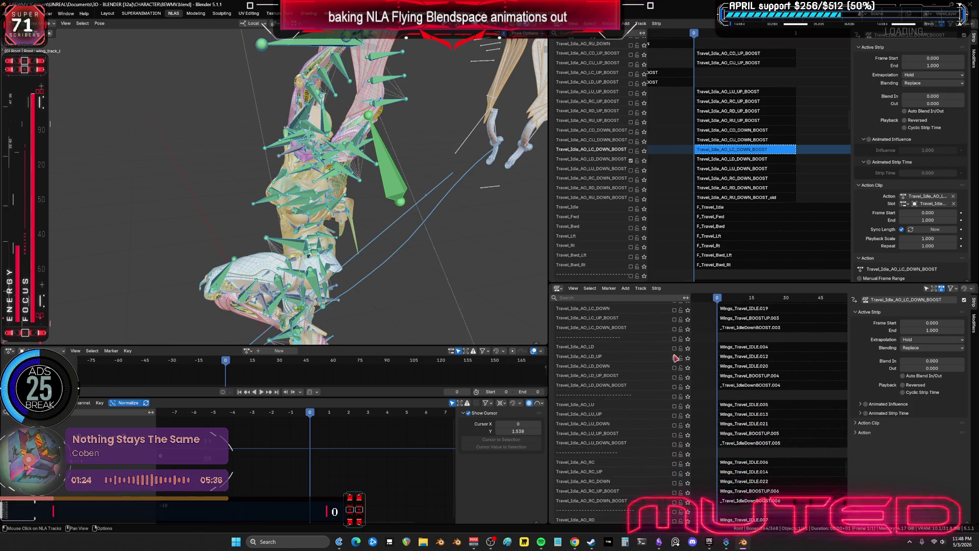
- Enable and select the LD_DOWN_BOOST strip and bake its action into pose keys
{"action": "left_click", "coordinate": [674, 387]}
{"action": "left_click", "coordinate": [723, 161]}
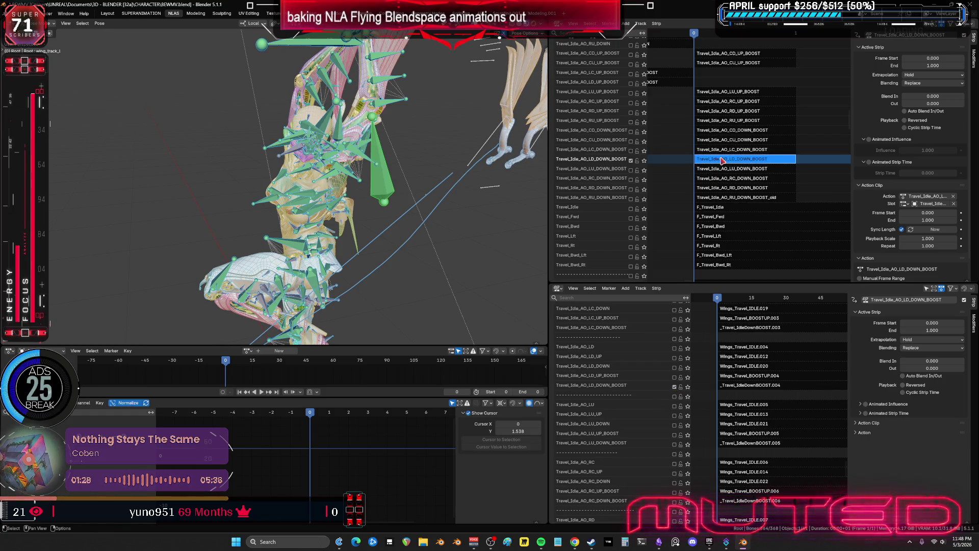
{"action": "key", "text": "Tab"}
{"action": "key", "text": "q"}
{"action": "left_click", "coordinate": [352, 192]}
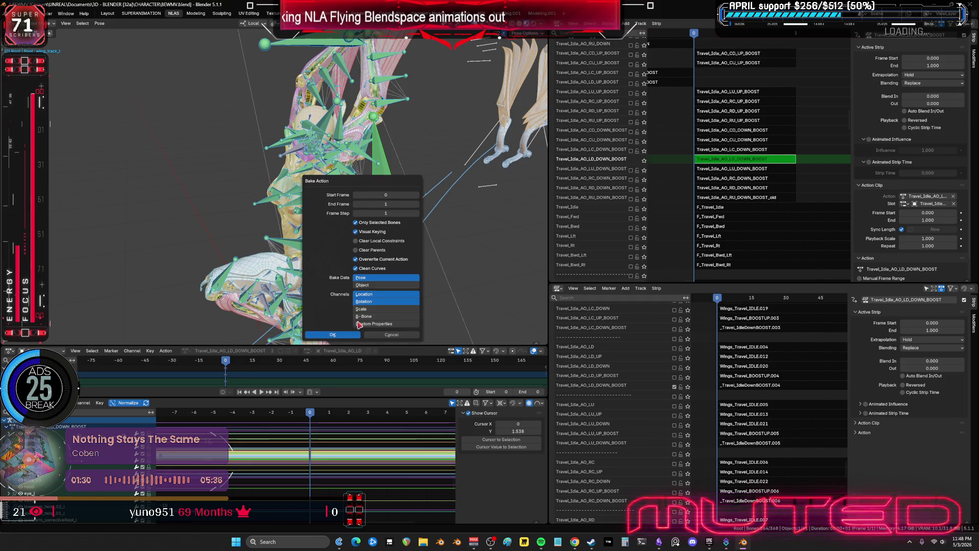
{"action": "key", "text": "Return"}
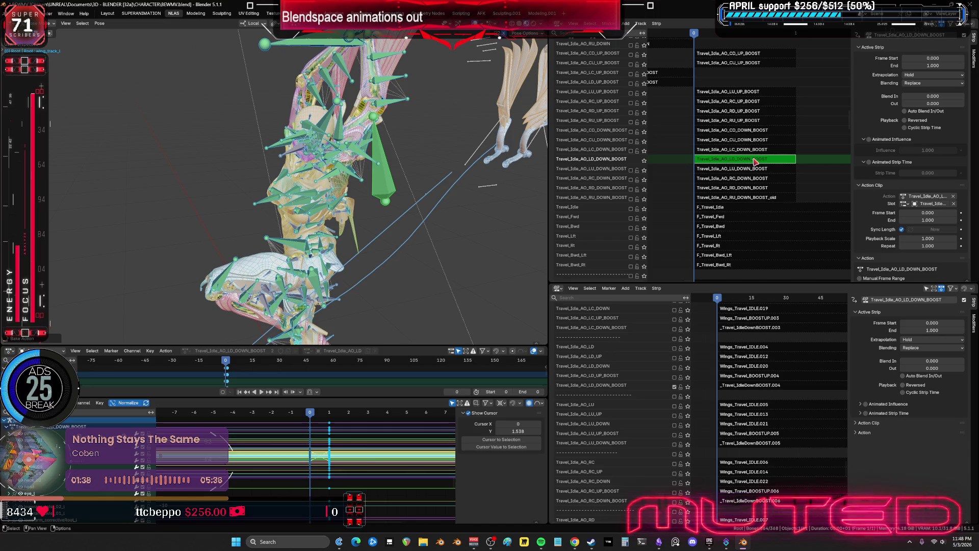
{"action": "key", "text": "Tab"}
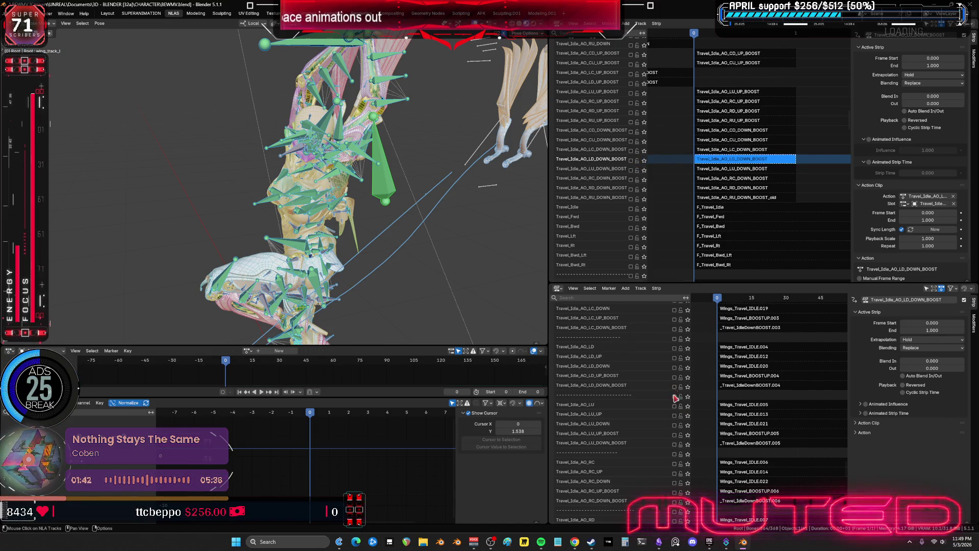
- Disable LD_DOWN_BOOST, then enable LU_DOWN_BOOST and bake its strip into pose keys
{"action": "left_click", "coordinate": [674, 444]}
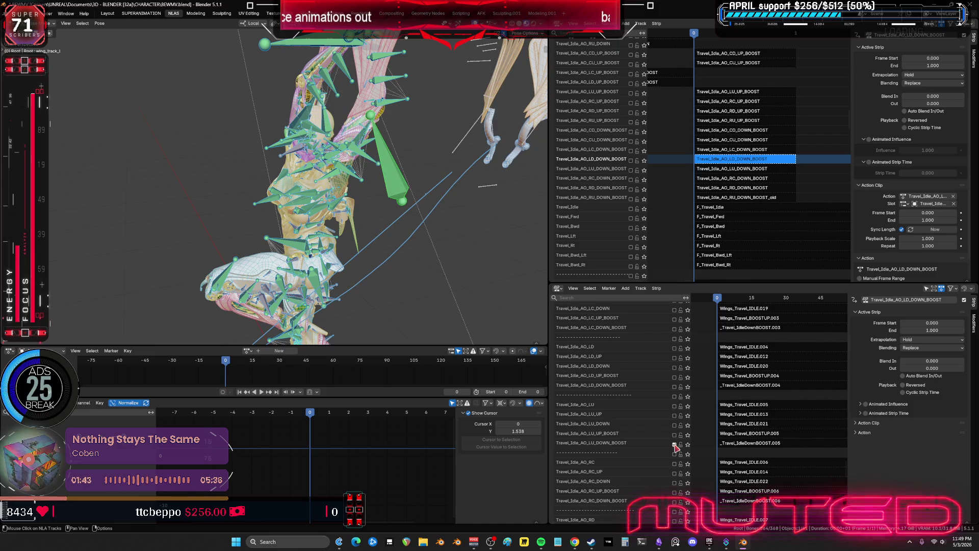
{"action": "left_click", "coordinate": [631, 170]}
{"action": "left_click", "coordinate": [739, 171]}
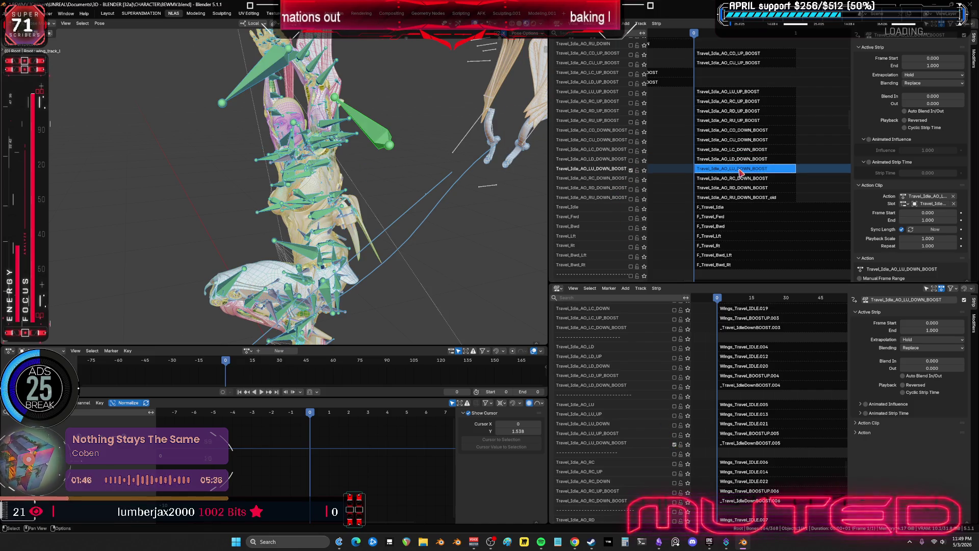
{"action": "key", "text": "Tab"}
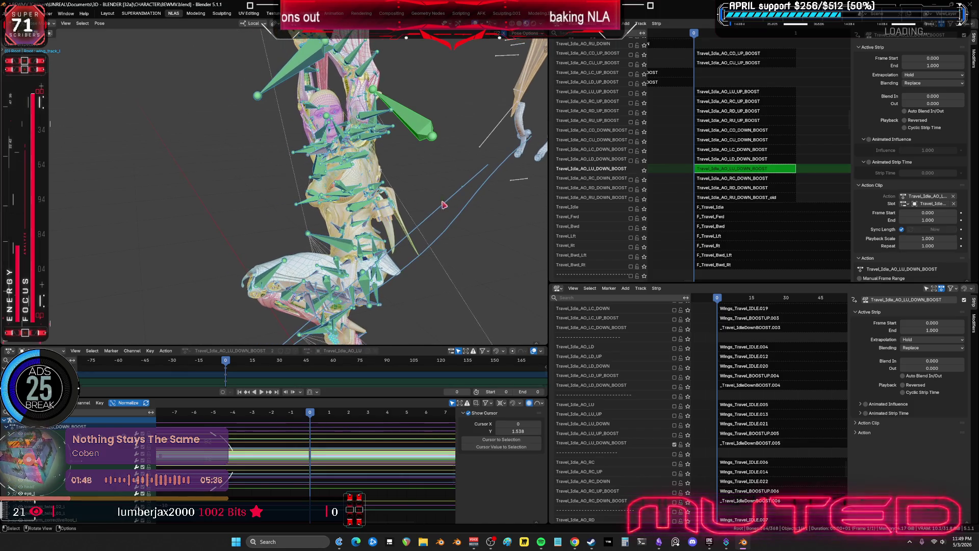
{"action": "key", "text": "q"}
{"action": "left_click", "coordinate": [347, 198]}
{"action": "left_click", "coordinate": [376, 339]}
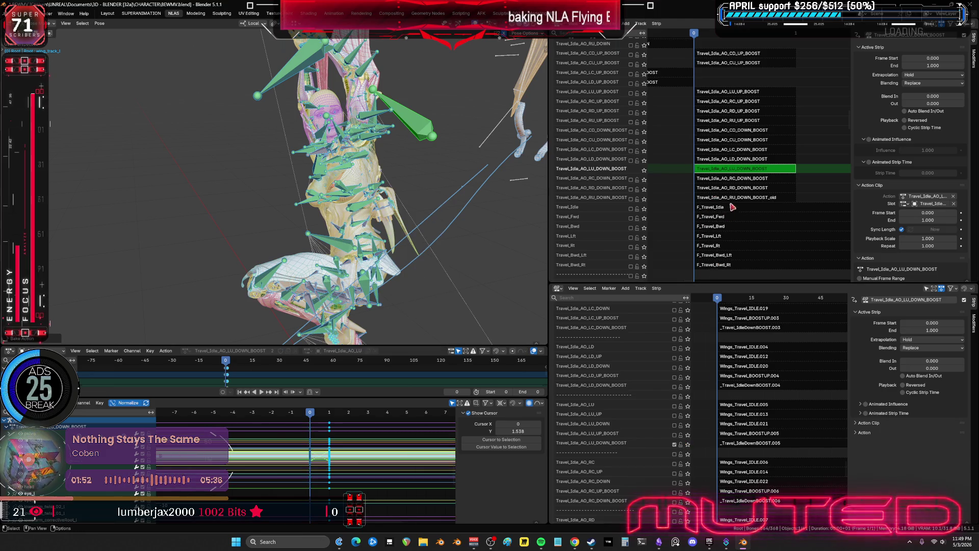
{"action": "key", "text": "Tab"}
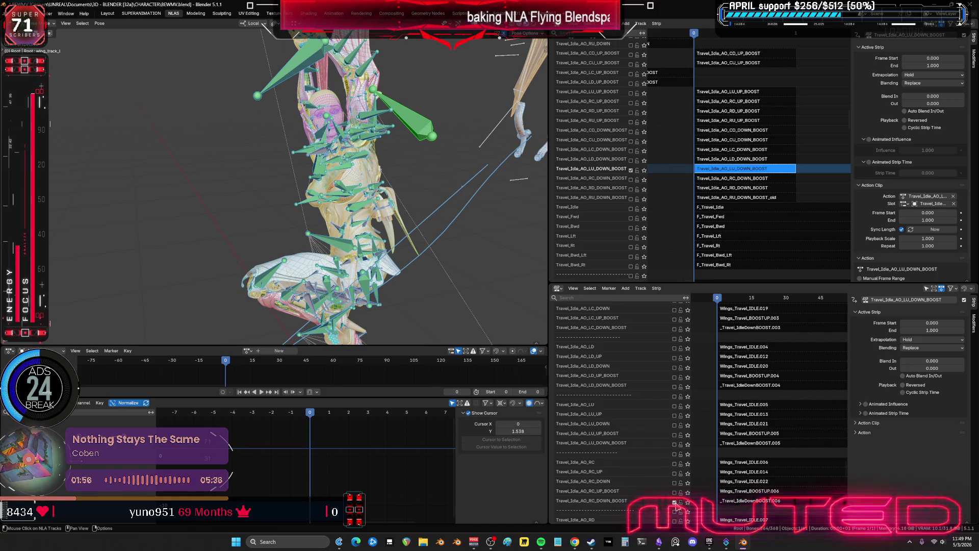
- Disable LU_DOWN_BOOST, enable RC_DOWN_BOOST, and bake it via the 'bake action' search
{"action": "left_click", "coordinate": [632, 170]}
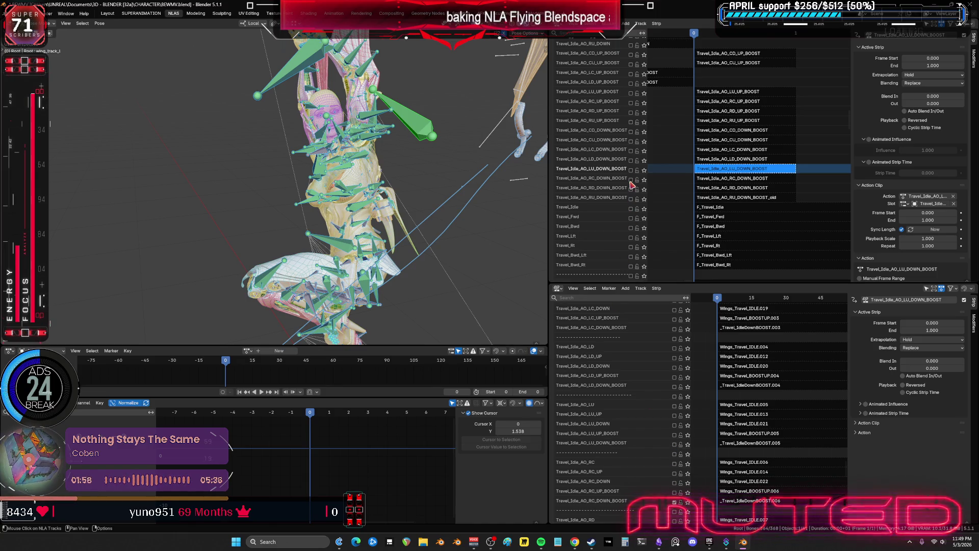
{"action": "left_click", "coordinate": [631, 179]}
{"action": "left_click", "coordinate": [713, 180]}
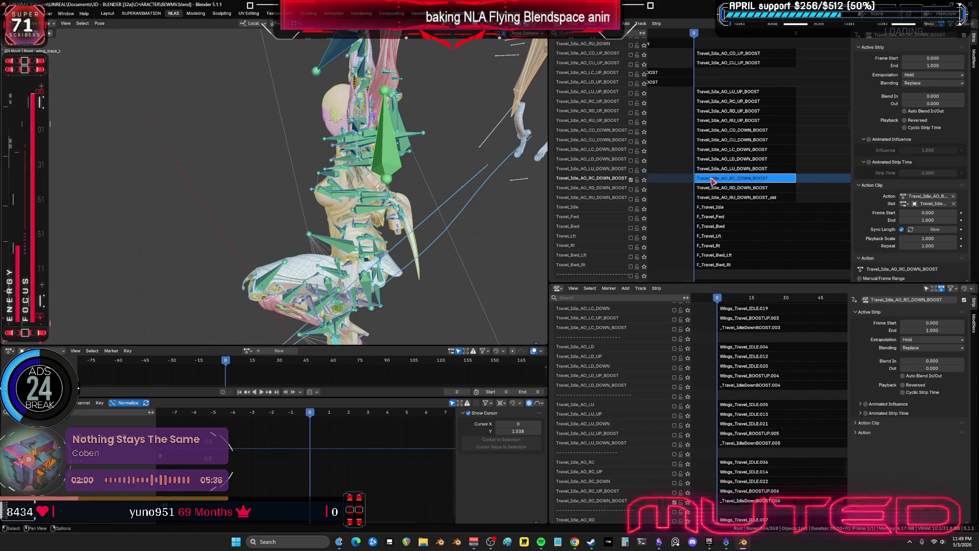
{"action": "key", "text": "Tab"}
{"action": "key", "text": "F3"}
{"action": "type", "text": "bake action"}
{"action": "key", "text": "Return"}
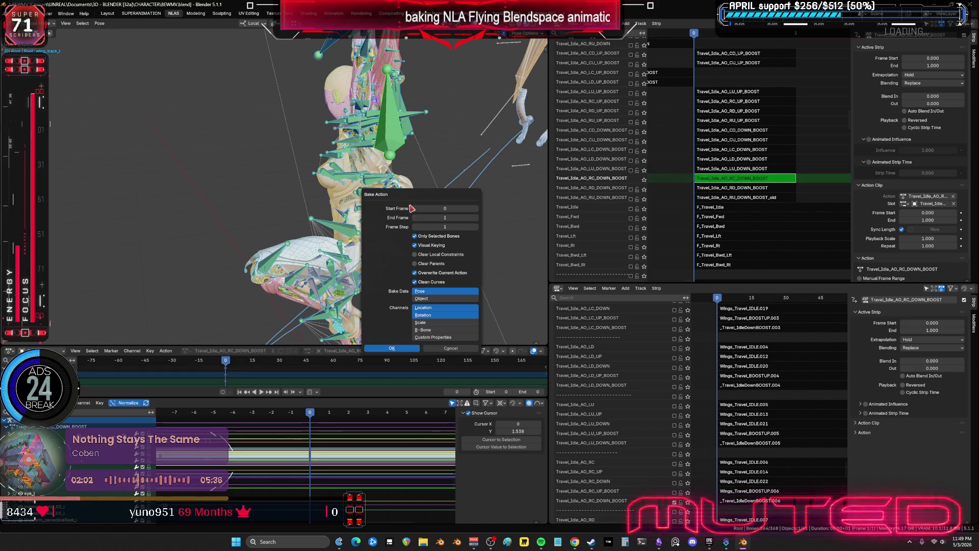
{"action": "left_click", "coordinate": [414, 349]}
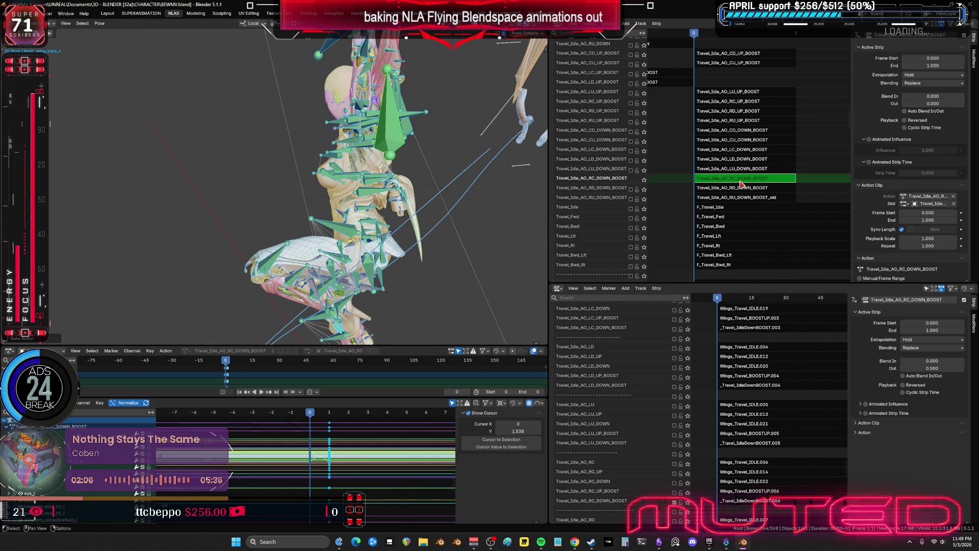
{"action": "key", "text": "Tab"}
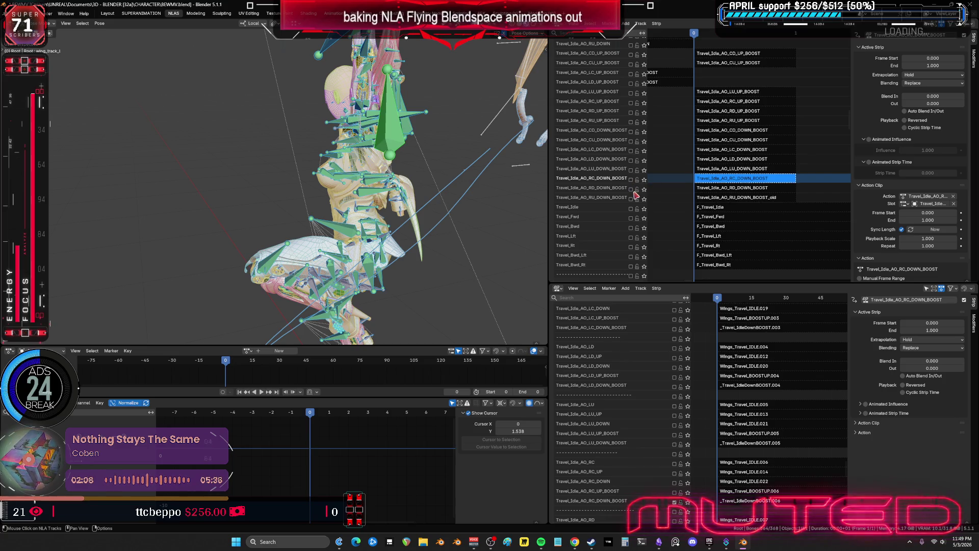
- Enable RD_DOWN_BOOST in both NLA editors, select its strip, and bake it over frames 0–1
{"action": "left_click", "coordinate": [631, 189]}
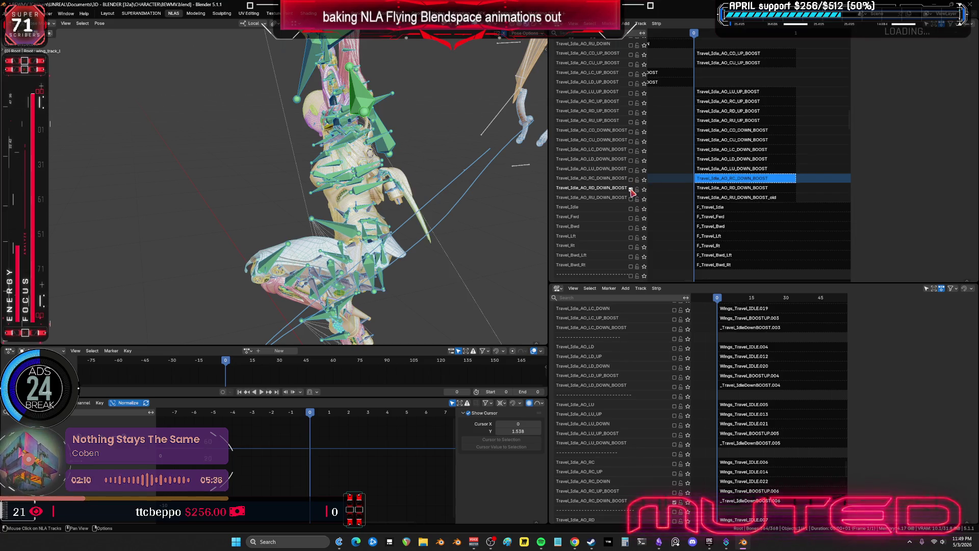
{"action": "scroll", "coordinate": [698, 416], "scroll_direction": "down", "scroll_amount": 6}
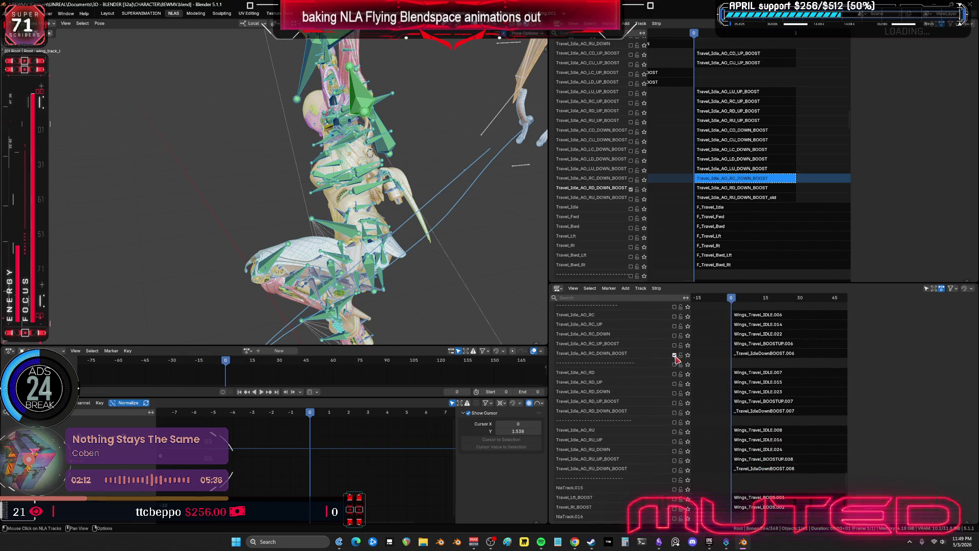
{"action": "left_click", "coordinate": [675, 413]}
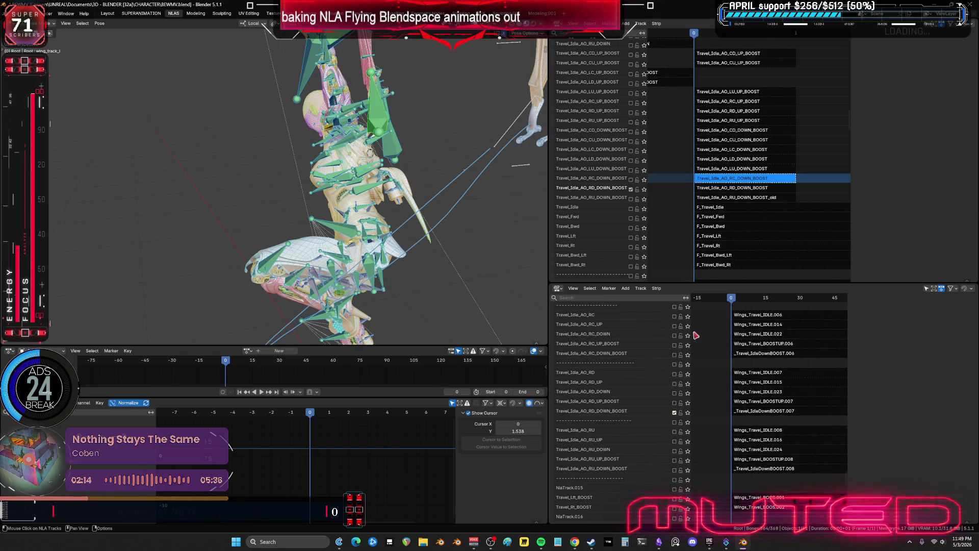
{"action": "key", "text": "Tab"}
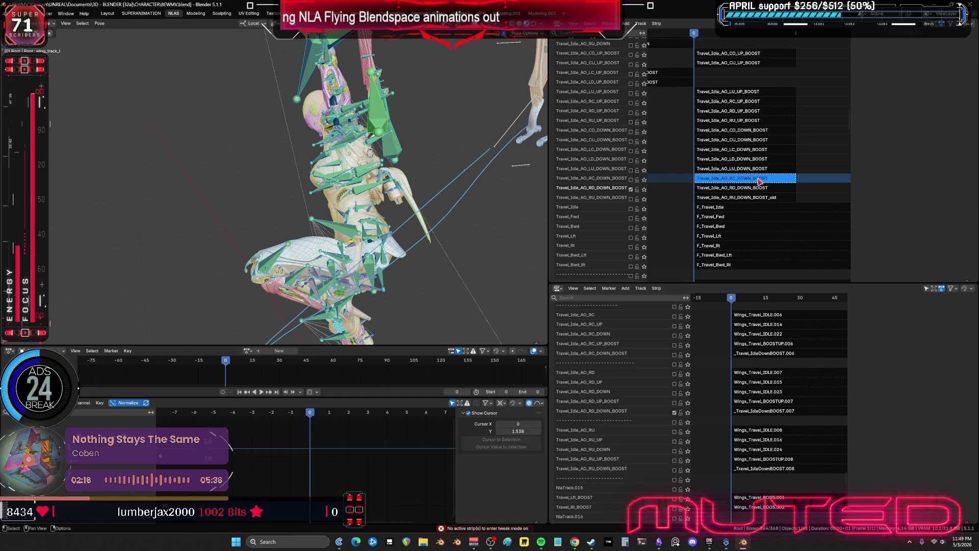
{"action": "left_click", "coordinate": [749, 188]}
{"action": "key", "text": "Tab"}
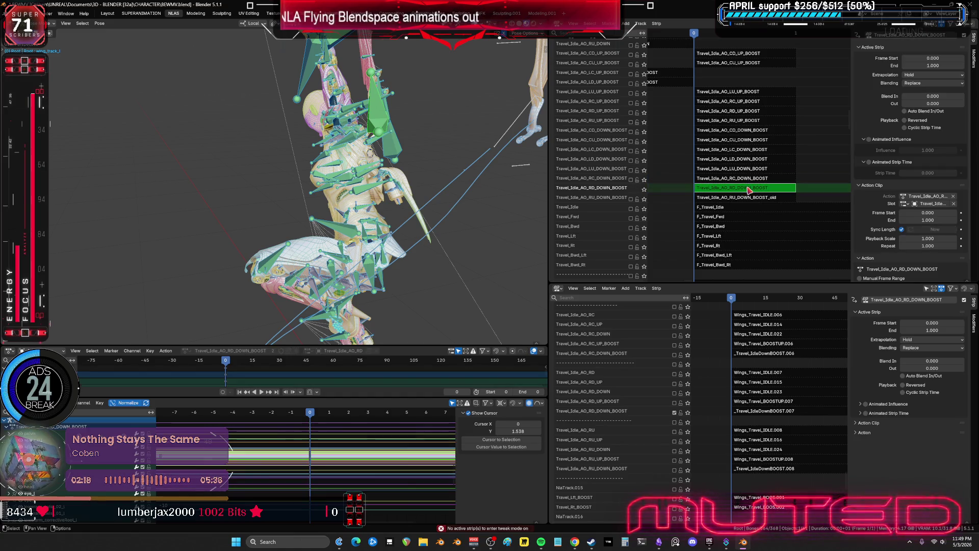
{"action": "key", "text": "F3"}
{"action": "left_click", "coordinate": [391, 220]}
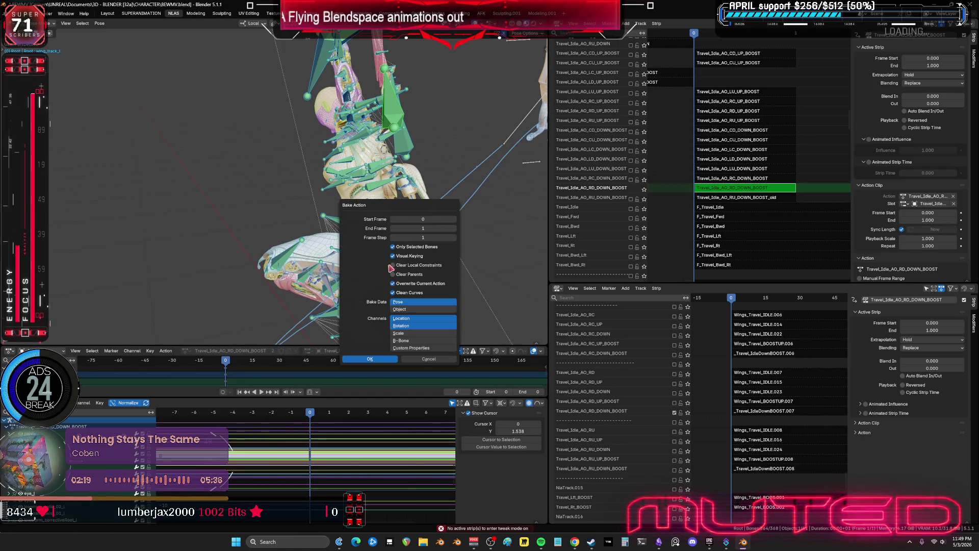
{"action": "left_click", "coordinate": [387, 360]}
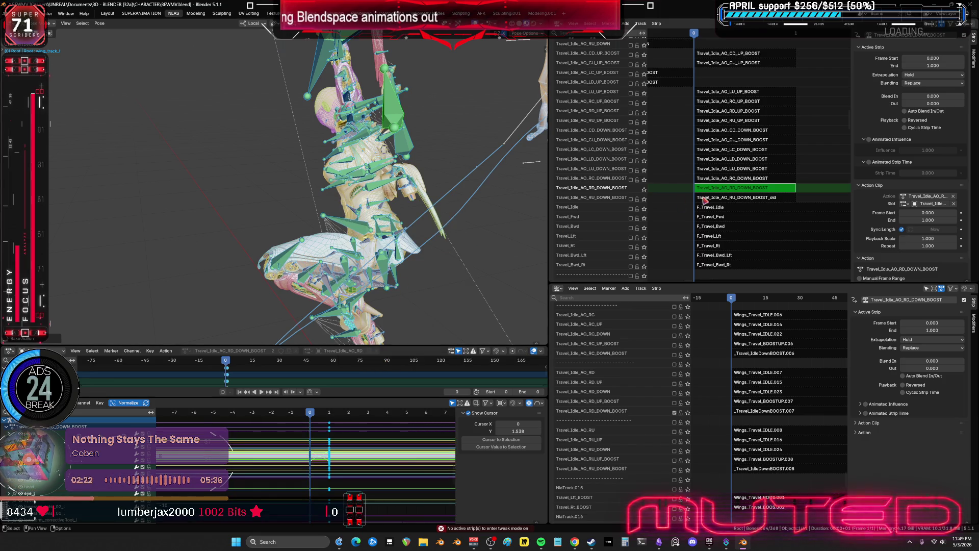
{"action": "key", "text": "Tab"}
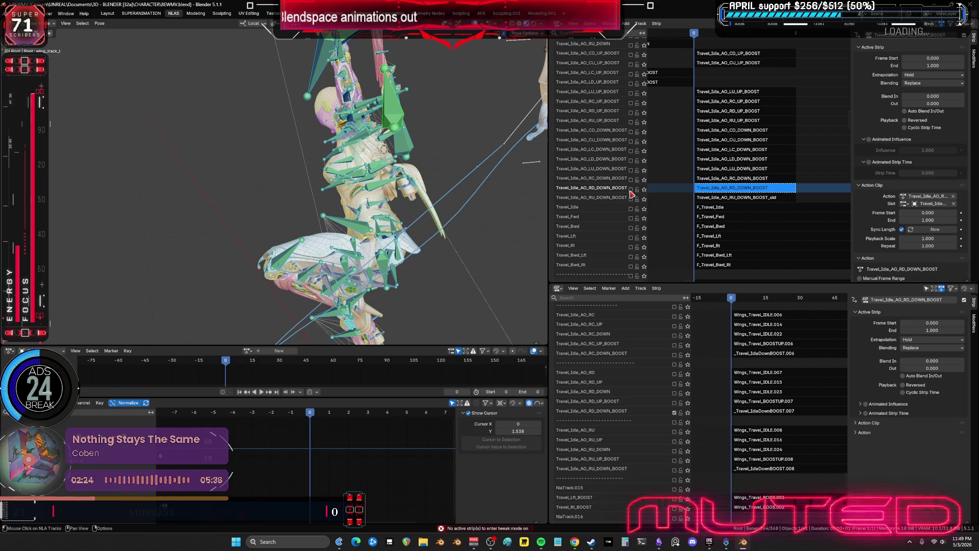
- Enable the RU_DOWN_BOOST track, select its Travel_Idle_AO_RU_DOWN_BOOST_old strip, and orbit to inspect the pose
{"action": "left_click", "coordinate": [675, 470]}
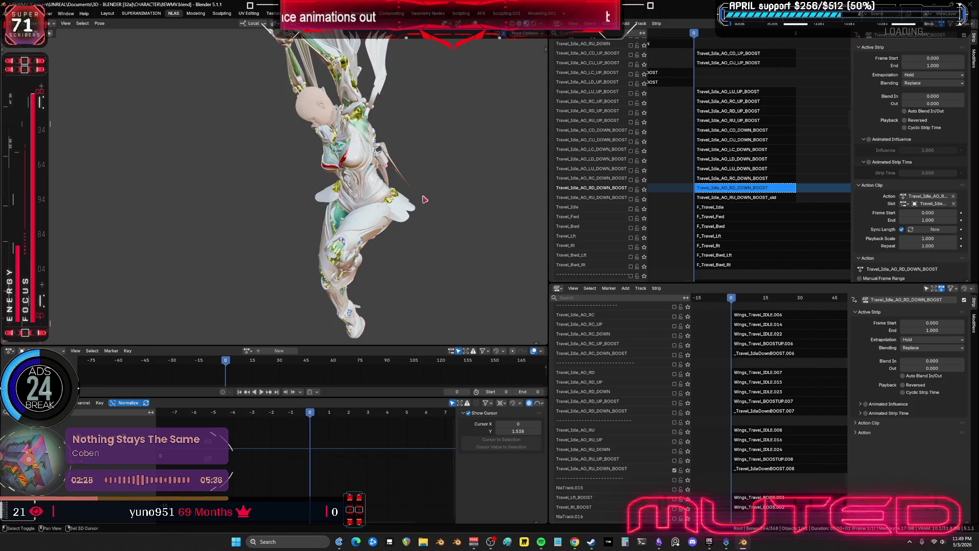
{"action": "left_click", "coordinate": [631, 199]}
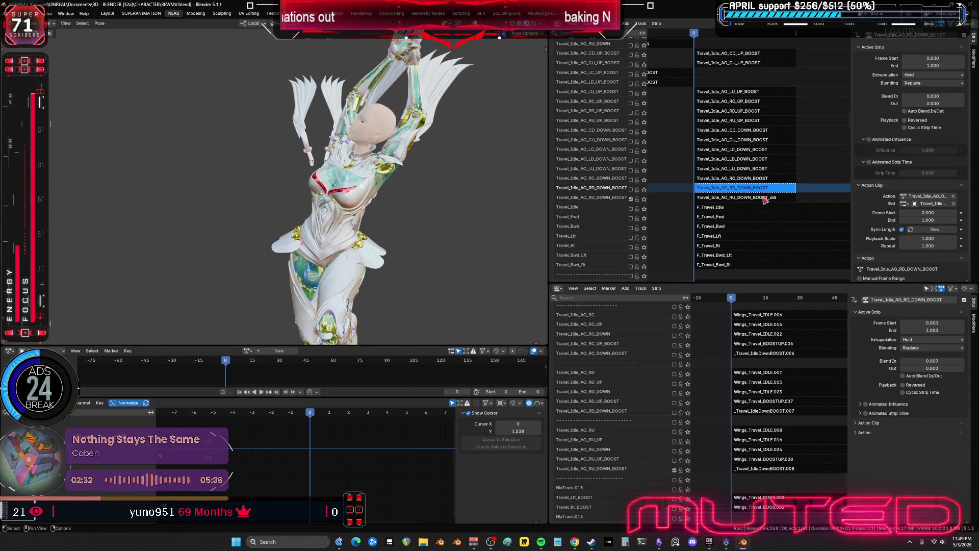
{"action": "left_click", "coordinate": [745, 199]}
{"action": "mouse_move", "coordinate": [499, 187]}
{"action": "middle_mouse_down"}
{"action": "mouse_move", "coordinate": [365, 173]}
{"action": "mouse_move", "coordinate": [408, 182]}
{"action": "middle_mouse_up"}
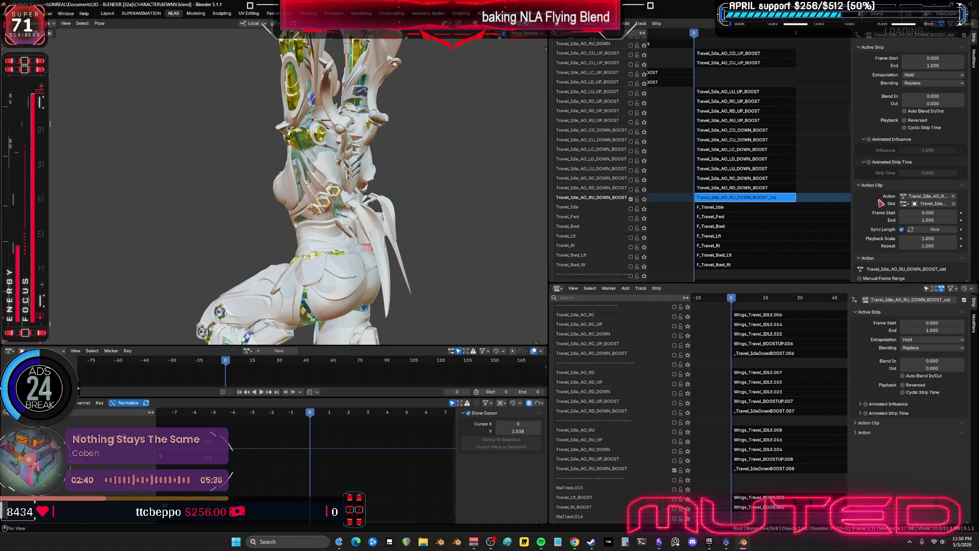
{"action": "mouse_move", "coordinate": [850, 212]}
{"action": "left_mouse_down"}
{"action": "mouse_move", "coordinate": [737, 214]}
{"action": "mouse_move", "coordinate": [850, 221]}
{"action": "left_mouse_up"}
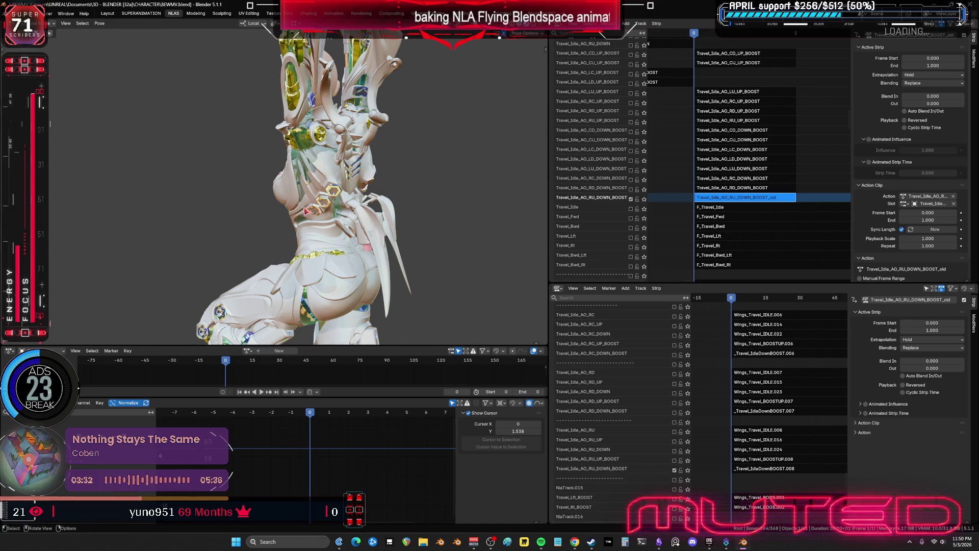
- Frame the character from the front and compare soloing the RU_DOWN_BOOST and RD_DOWN_BOOST tracks
{"action": "key", "text": "KP_1"}
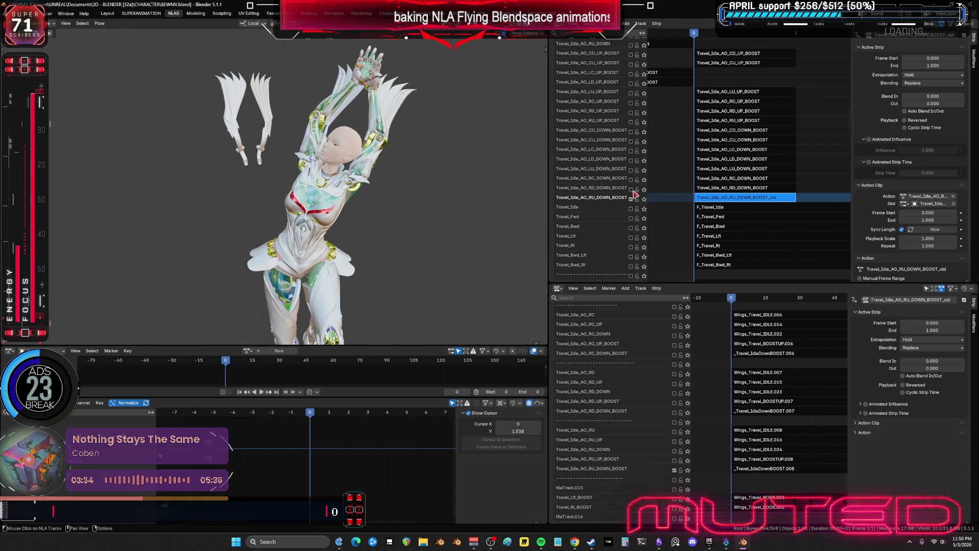
{"action": "left_click", "coordinate": [644, 198]}
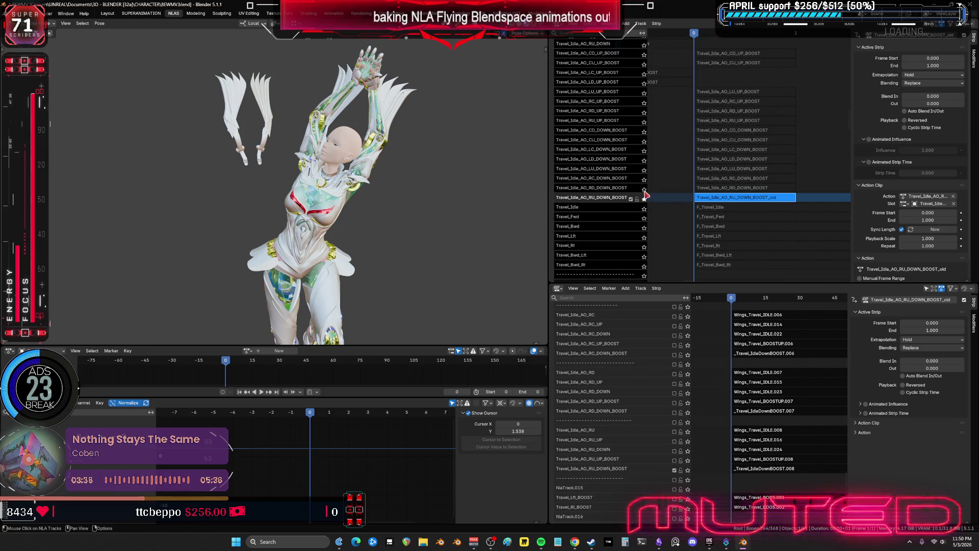
{"action": "left_click", "coordinate": [645, 189]}
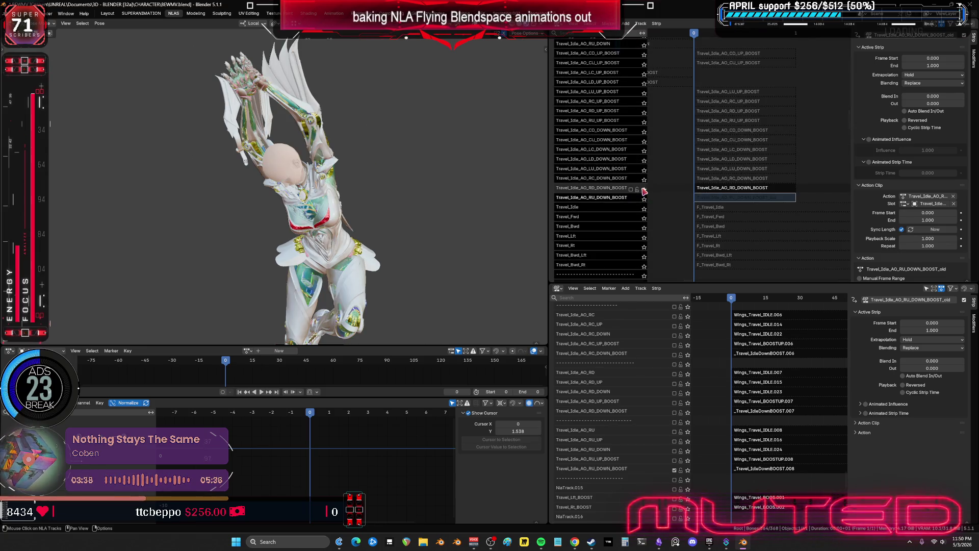
{"action": "left_click", "coordinate": [644, 199]}
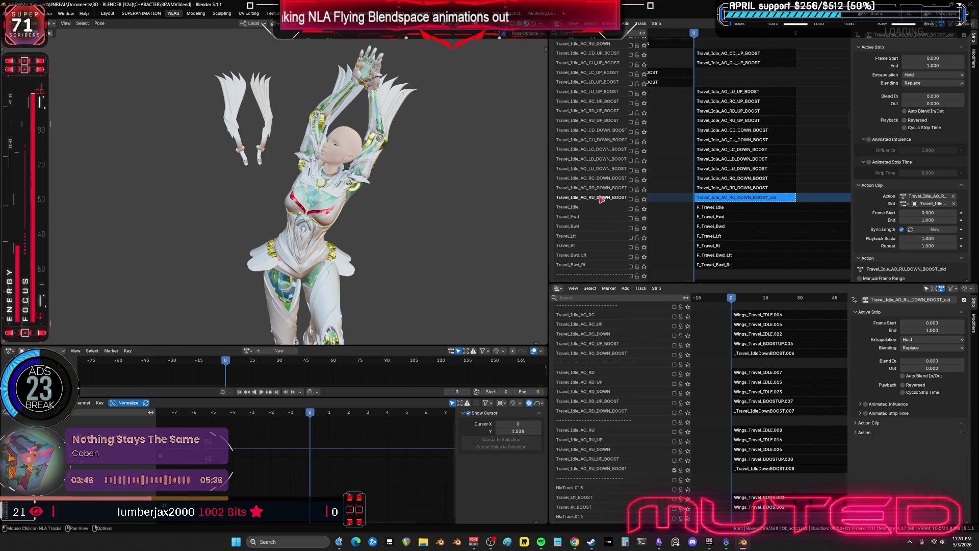
- Add an empty track above the selected one and reselect the RU_DOWN_BOOST_old strip
{"action": "right_click", "coordinate": [645, 183]}
{"action": "left_click", "coordinate": [646, 181]}
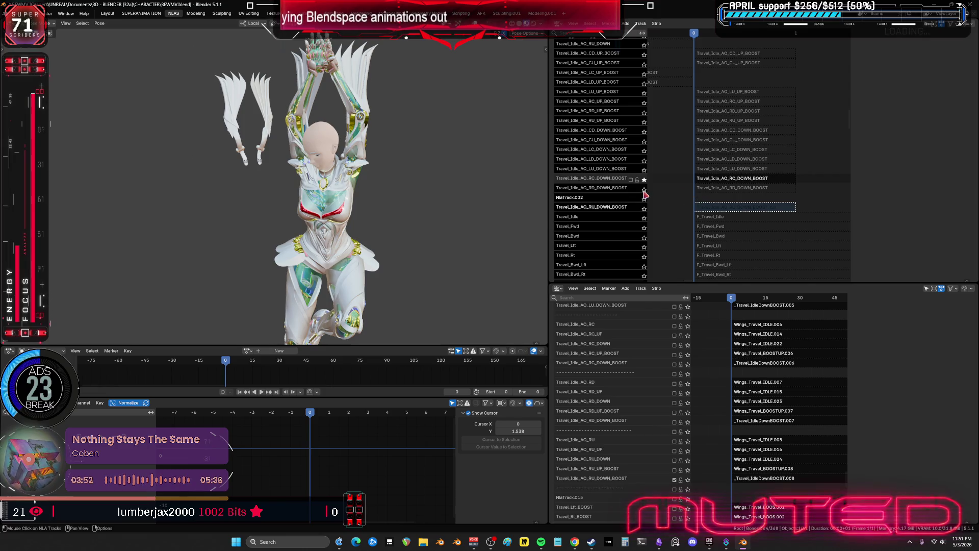
{"action": "left_click", "coordinate": [587, 199]}
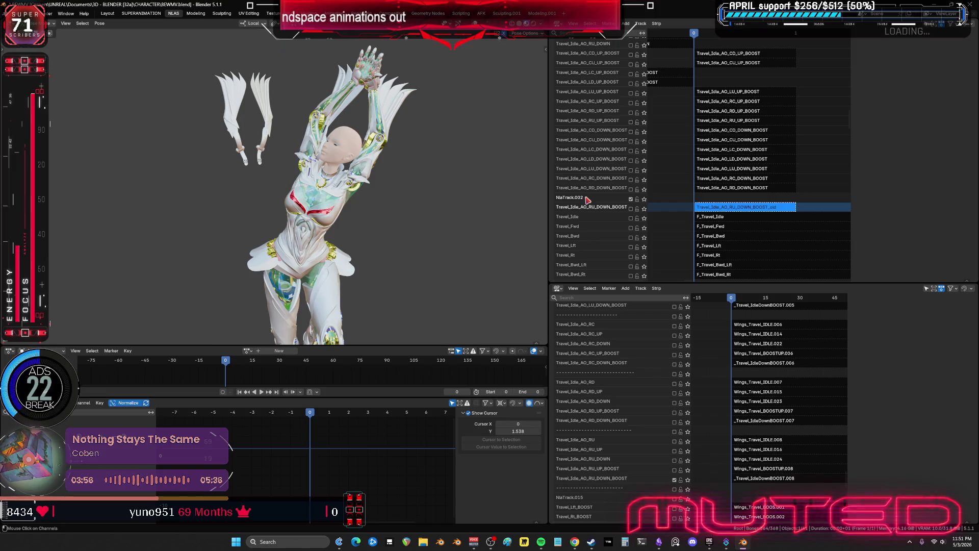
- Solo RC, RD, then RU_DOWN_BOOST in turn, and show the RU_DOWN_BOOST_old strip's properties
{"action": "left_click", "coordinate": [645, 181]}
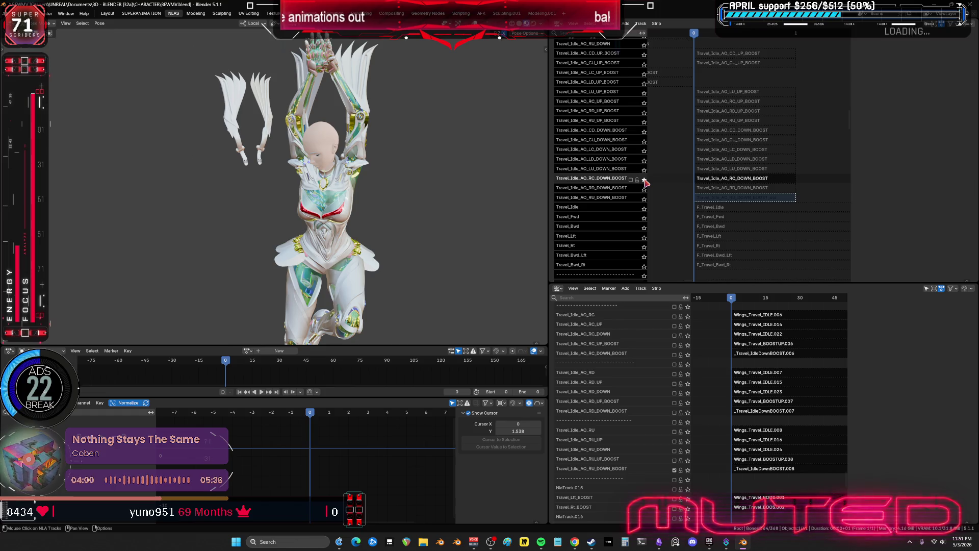
{"action": "left_click", "coordinate": [645, 191]}
{"action": "left_click", "coordinate": [645, 199]}
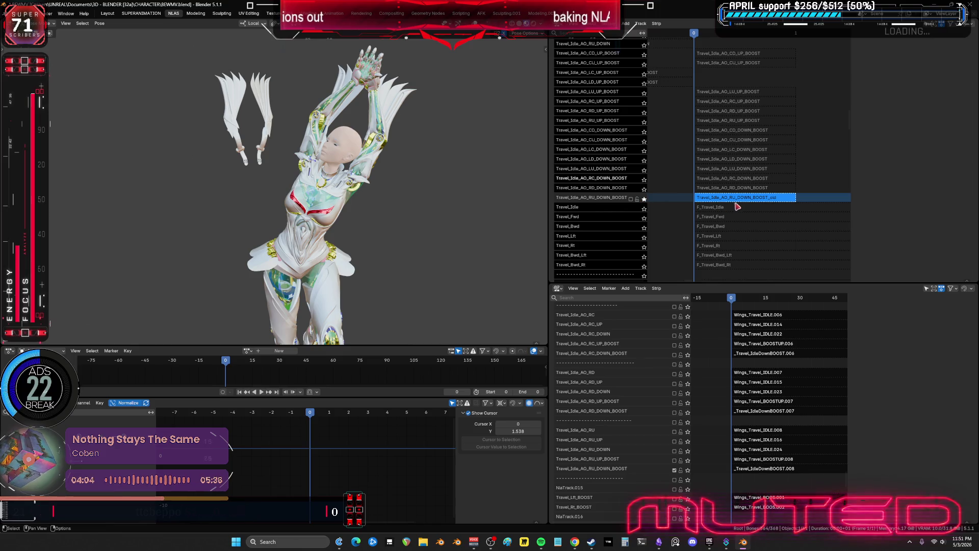
{"action": "left_click", "coordinate": [730, 201]}
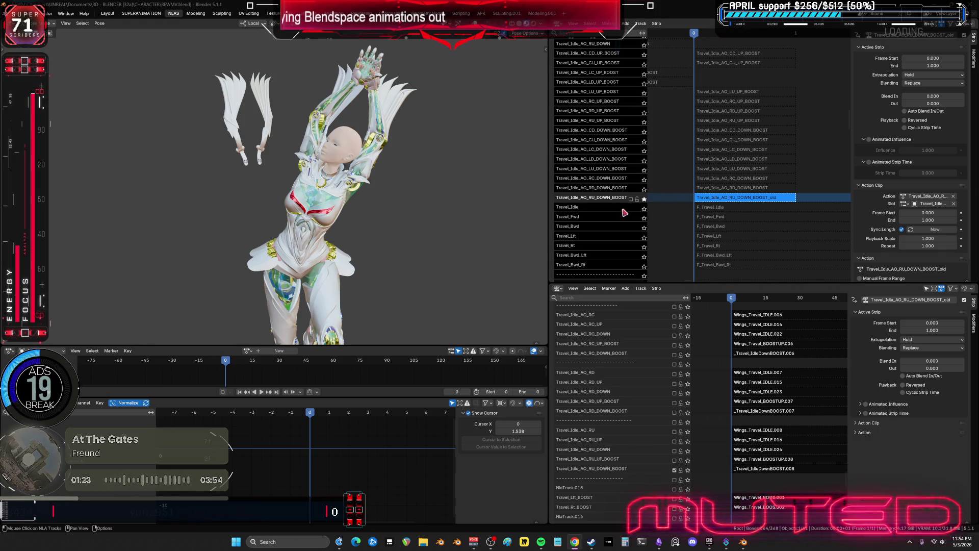
- Turn off solo so all tracks play, and show the armature bones overlay
{"action": "left_click", "coordinate": [644, 199]}
{"action": "left_click", "coordinate": [632, 198]}
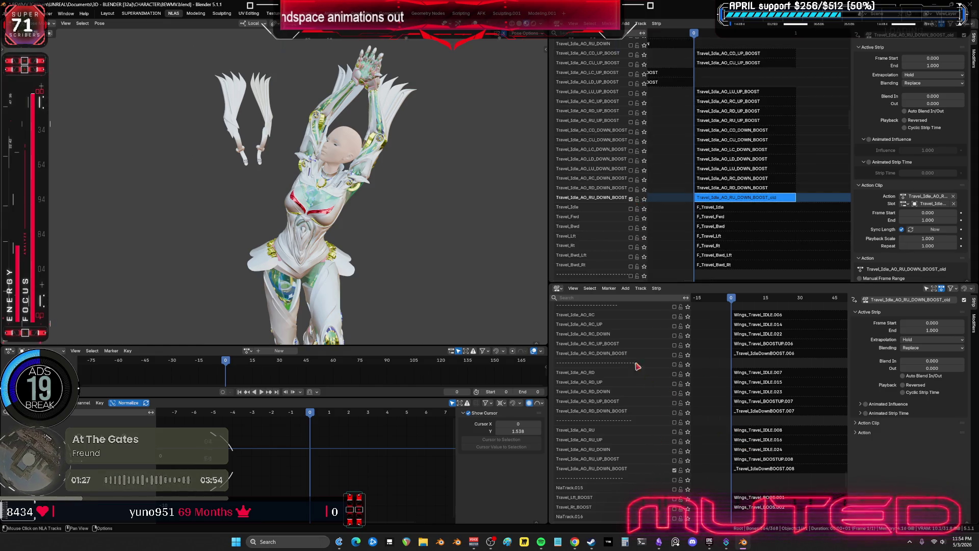
{"action": "key", "text": "shift+alt+z"}
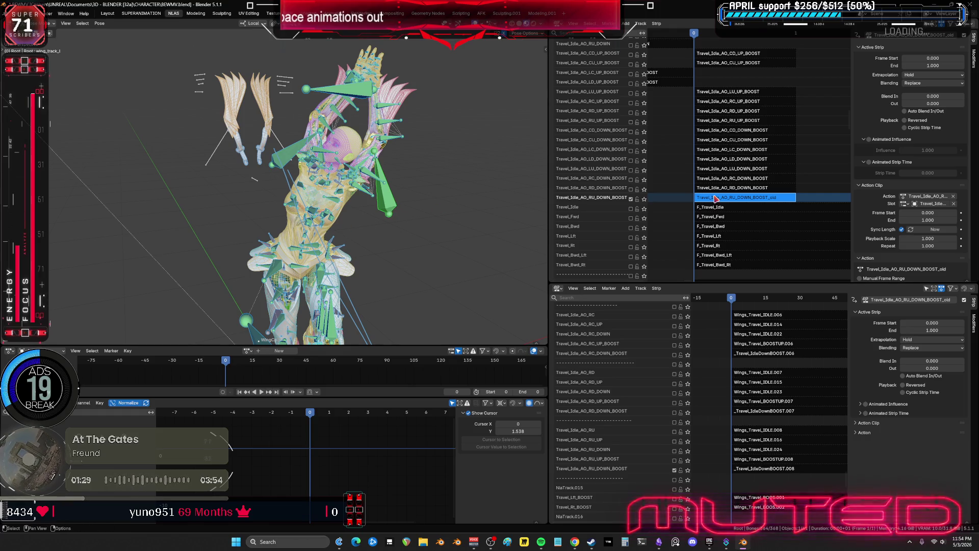
- Bake the strip's action for all bones with Bake Action in tweak mode, then switch to Obsidian
{"action": "key", "text": "Tab"}
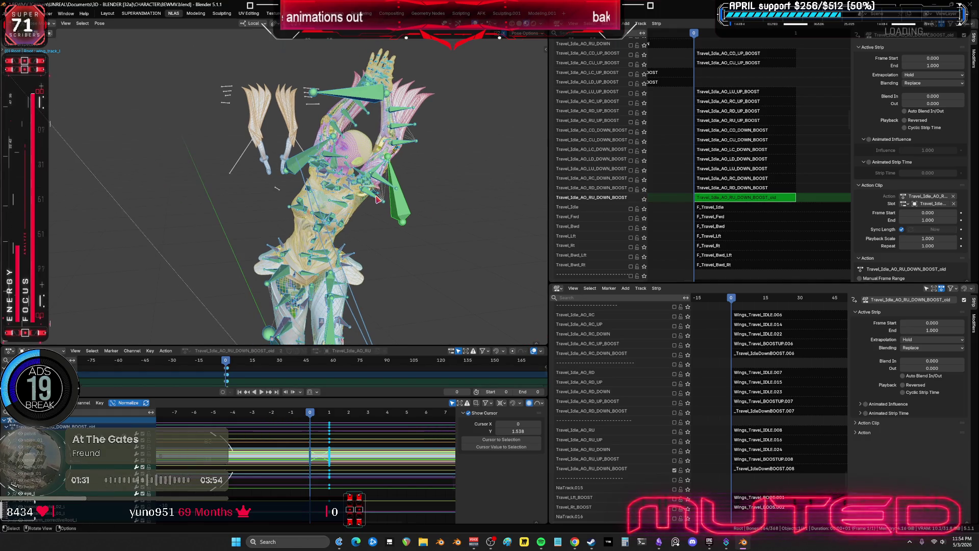
{"action": "key", "text": "a"}
{"action": "key", "text": "F3"}
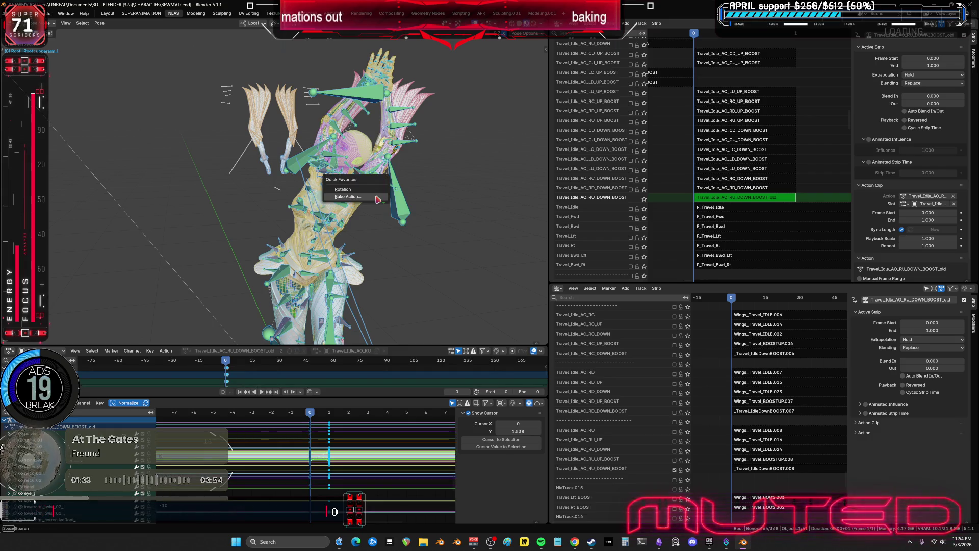
{"action": "key", "text": "Return"}
{"action": "left_click", "coordinate": [380, 340]}
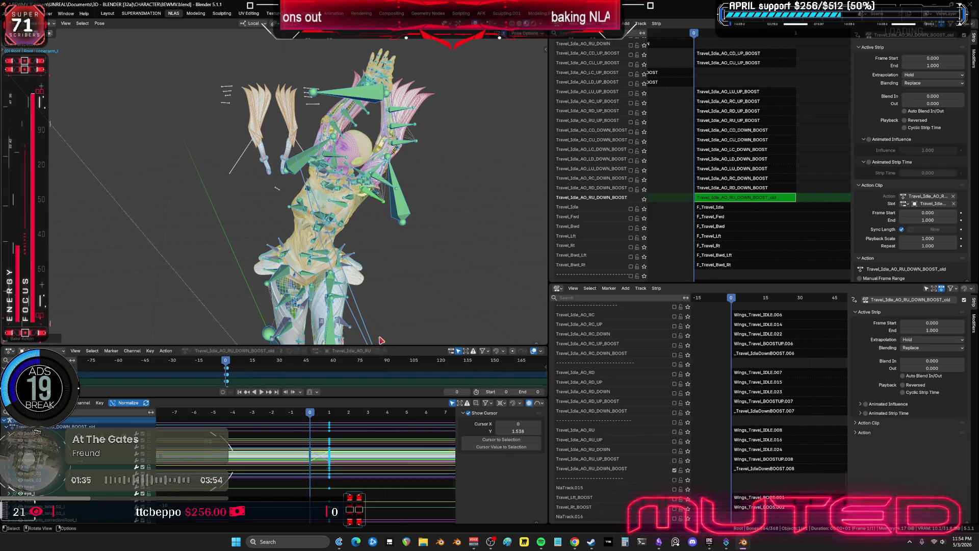
{"action": "key", "text": "Tab"}
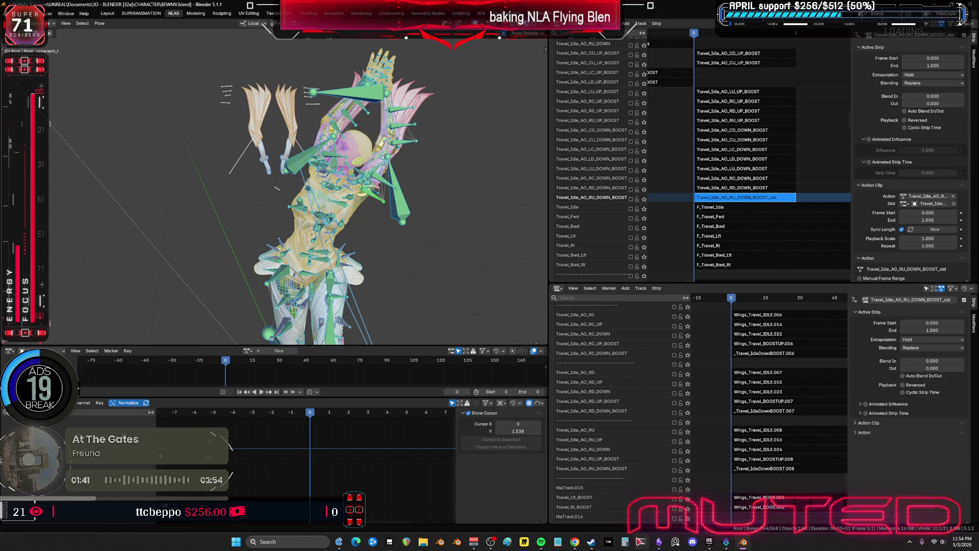
{"action": "left_click", "coordinate": [659, 541]}
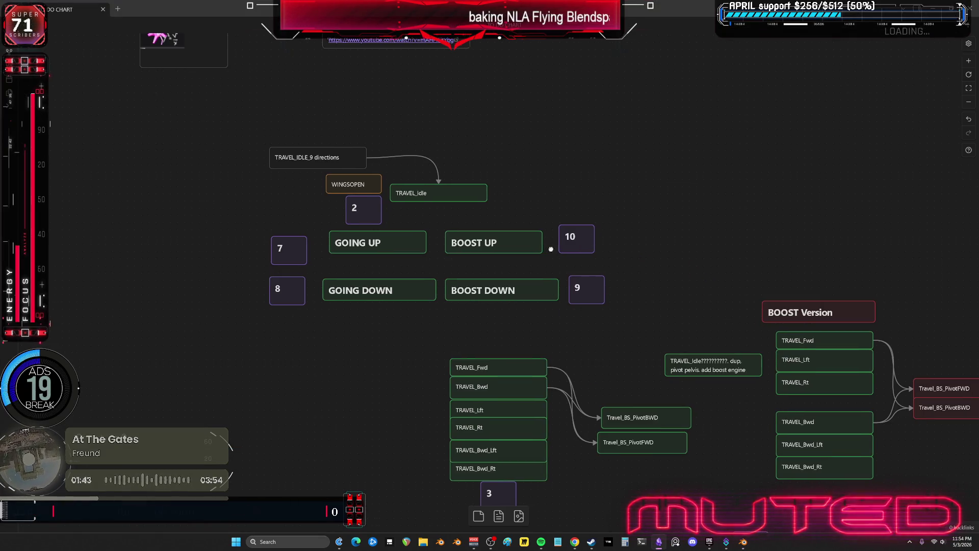
- Delete cards 2 and 7–10, plus the WINGSOPEN and TRAVEL_IDLE_9 directions cards, from the canvas
{"action": "mouse_move", "coordinate": [669, 300]}
{"action": "left_mouse_down"}
{"action": "mouse_move", "coordinate": [284, 217]}
{"action": "mouse_move", "coordinate": [287, 240]}
{"action": "mouse_move", "coordinate": [376, 350]}
{"action": "mouse_move", "coordinate": [332, 328]}
{"action": "mouse_move", "coordinate": [304, 330]}
{"action": "mouse_move", "coordinate": [385, 336]}
{"action": "left_mouse_up"}
{"action": "mouse_move", "coordinate": [306, 361]}
{"action": "left_mouse_down"}
{"action": "mouse_move", "coordinate": [287, 301]}
{"action": "mouse_move", "coordinate": [283, 226]}
{"action": "left_mouse_up"}
{"action": "key", "text": "Delete"}
{"action": "left_click_drag", "start_coordinate": [648, 324], "coordinate": [572, 204]}
{"action": "key", "text": "Delete"}
{"action": "left_click_drag", "start_coordinate": [304, 209], "coordinate": [400, 176]}
{"action": "key", "text": "Delete"}
{"action": "left_click_drag", "start_coordinate": [335, 152], "coordinate": [389, 147]}
{"action": "key", "text": "Delete"}
- Stack TRAVEL_Idle, GOING UP/DOWN and BOOST UP/DOWN in one column, move it, and return to Blender
{"action": "mouse_move", "coordinate": [457, 185]}
{"action": "left_mouse_down"}
{"action": "mouse_move", "coordinate": [446, 195]}
{"action": "mouse_move", "coordinate": [454, 166]}
{"action": "left_mouse_up"}
{"action": "left_click_drag", "start_coordinate": [396, 236], "coordinate": [449, 188]}
{"action": "left_click_drag", "start_coordinate": [393, 285], "coordinate": [446, 213]}
{"action": "left_click_drag", "start_coordinate": [489, 236], "coordinate": [427, 233]}
{"action": "left_click", "coordinate": [503, 291]}
{"action": "left_click_drag", "start_coordinate": [486, 292], "coordinate": [428, 261]}
{"action": "mouse_move", "coordinate": [560, 292]}
{"action": "left_mouse_down"}
{"action": "mouse_move", "coordinate": [448, 158]}
{"action": "mouse_move", "coordinate": [512, 222]}
{"action": "left_mouse_up"}
{"action": "key", "text": "alt+Tab"}
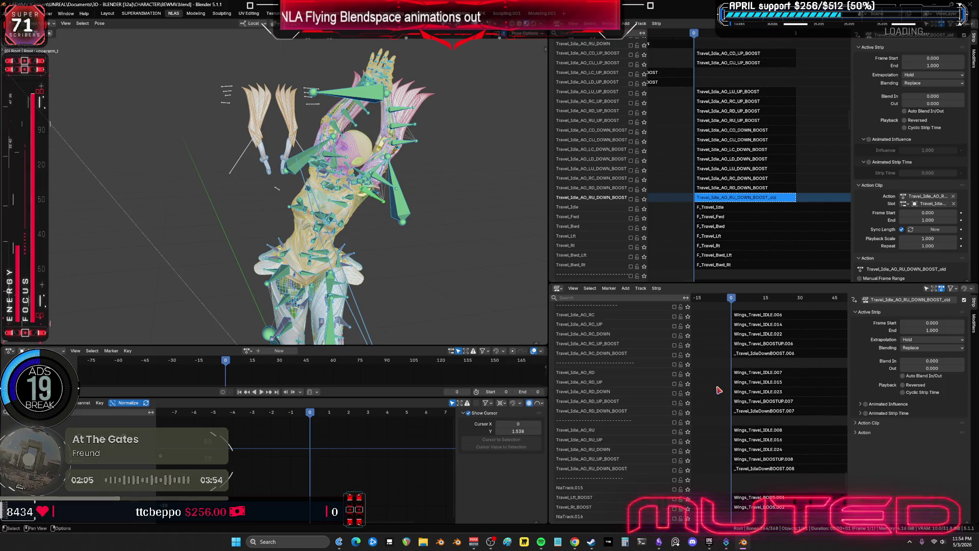
- Add a new empty NLA track and move it down beneath the RU_DOWN_BOOST track
{"action": "scroll", "coordinate": [784, 449], "scroll_direction": "down", "scroll_amount": 6}
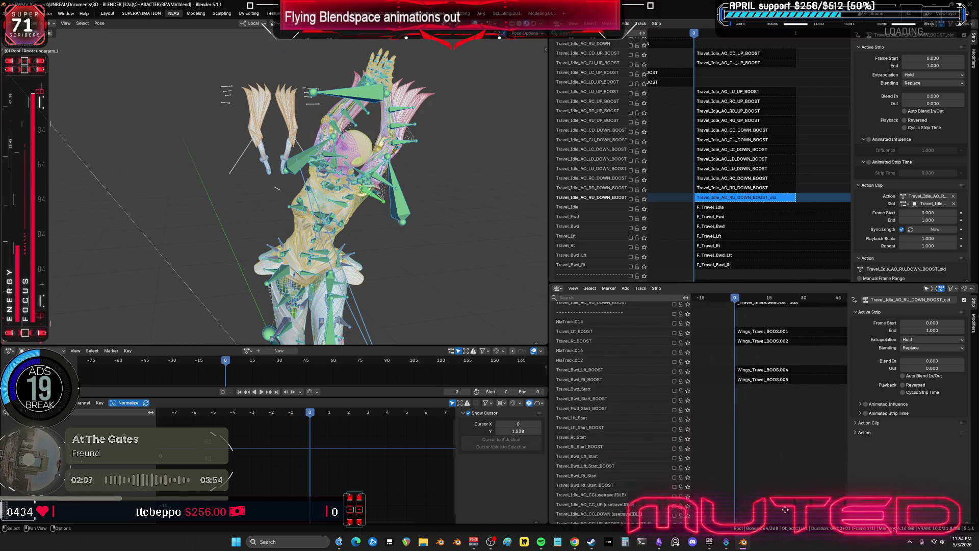
{"action": "scroll", "coordinate": [785, 503], "scroll_direction": "up", "scroll_amount": 3}
{"action": "middle_click_drag", "start_coordinate": [751, 106], "coordinate": [744, 84]}
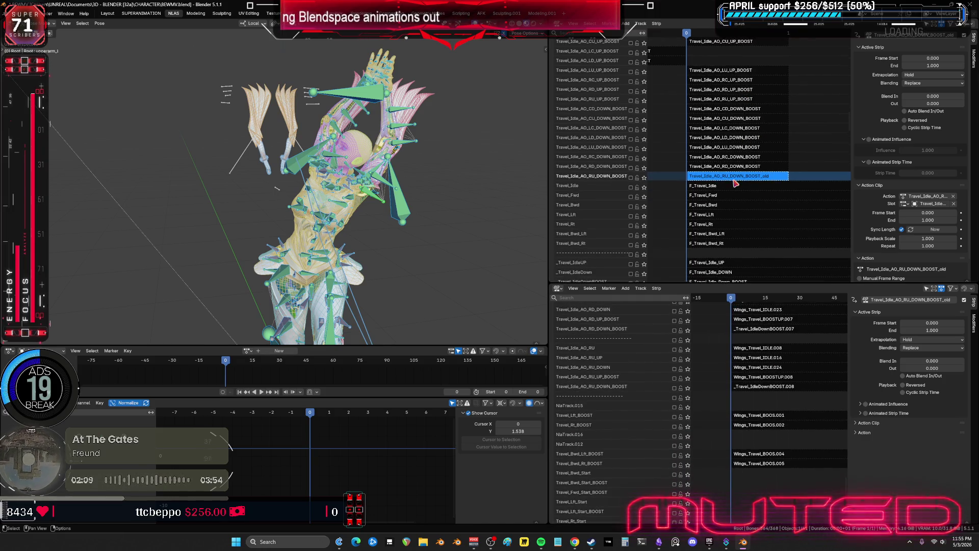
{"action": "mouse_move", "coordinate": [712, 186]}
{"action": "middle_mouse_down"}
{"action": "mouse_move", "coordinate": [717, 129]}
{"action": "mouse_move", "coordinate": [717, 144]}
{"action": "middle_mouse_up"}
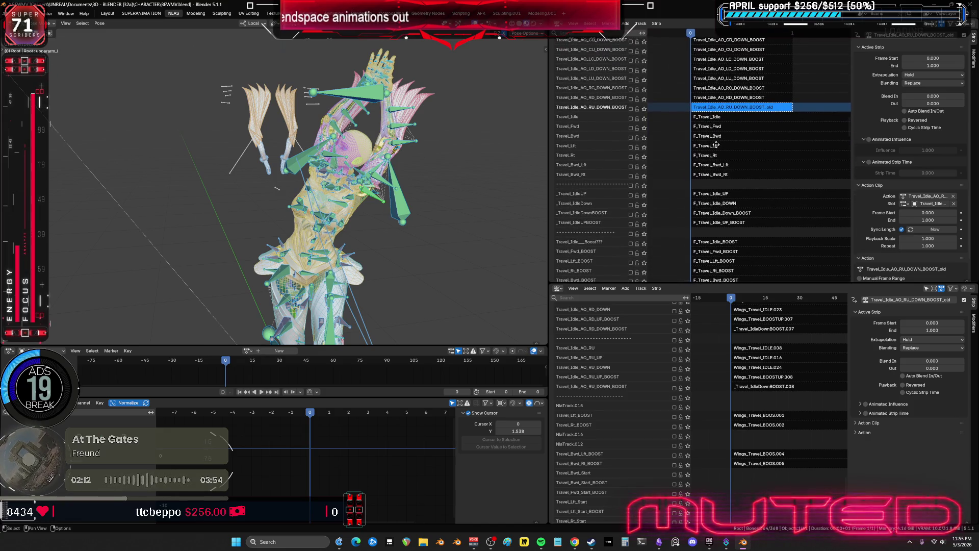
{"action": "right_click", "coordinate": [570, 120]}
{"action": "left_click", "coordinate": [569, 119]}
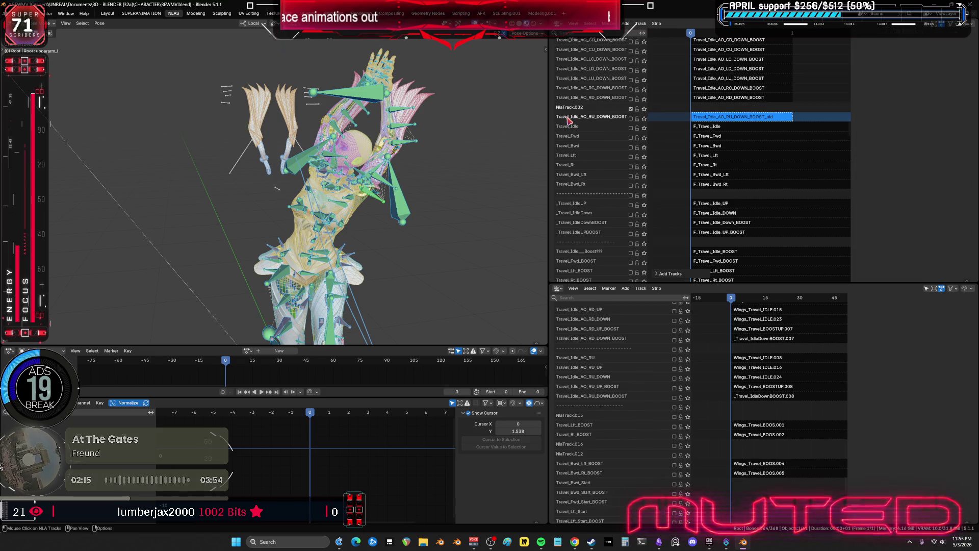
{"action": "right_click", "coordinate": [573, 108]}
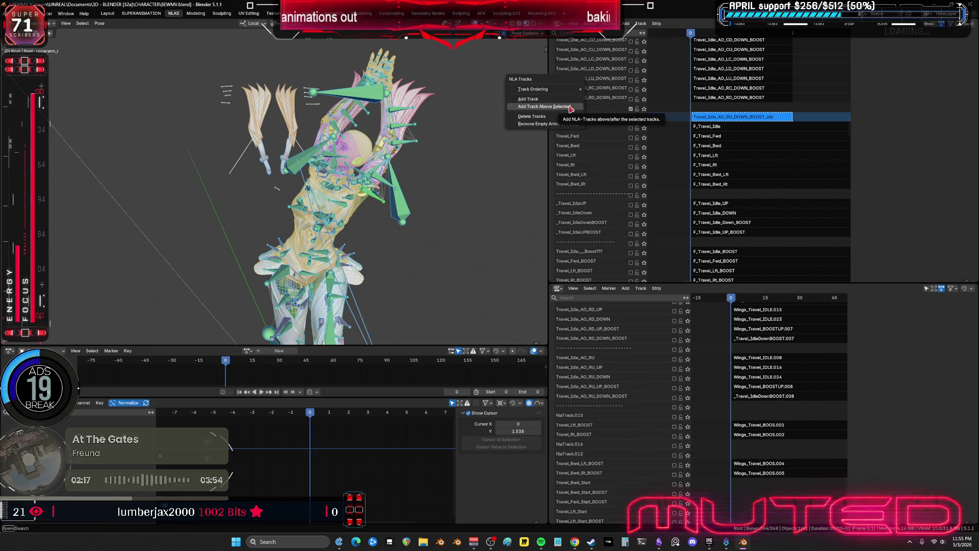
{"action": "mouse_move", "coordinate": [568, 91]}
{"action": "left_click", "coordinate": [602, 107]}
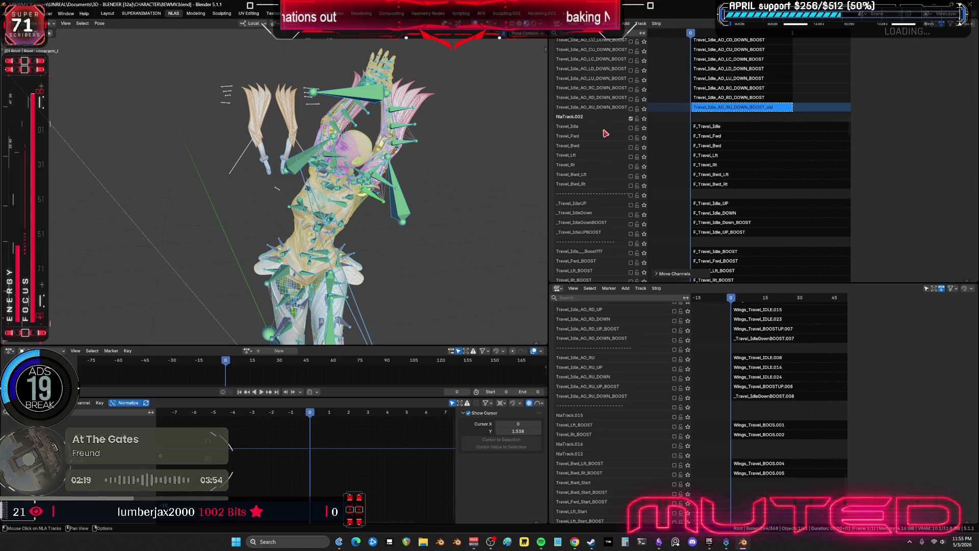
- Rename the new track to a row of dashes, then select the F_Travel_Idle_Down_BOOST strip and enable its track
{"action": "double_click", "coordinate": [579, 117]}
{"action": "type", "text": "----------------------"}
{"action": "key", "text": "ctrl+a"}
{"action": "type", "text": "---------------"}
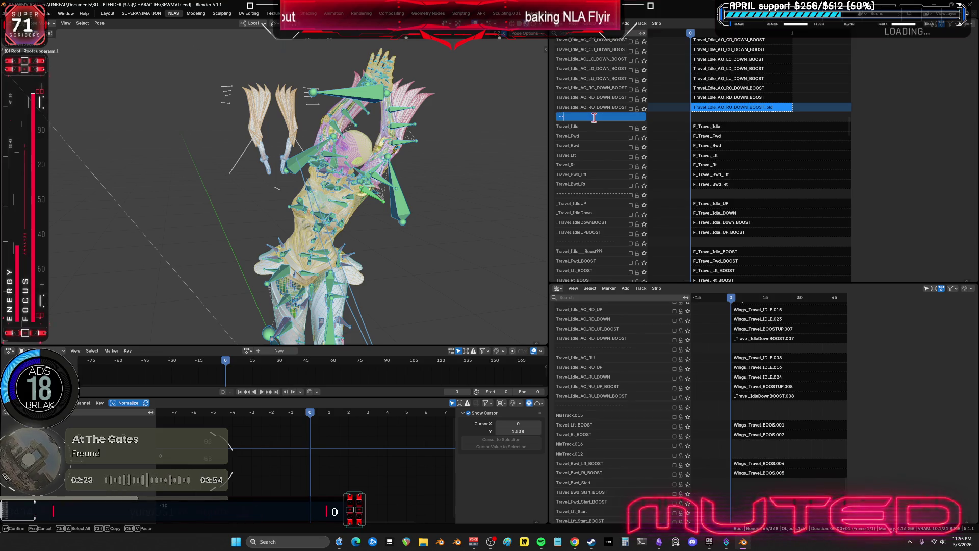
{"action": "key", "text": "Return"}
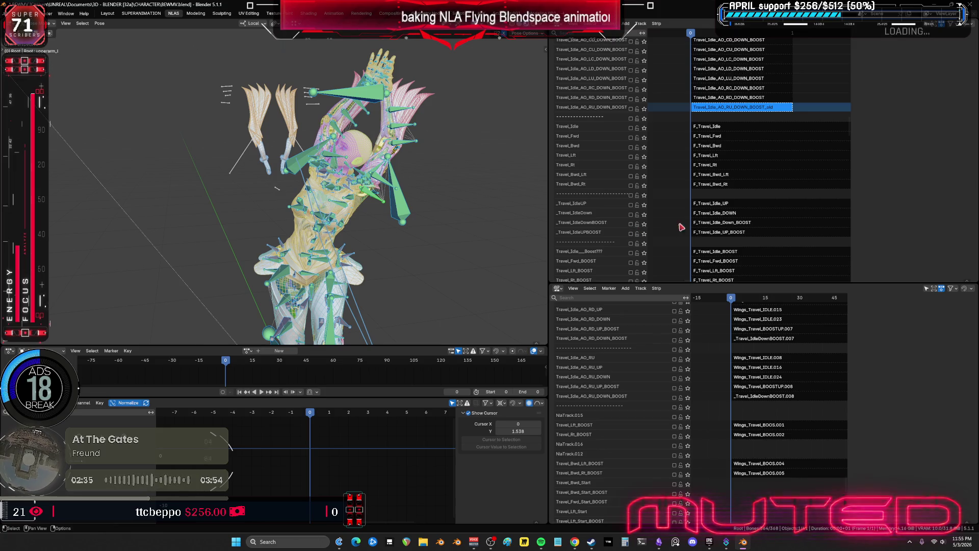
{"action": "left_click", "coordinate": [706, 225]}
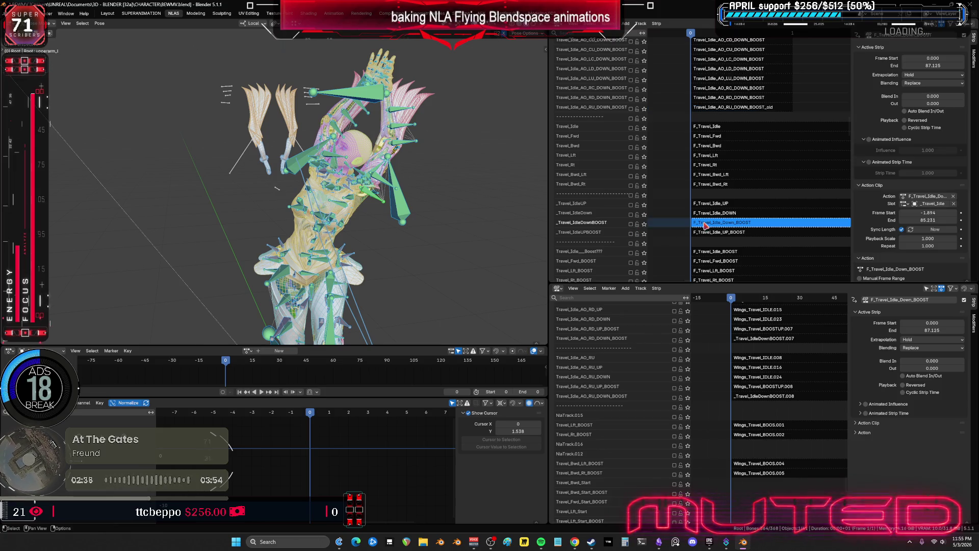
{"action": "left_click", "coordinate": [631, 224]}
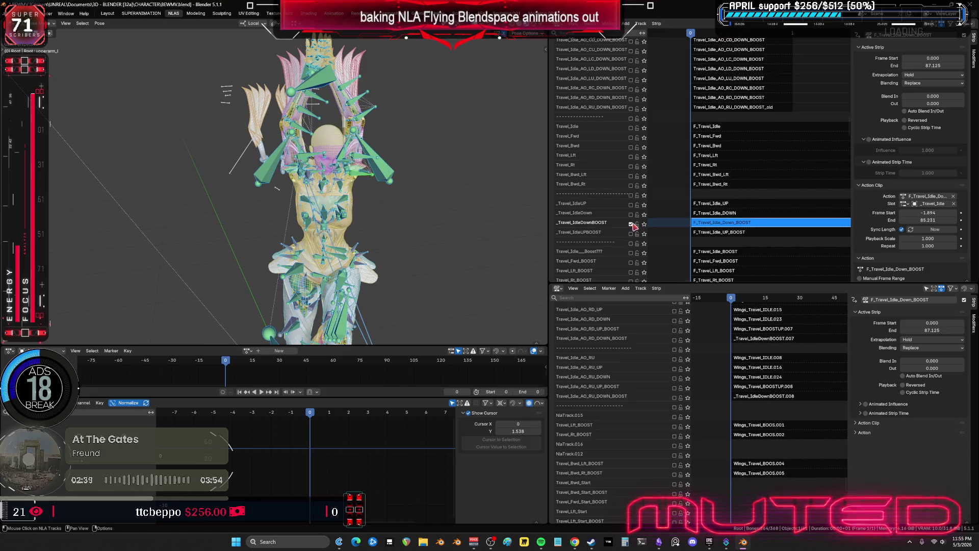
- Solo _Travel_IdleDownBOOST and inspect the F_Travel_Idle_Down_BOOST curves in tweak mode, full-window
{"action": "left_click", "coordinate": [645, 225]}
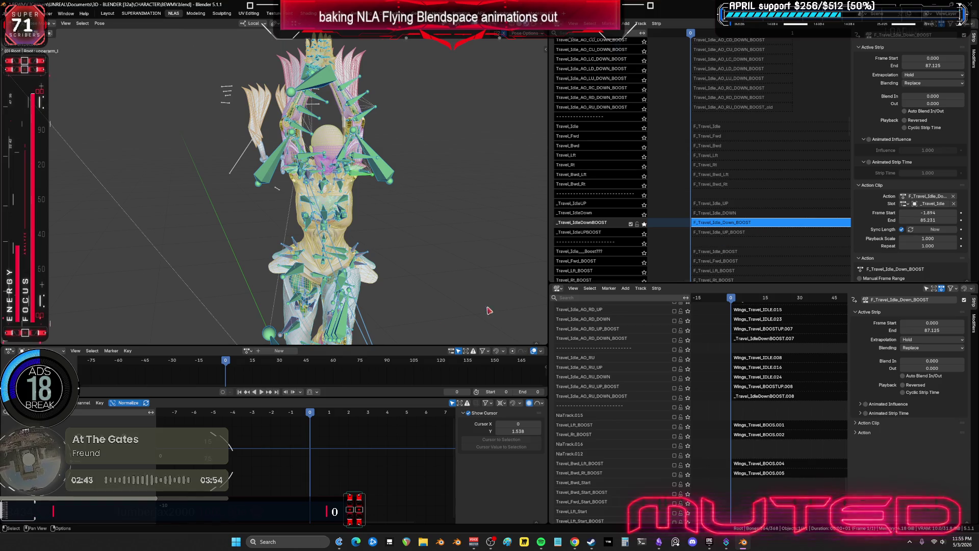
{"action": "key", "text": "Tab"}
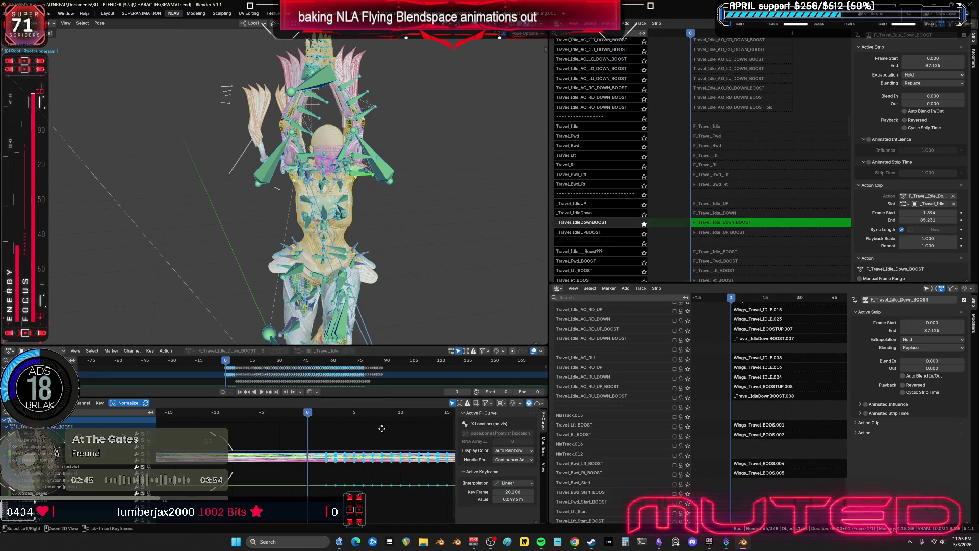
{"action": "key", "text": "ctrl+space"}
{"action": "mouse_move", "coordinate": [537, 362]}
{"action": "middle_mouse_down"}
{"action": "mouse_move", "coordinate": [566, 336]}
{"action": "mouse_move", "coordinate": [270, 334]}
{"action": "mouse_move", "coordinate": [630, 298]}
{"action": "mouse_move", "coordinate": [619, 295]}
{"action": "mouse_move", "coordinate": [641, 309]}
{"action": "mouse_move", "coordinate": [633, 291]}
{"action": "middle_mouse_up"}
{"action": "left_click_drag", "start_coordinate": [537, 36], "coordinate": [562, 40]}
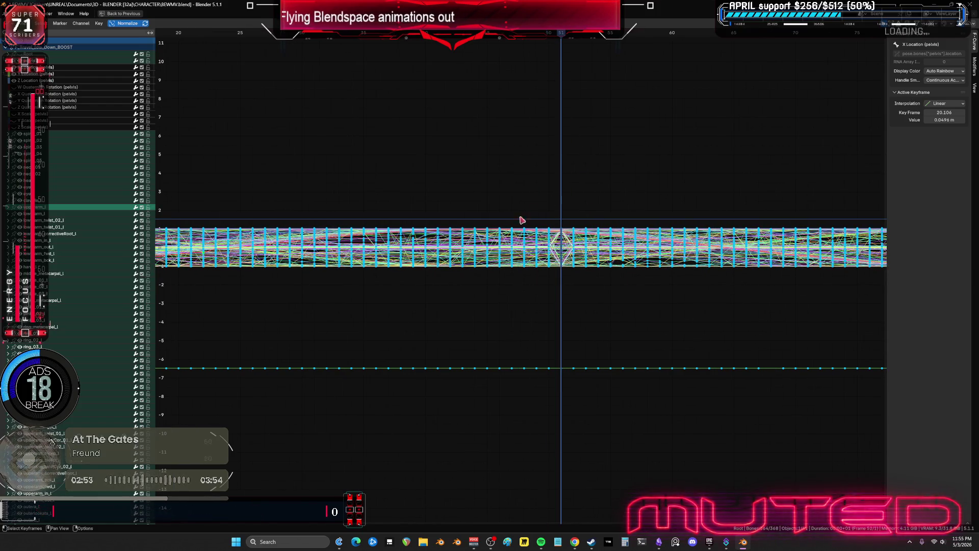
{"action": "key", "text": "ctrl+space"}
- Hide overlays, scrub around frame 50, and play the animation, stopping at frame 39
{"action": "key", "text": "shift+alt+z"}
{"action": "scroll", "coordinate": [448, 216], "scroll_direction": "up", "scroll_amount": 3}
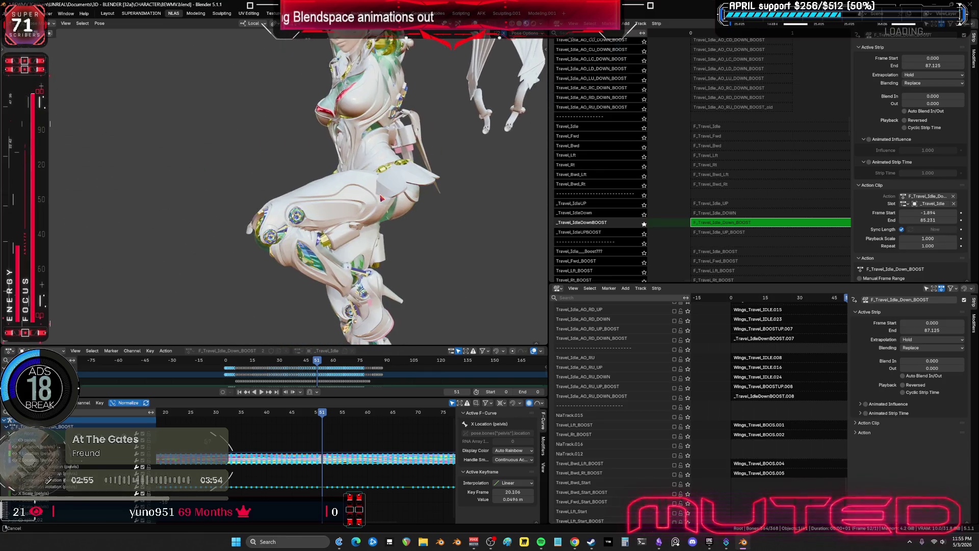
{"action": "scroll", "coordinate": [337, 456], "scroll_direction": "up", "scroll_amount": 2}
{"action": "scroll", "coordinate": [355, 416], "scroll_direction": "up", "scroll_amount": 3}
{"action": "left_click_drag", "start_coordinate": [355, 416], "coordinate": [339, 413]}
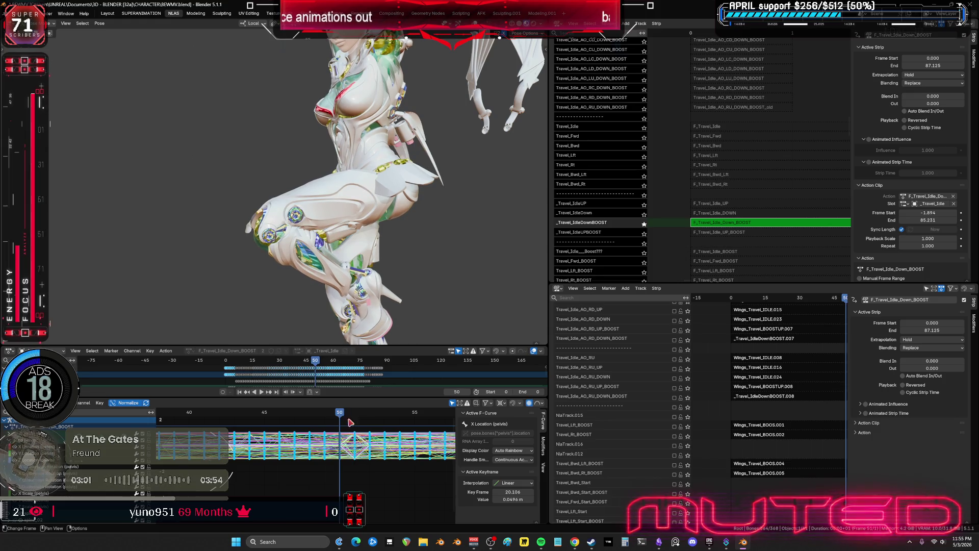
{"action": "key", "text": "space"}
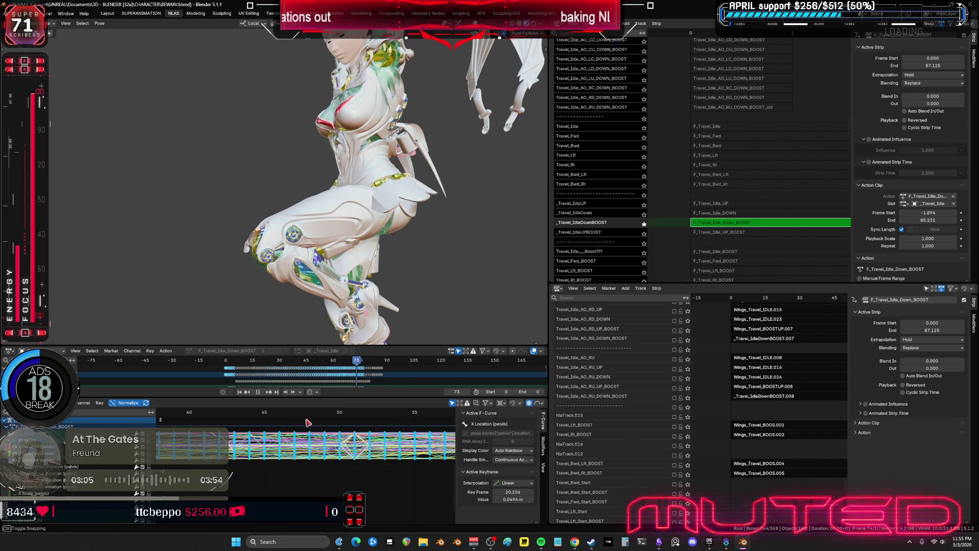
{"action": "left_click", "coordinate": [175, 415]}
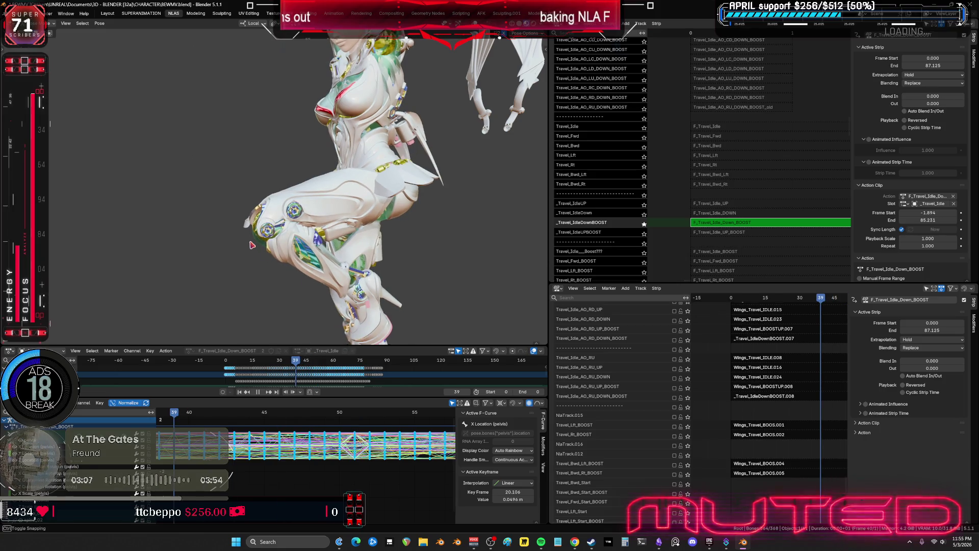
{"action": "key", "text": "space"}
{"action": "scroll", "coordinate": [255, 247], "scroll_direction": "down", "scroll_amount": 5}
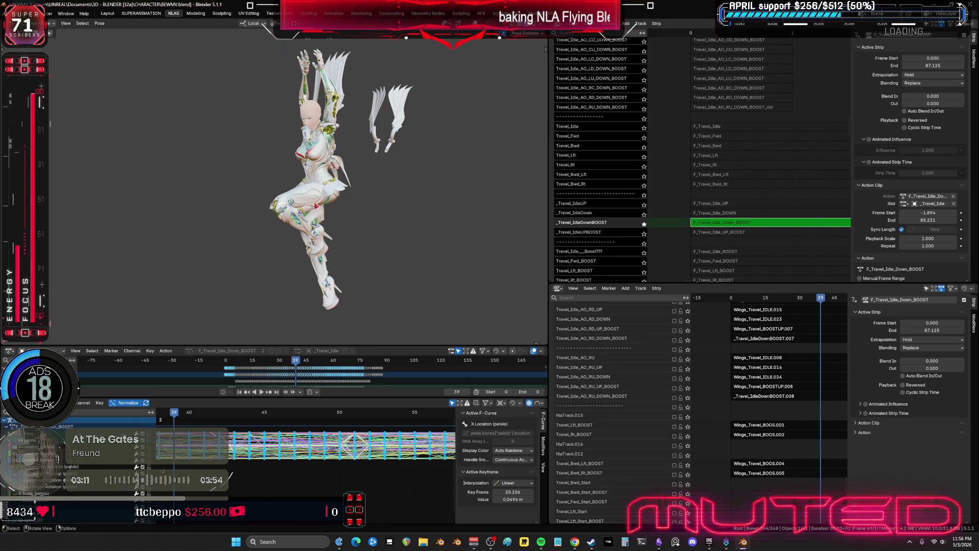
- Preview playback from frame 80, then scrub back to frame 73
{"action": "middle_click_drag", "start_coordinate": [316, 205], "coordinate": [357, 207]}
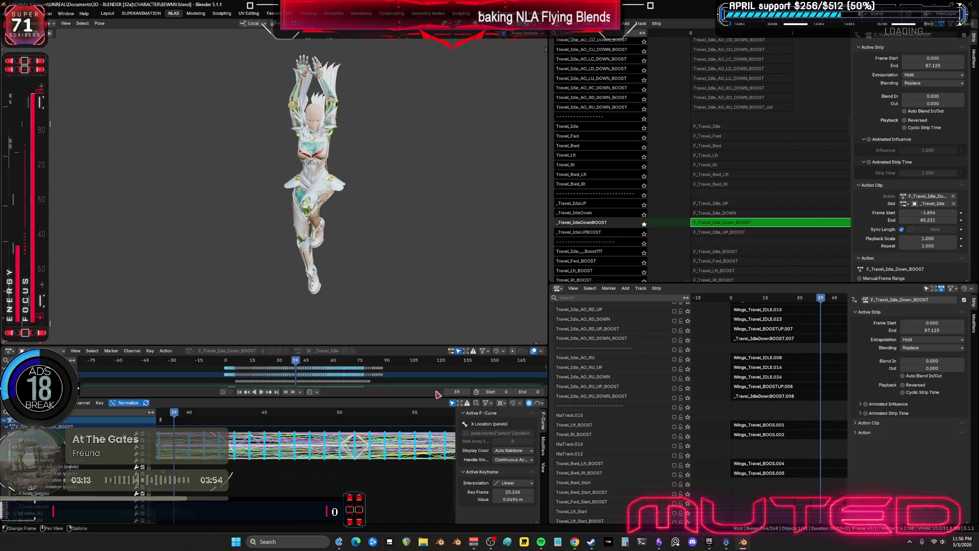
{"action": "mouse_move", "coordinate": [392, 427]}
{"action": "middle_mouse_down"}
{"action": "mouse_move", "coordinate": [230, 437]}
{"action": "mouse_move", "coordinate": [365, 445]}
{"action": "mouse_move", "coordinate": [227, 440]}
{"action": "middle_mouse_up"}
{"action": "left_click", "coordinate": [322, 418]}
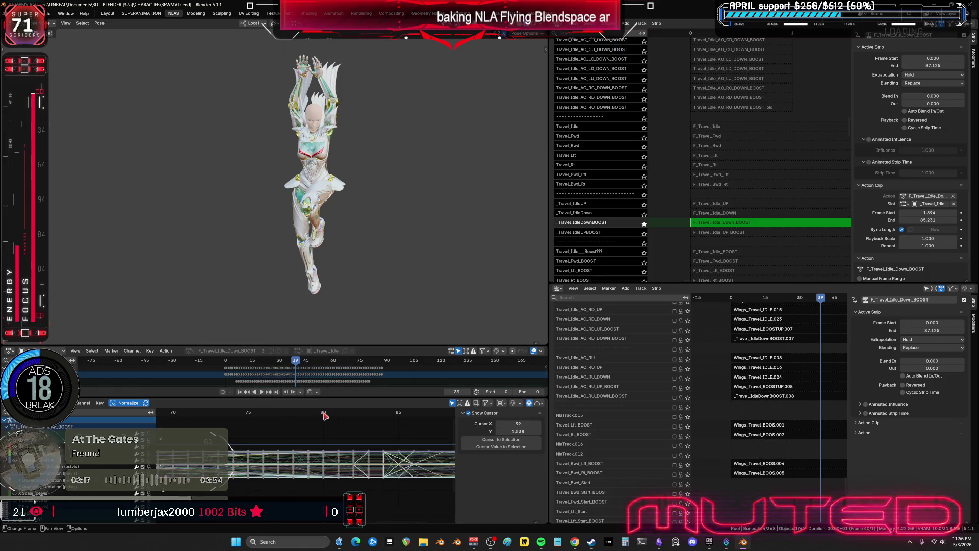
{"action": "key", "text": "space"}
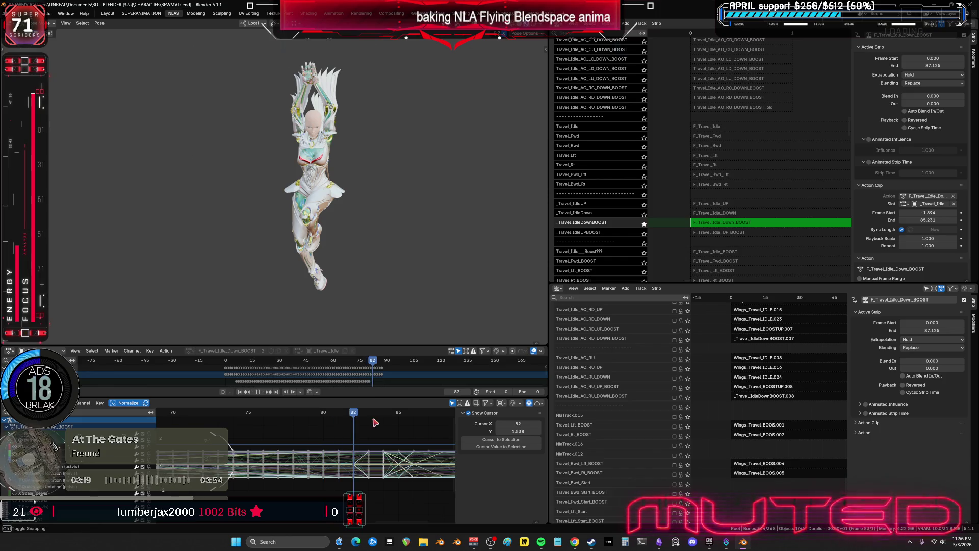
{"action": "mouse_move", "coordinate": [273, 423]}
{"action": "left_mouse_down"}
{"action": "mouse_move", "coordinate": [226, 423]}
{"action": "mouse_move", "coordinate": [337, 429]}
{"action": "mouse_move", "coordinate": [322, 429]}
{"action": "left_mouse_up"}
- Set the scene end frame to 80 and play the shortened range in a side close-up
{"action": "left_click", "coordinate": [541, 392]}
{"action": "type", "text": "80"}
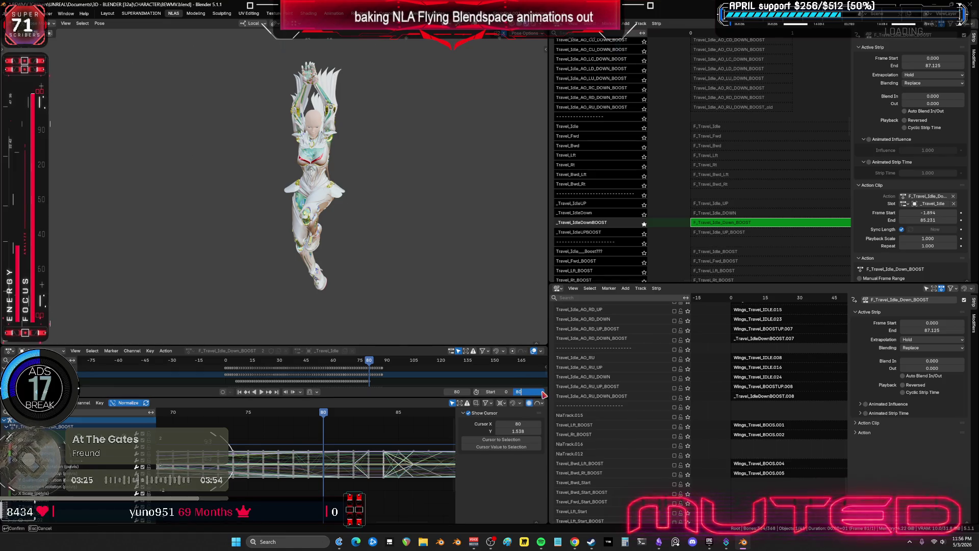
{"action": "key", "text": "Return"}
{"action": "key", "text": "space"}
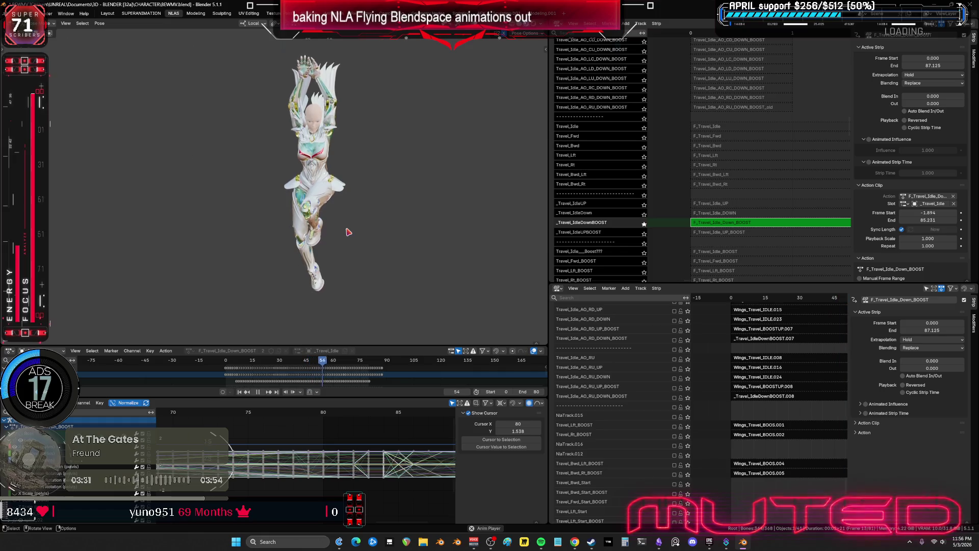
{"action": "scroll", "coordinate": [365, 221], "scroll_direction": "up", "scroll_amount": 5}
{"action": "middle_click_drag", "start_coordinate": [365, 220], "coordinate": [293, 216]}
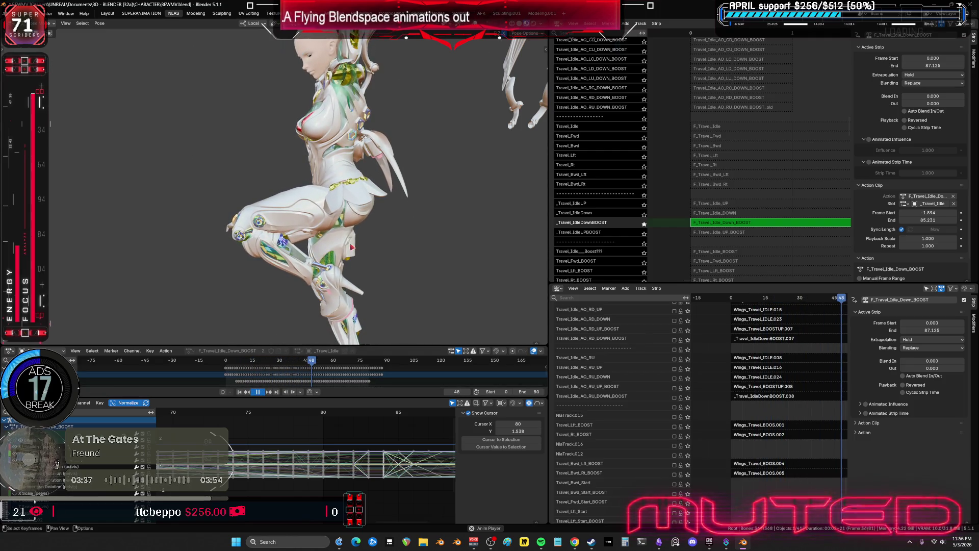
{"action": "key", "text": "space"}
{"action": "left_click", "coordinate": [557, 288]}
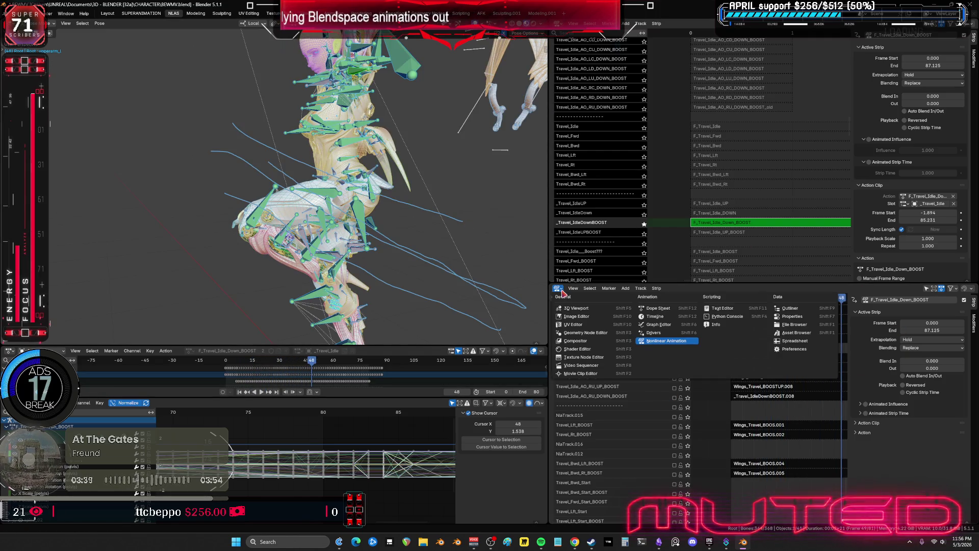
- Show the rig's bone collections in the lower area, solo motors, and inspect the thrusterflapleft_r curves
{"action": "left_click", "coordinate": [803, 317]}
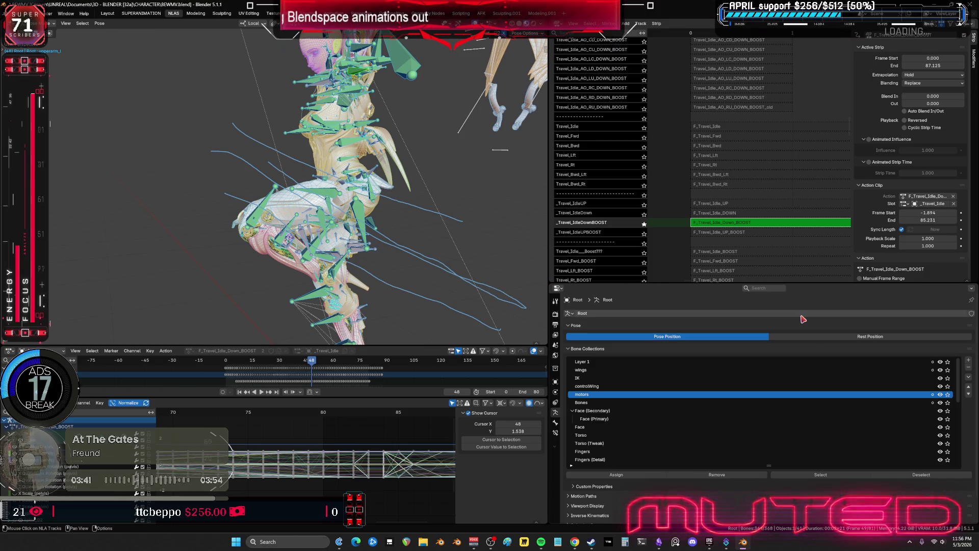
{"action": "left_click", "coordinate": [941, 394]}
{"action": "left_click", "coordinate": [948, 394]}
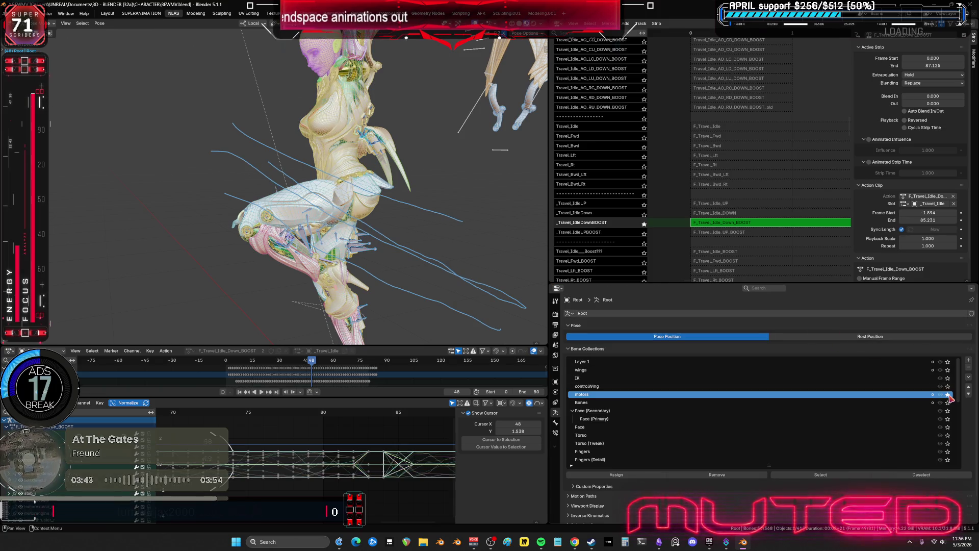
{"action": "middle_click_drag", "start_coordinate": [337, 245], "coordinate": [361, 262]}
{"action": "left_click", "coordinate": [361, 257]}
{"action": "right_click", "coordinate": [361, 258]}
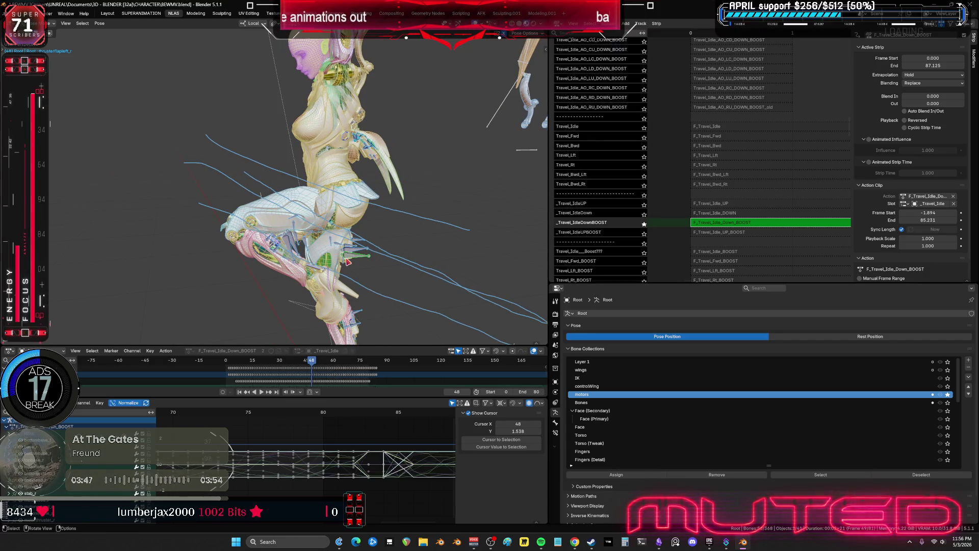
{"action": "key", "text": "ctrl+space"}
{"action": "mouse_move", "coordinate": [343, 431]}
{"action": "middle_mouse_down", "text": "ctrl"}
{"action": "mouse_move", "coordinate": [402, 370]}
{"action": "mouse_move", "coordinate": [434, 370]}
{"action": "mouse_move", "coordinate": [483, 405]}
{"action": "middle_mouse_up", "text": "ctrl"}
{"action": "key", "text": "a"}
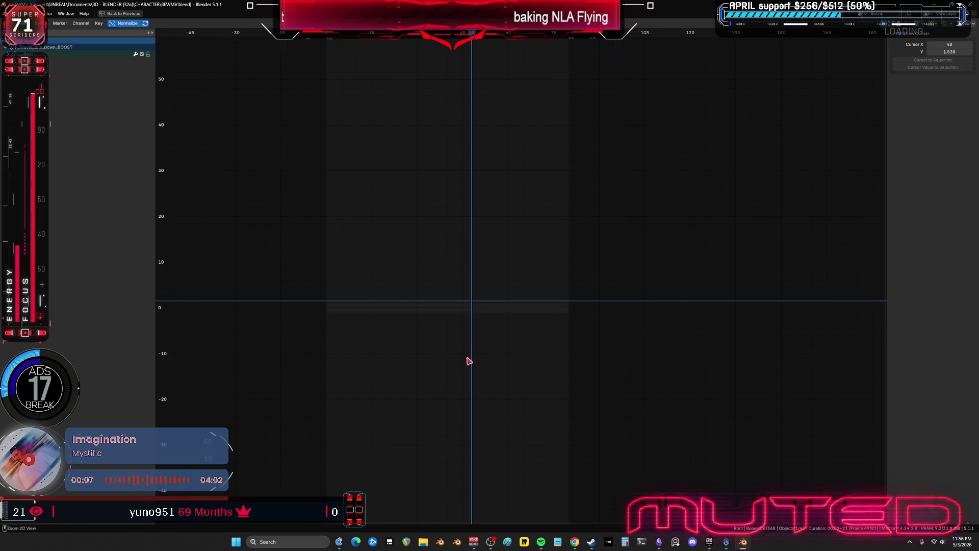
{"action": "key", "text": "ctrl+space"}
- Unsolo motors, solo wings to inspect its curves, then unsolo wings
{"action": "left_click", "coordinate": [948, 395]}
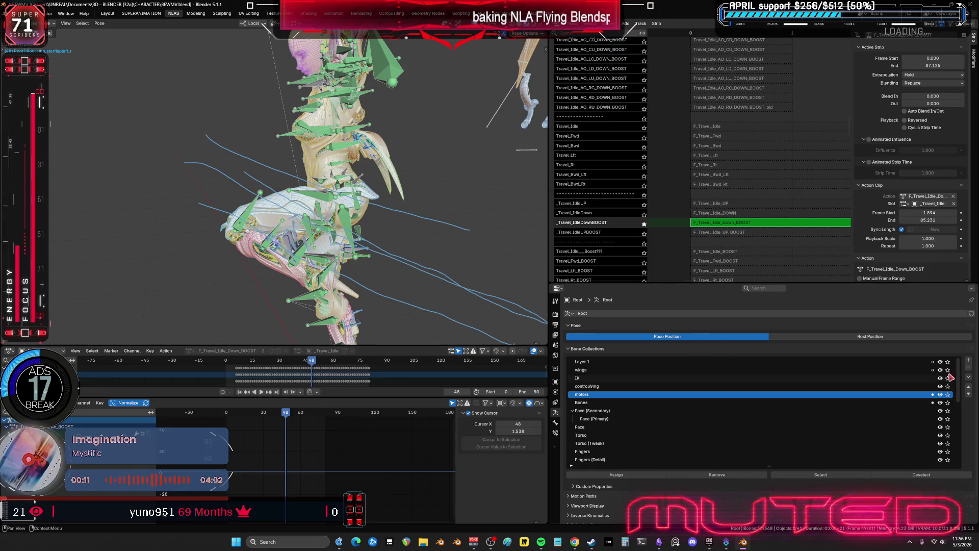
{"action": "left_click", "coordinate": [949, 371]}
{"action": "middle_click_drag", "start_coordinate": [343, 228], "coordinate": [344, 225]}
{"action": "key", "text": "ctrl+space"}
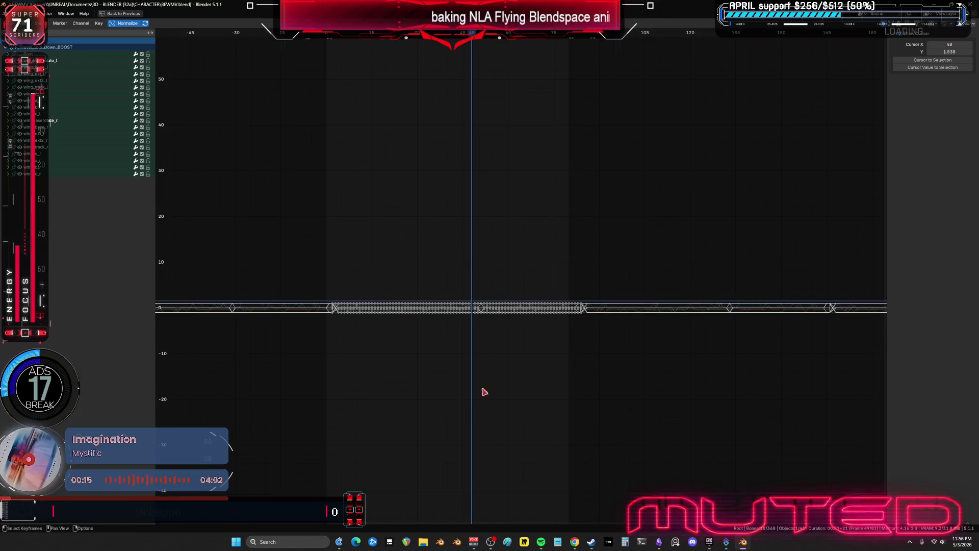
{"action": "key", "text": "a"}
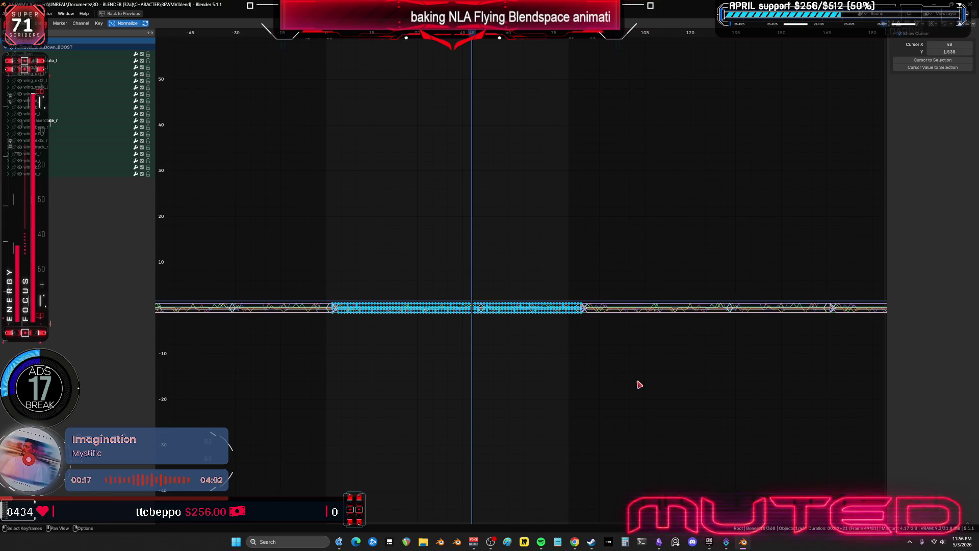
{"action": "left_click", "coordinate": [640, 384]}
{"action": "key", "text": "ctrl+space"}
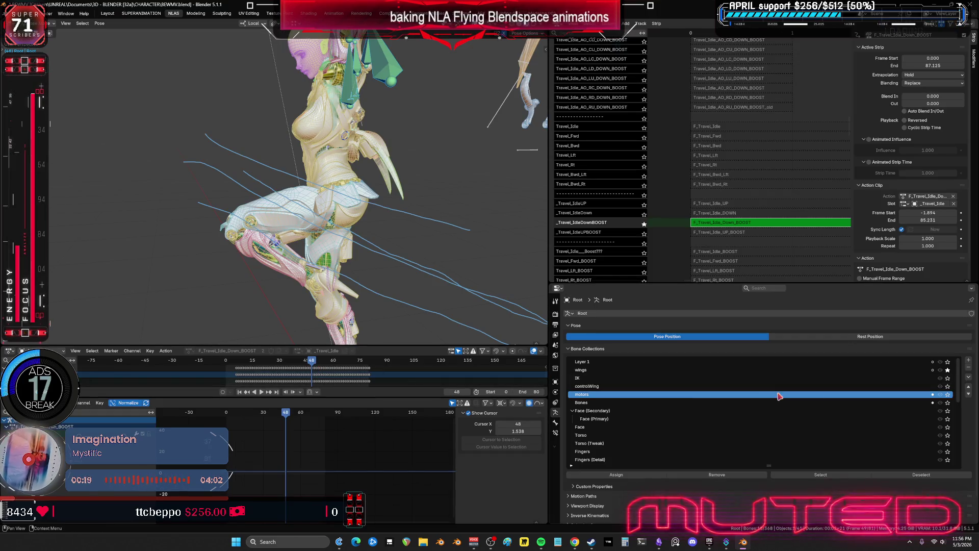
{"action": "left_click", "coordinate": [948, 371]}
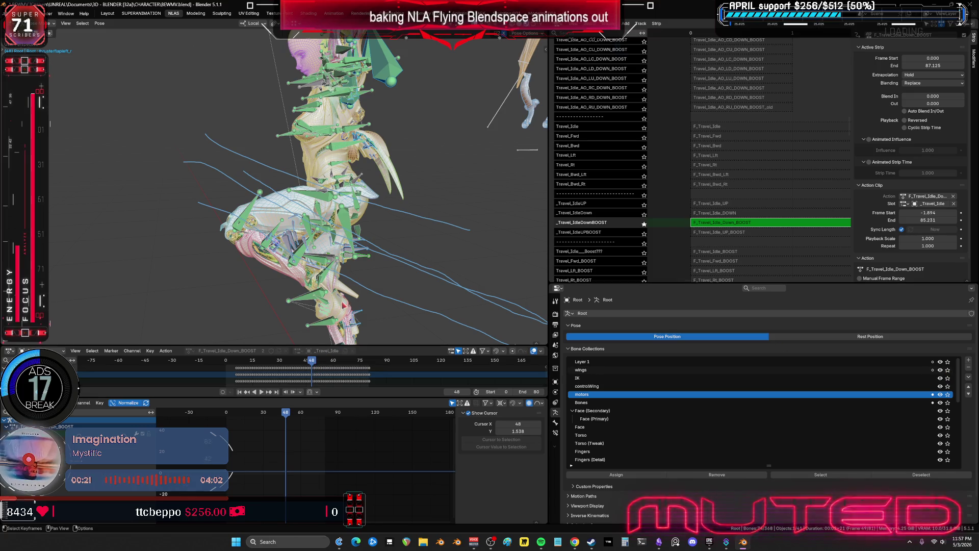
- Examine the full curve arcs in the expanded Graph Editor, jump to frame 51, and scrub through
{"action": "middle_click_drag", "start_coordinate": [362, 231], "coordinate": [366, 233]}
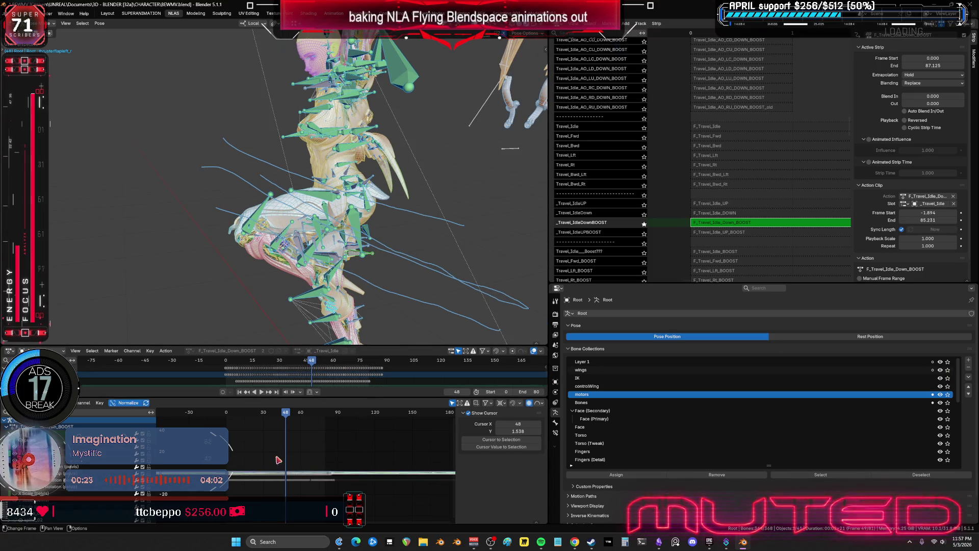
{"action": "key", "text": "ctrl+space"}
{"action": "middle_click_drag", "start_coordinate": [507, 328], "coordinate": [506, 309], "text": "ctrl"}
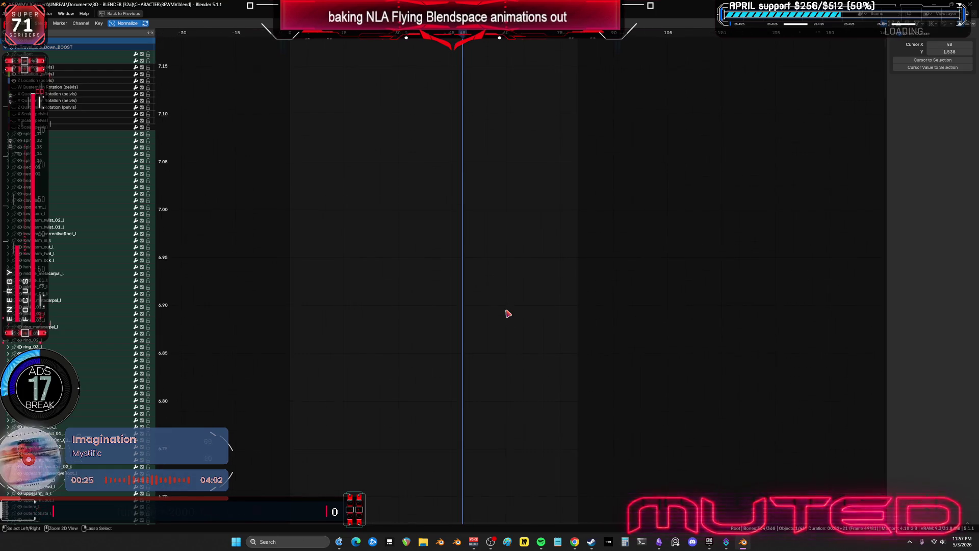
{"action": "mouse_move", "coordinate": [341, 248]}
{"action": "middle_mouse_down", "text": "ctrl"}
{"action": "mouse_move", "coordinate": [500, 396]}
{"action": "mouse_move", "coordinate": [503, 413]}
{"action": "middle_mouse_up", "text": "ctrl"}
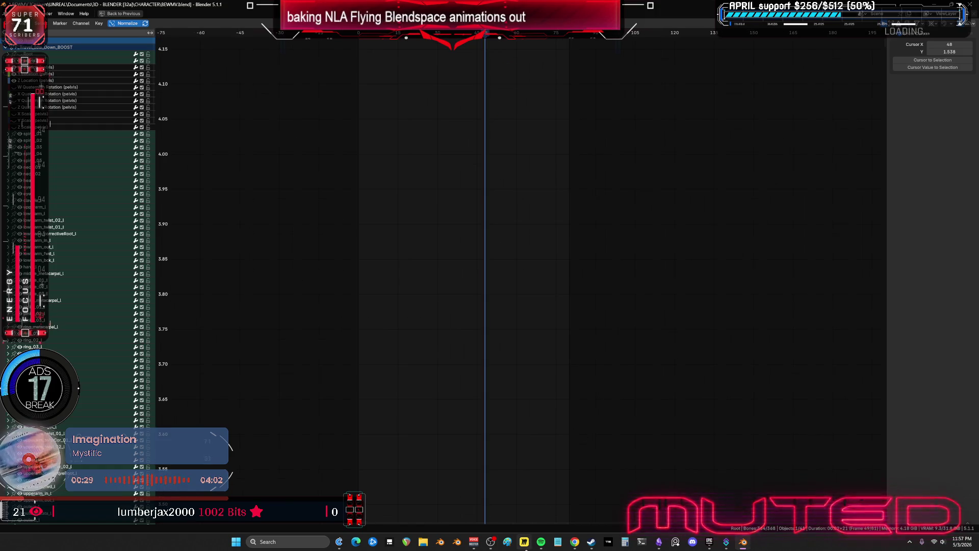
{"action": "mouse_move", "coordinate": [561, 408]}
{"action": "middle_mouse_down", "text": "shift"}
{"action": "mouse_move", "coordinate": [633, 328]}
{"action": "mouse_move", "coordinate": [622, 382]}
{"action": "middle_mouse_up", "text": "shift"}
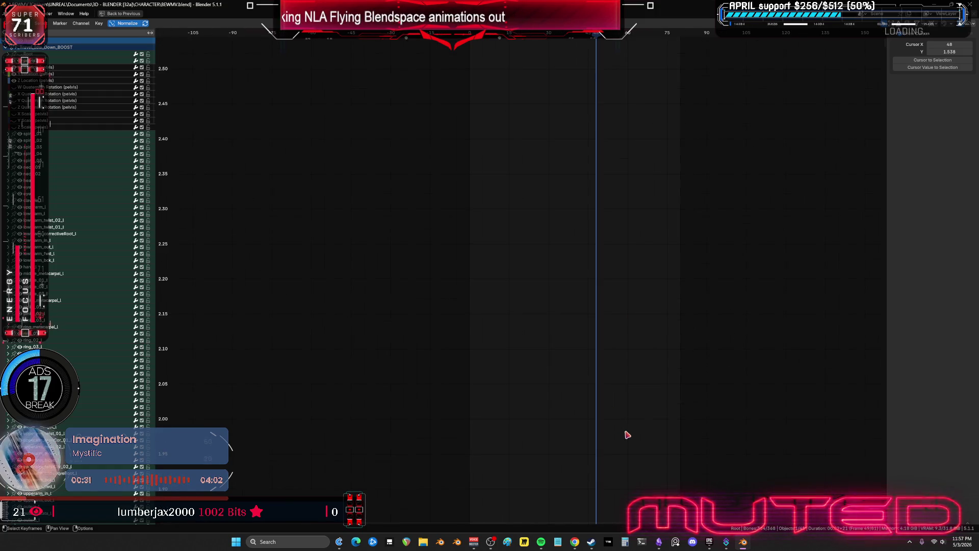
{"action": "scroll", "coordinate": [627, 434], "scroll_direction": "down", "scroll_amount": 1}
{"action": "mouse_move", "coordinate": [629, 427]}
{"action": "middle_mouse_down", "text": "shift"}
{"action": "mouse_move", "coordinate": [519, 284]}
{"action": "mouse_move", "coordinate": [542, 328]}
{"action": "mouse_move", "coordinate": [552, 288]}
{"action": "middle_mouse_up", "text": "shift"}
{"action": "mouse_move", "coordinate": [534, 336]}
{"action": "middle_mouse_down", "text": "ctrl"}
{"action": "mouse_move", "coordinate": [532, 377]}
{"action": "mouse_move", "coordinate": [542, 330]}
{"action": "mouse_move", "coordinate": [557, 337]}
{"action": "mouse_move", "coordinate": [565, 359]}
{"action": "middle_mouse_up", "text": "ctrl"}
{"action": "left_click", "coordinate": [453, 34]}
{"action": "key", "text": "ctrl+space"}
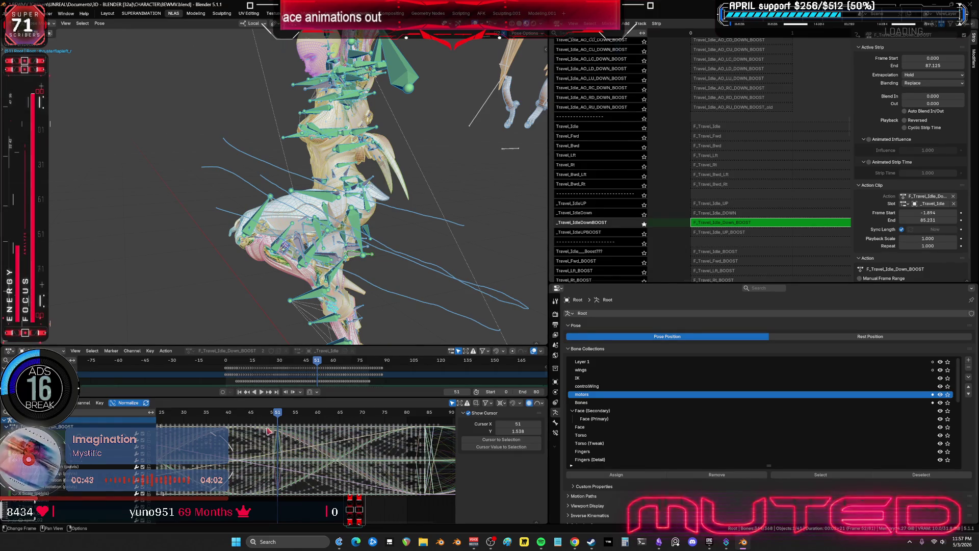
{"action": "left_click_drag", "start_coordinate": [277, 415], "coordinate": [274, 422]}
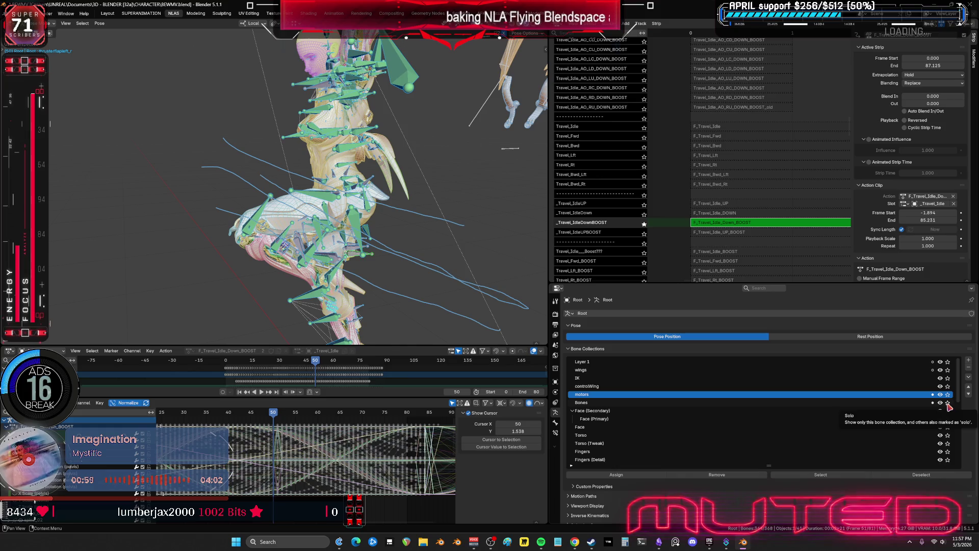
- Show only the Bones collection and select then deselect all keys in the full-window Graph Editor
{"action": "left_click", "coordinate": [948, 403]}
{"action": "middle_click_drag", "start_coordinate": [397, 294], "coordinate": [420, 292]}
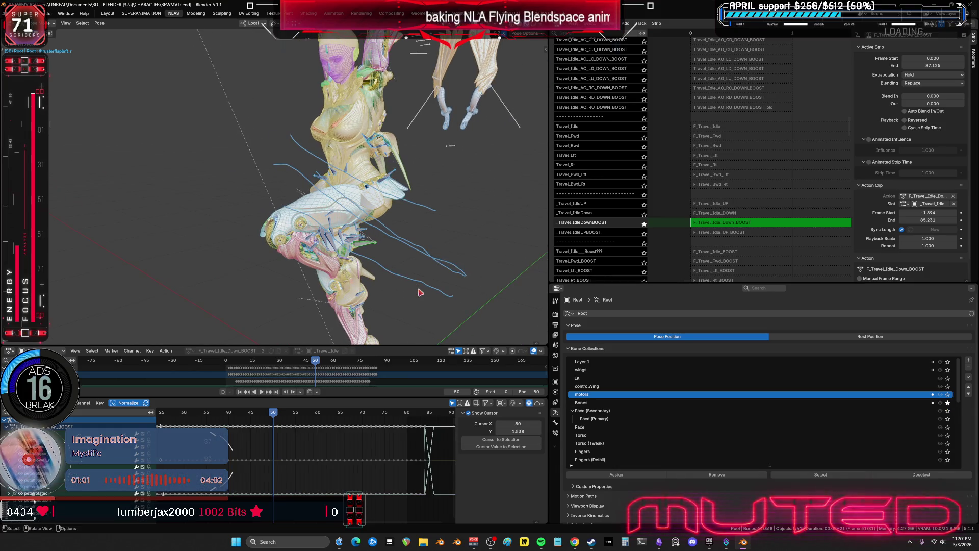
{"action": "key", "text": "ctrl+space"}
{"action": "scroll", "coordinate": [623, 389], "scroll_direction": "down", "scroll_amount": 6}
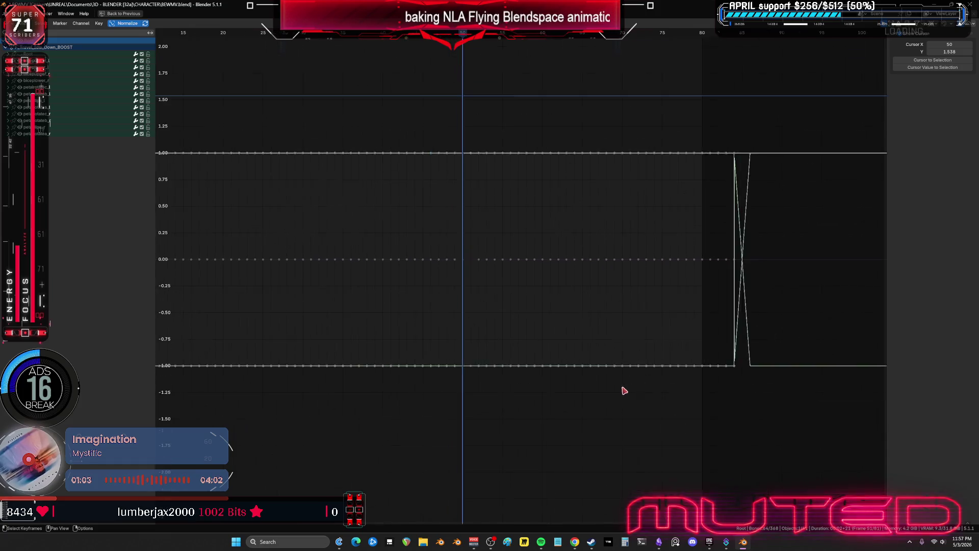
{"action": "key", "text": "a"}
{"action": "key", "text": "alt+a"}
{"action": "key", "text": "ctrl+space"}
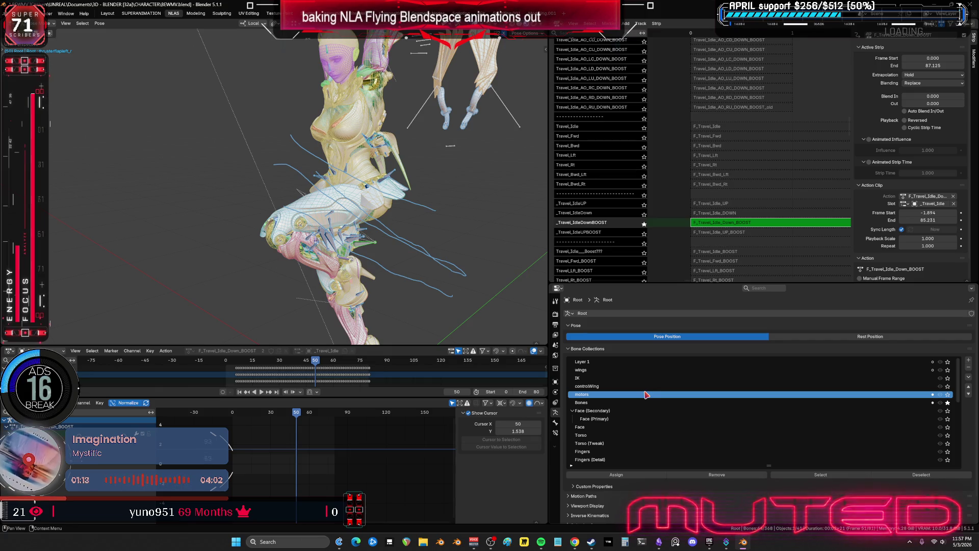
- Bring up the insert keyframe options, then the Pose menu's Clear Transform options
{"action": "scroll", "coordinate": [427, 222], "scroll_direction": "up", "scroll_amount": 1}
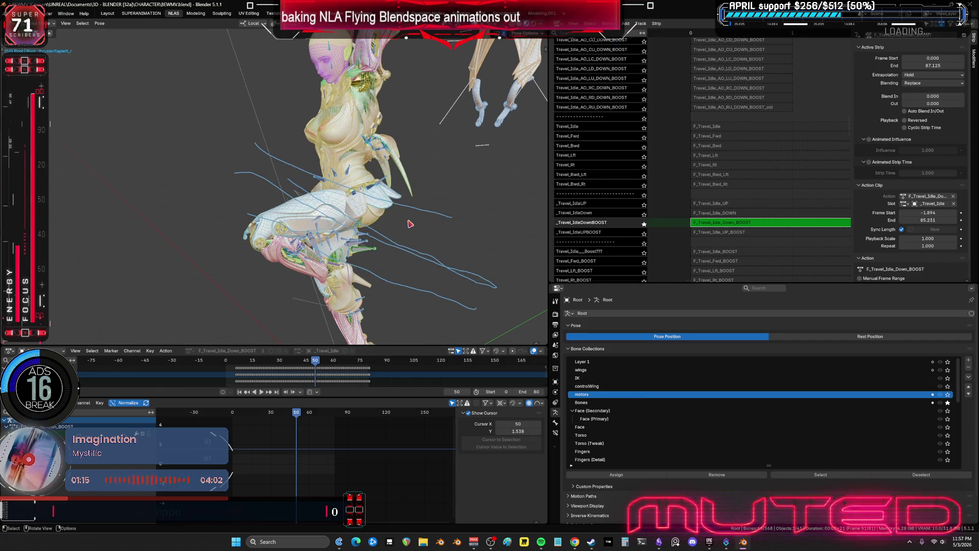
{"action": "key", "text": "i"}
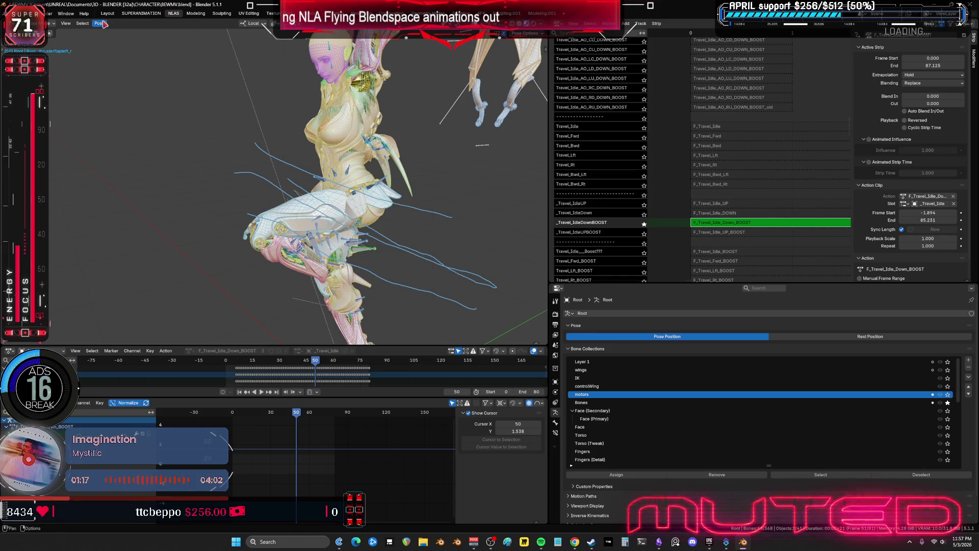
{"action": "left_click", "coordinate": [99, 23]}
{"action": "mouse_move", "coordinate": [138, 39]}
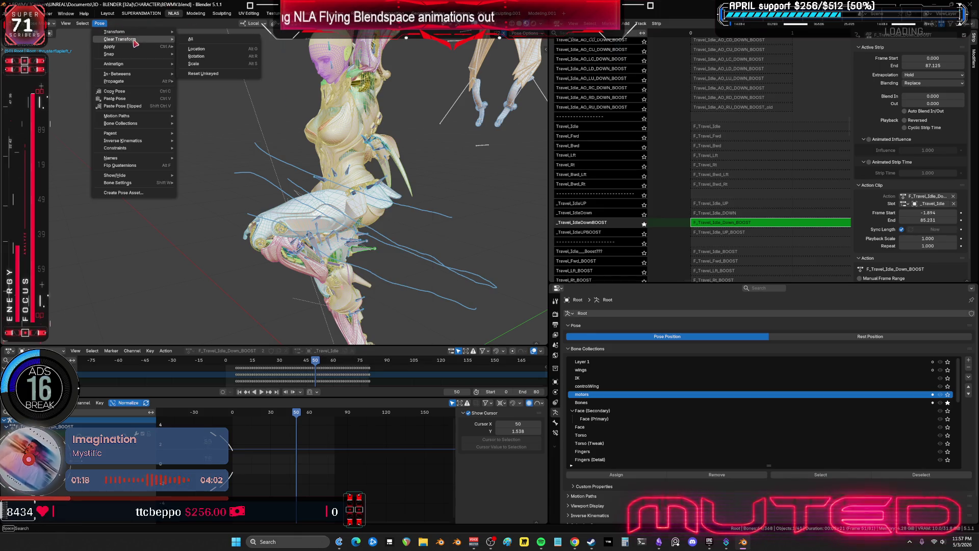
- Clear all transforms from the character's pose and make the Bones collection visible again
{"action": "left_click", "coordinate": [200, 40]}
{"action": "left_click_drag", "start_coordinate": [293, 413], "coordinate": [233, 420]}
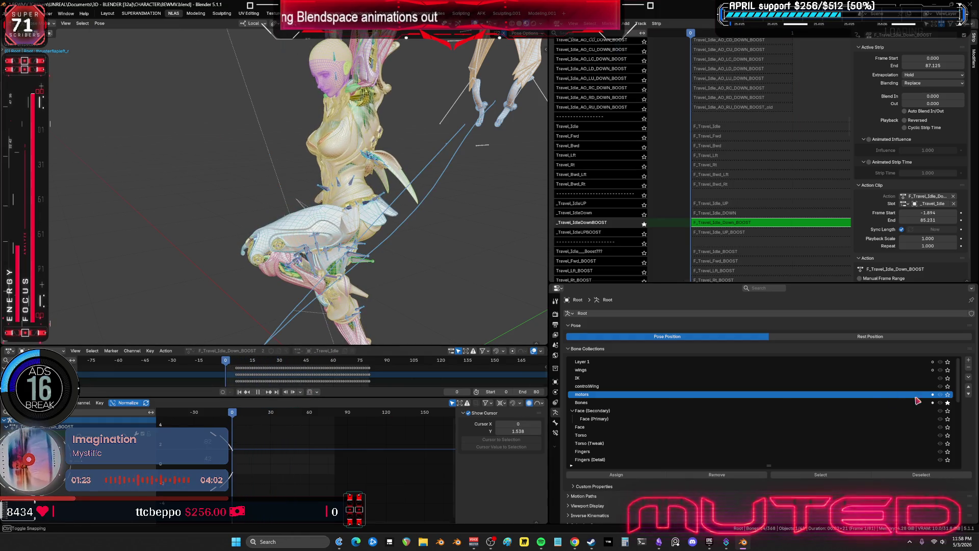
{"action": "left_click", "coordinate": [948, 404]}
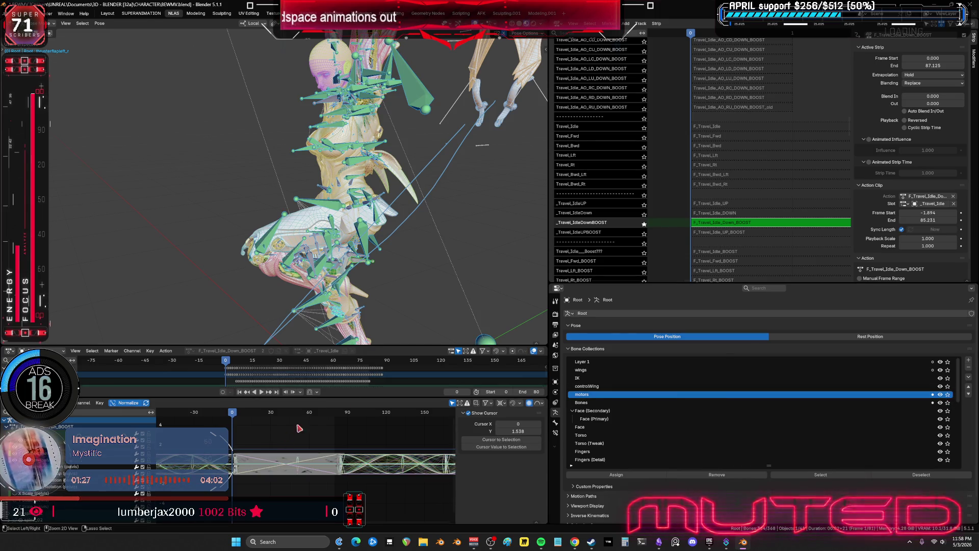
- Zoom the maximised Graph Editor in around frame 51 and select the yellow curve peaking there
{"action": "key", "text": "ctrl+space"}
{"action": "scroll", "coordinate": [378, 303], "scroll_direction": "up", "scroll_amount": 3}
{"action": "mouse_move", "coordinate": [467, 303]}
{"action": "middle_mouse_down"}
{"action": "mouse_move", "coordinate": [591, 295]}
{"action": "mouse_move", "coordinate": [241, 292]}
{"action": "mouse_move", "coordinate": [420, 286]}
{"action": "middle_mouse_up"}
{"action": "key", "text": "a"}
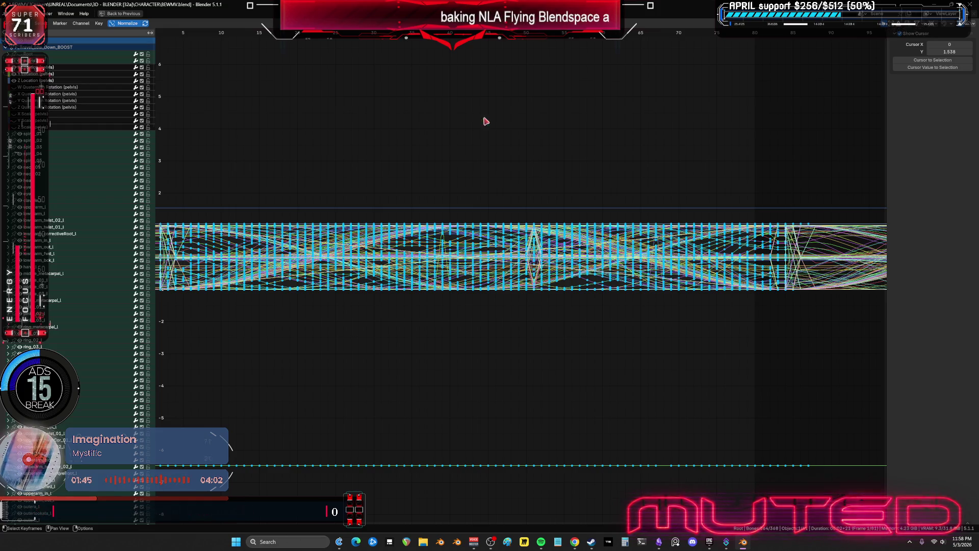
{"action": "left_click", "coordinate": [533, 36]}
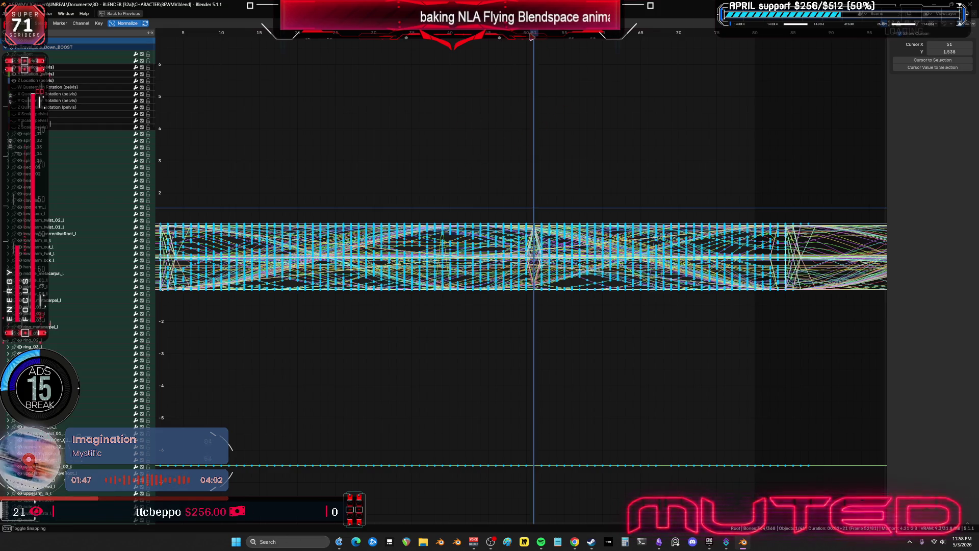
{"action": "key", "text": "ctrl+space"}
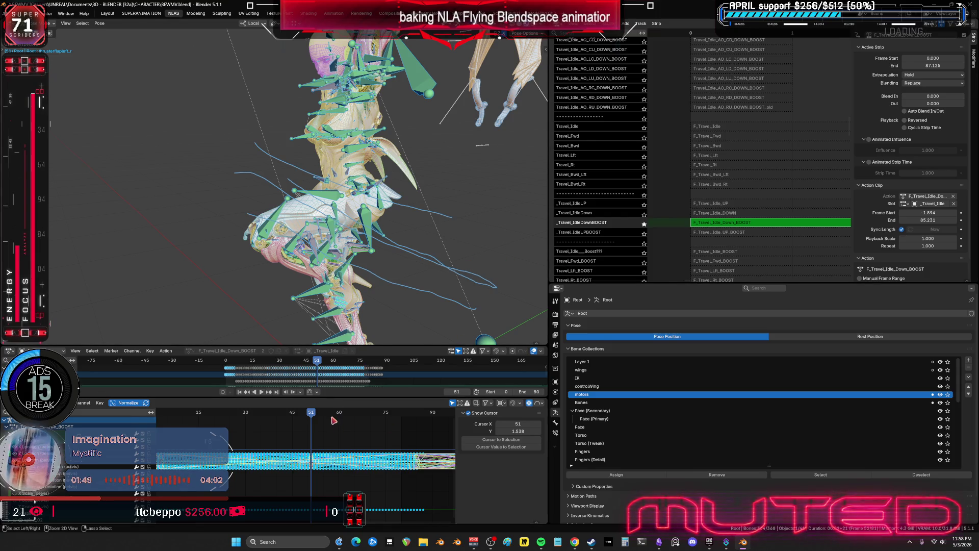
{"action": "key", "text": "ctrl+space"}
{"action": "mouse_move", "coordinate": [561, 267]}
{"action": "middle_mouse_down", "text": "ctrl"}
{"action": "mouse_move", "coordinate": [639, 254]}
{"action": "mouse_move", "coordinate": [702, 174]}
{"action": "mouse_move", "coordinate": [573, 189]}
{"action": "mouse_move", "coordinate": [546, 181]}
{"action": "middle_mouse_up", "text": "ctrl"}
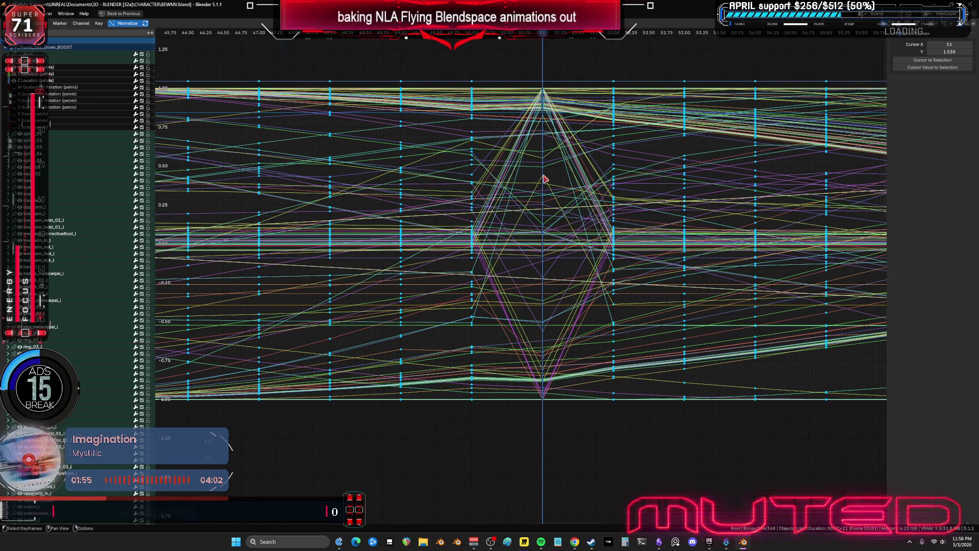
{"action": "left_click", "coordinate": [544, 178]}
- Back in the full layout, select the calf_l bone, then the spine_04 bone
{"action": "key", "text": "ctrl+space"}
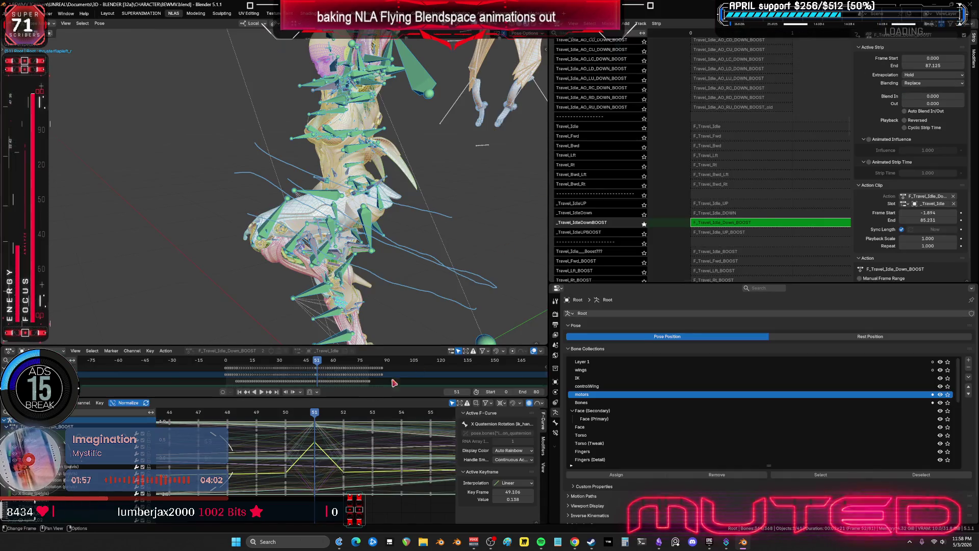
{"action": "key", "text": "g"}
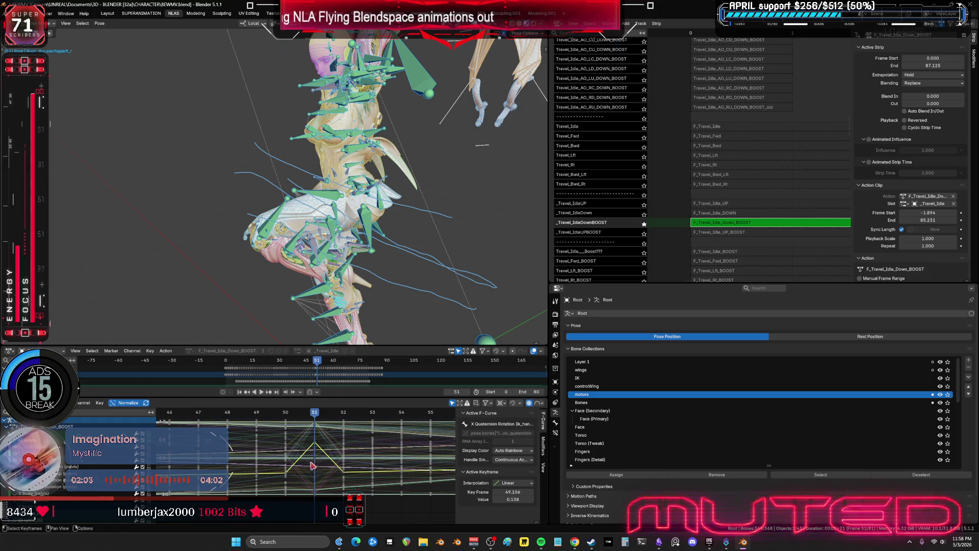
{"action": "mouse_move", "coordinate": [332, 244]}
{"action": "middle_mouse_down"}
{"action": "mouse_move", "coordinate": [316, 240]}
{"action": "mouse_move", "coordinate": [357, 240]}
{"action": "mouse_move", "coordinate": [339, 237]}
{"action": "middle_mouse_up"}
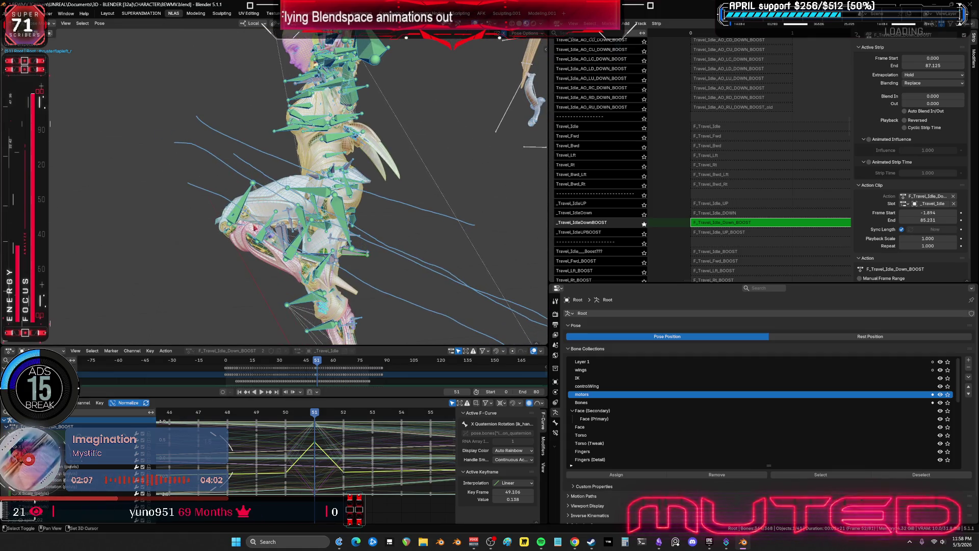
{"action": "left_click", "coordinate": [236, 221]}
{"action": "mouse_move", "coordinate": [377, 469]}
{"action": "middle_mouse_down", "text": "ctrl"}
{"action": "mouse_move", "coordinate": [347, 468]}
{"action": "mouse_move", "coordinate": [329, 482]}
{"action": "middle_mouse_up", "text": "ctrl"}
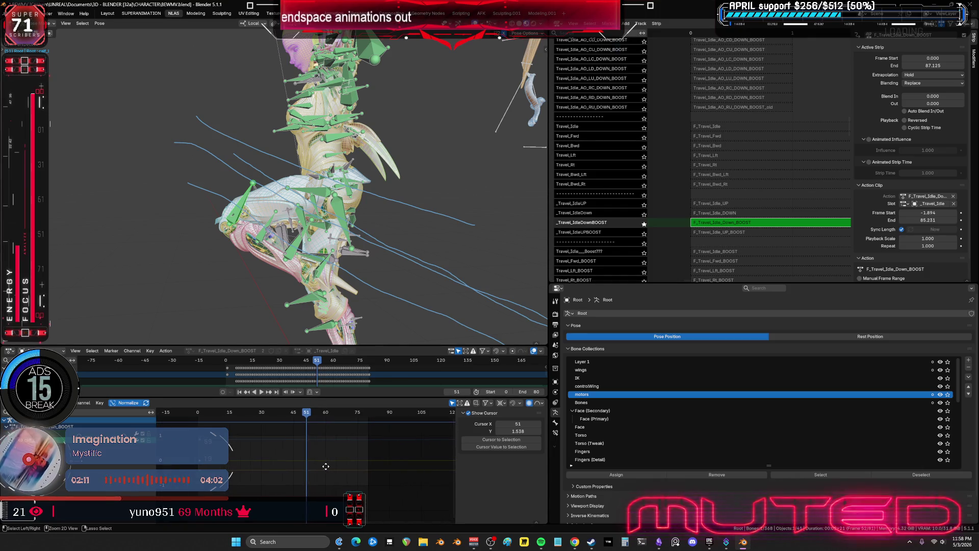
{"action": "middle_click_drag", "start_coordinate": [244, 213], "coordinate": [306, 204]}
{"action": "scroll", "coordinate": [361, 198], "scroll_direction": "up", "scroll_amount": 5}
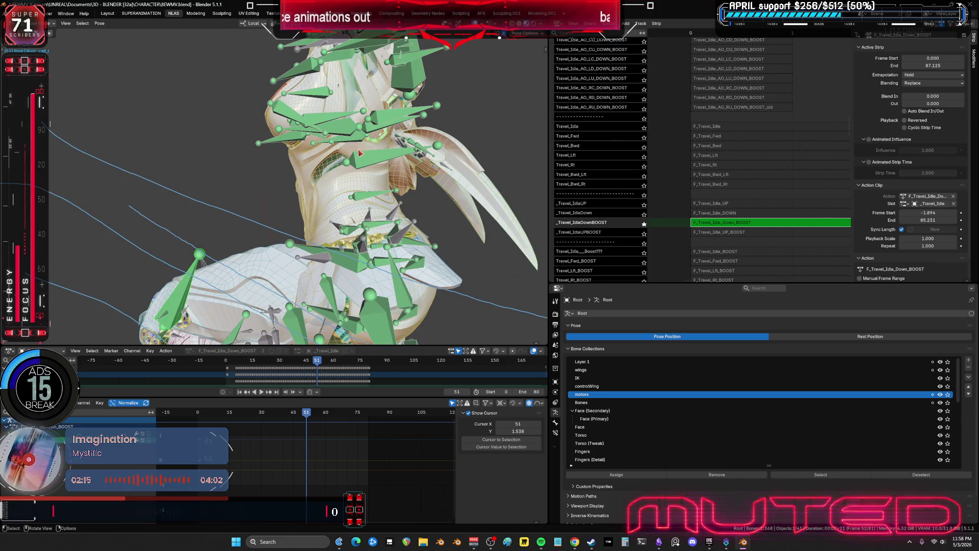
{"action": "left_click", "coordinate": [364, 160]}
- Inspect spine_04's W and Y quaternion rotation curves in the maximised Graph Editor
{"action": "key", "text": "ctrl+space"}
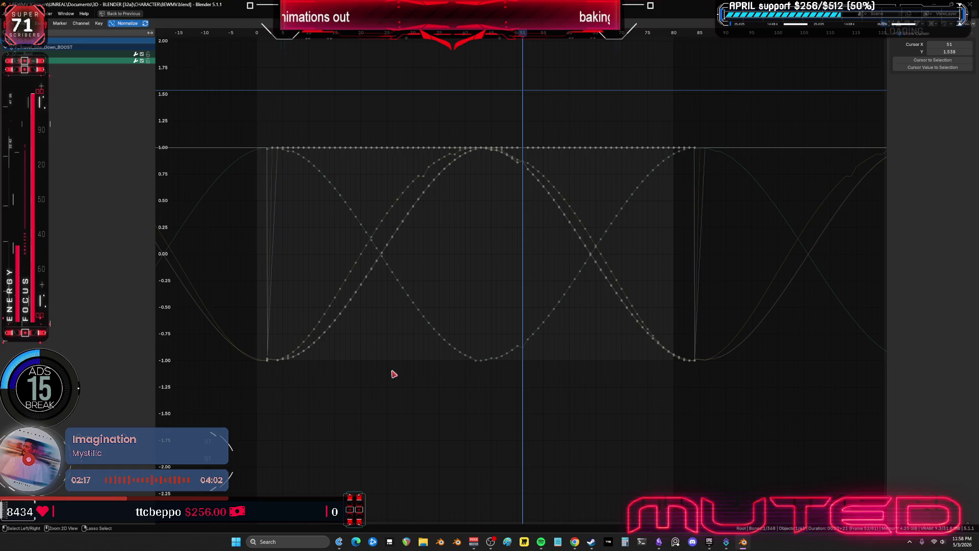
{"action": "left_click", "coordinate": [445, 178]}
{"action": "scroll", "coordinate": [445, 179], "scroll_direction": "up", "scroll_amount": 2}
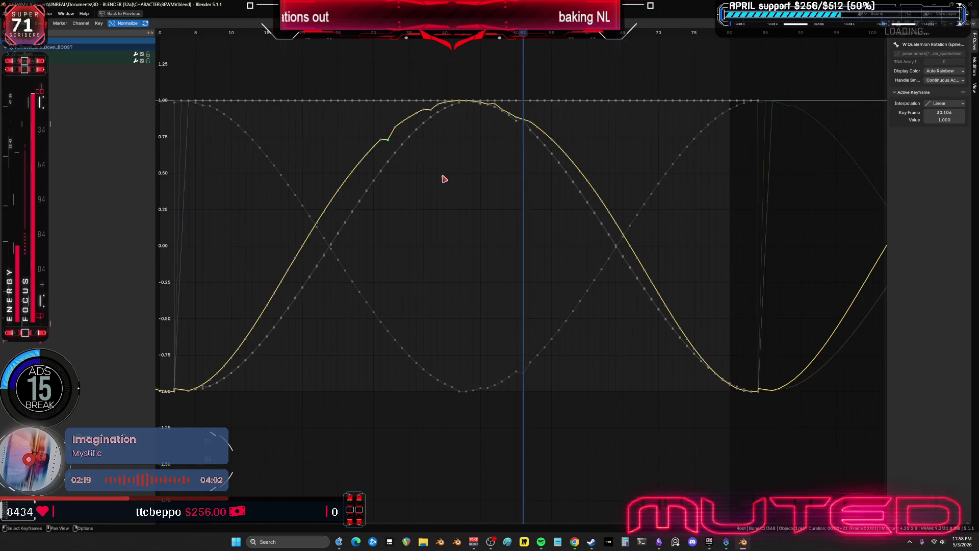
{"action": "left_click", "coordinate": [432, 111]}
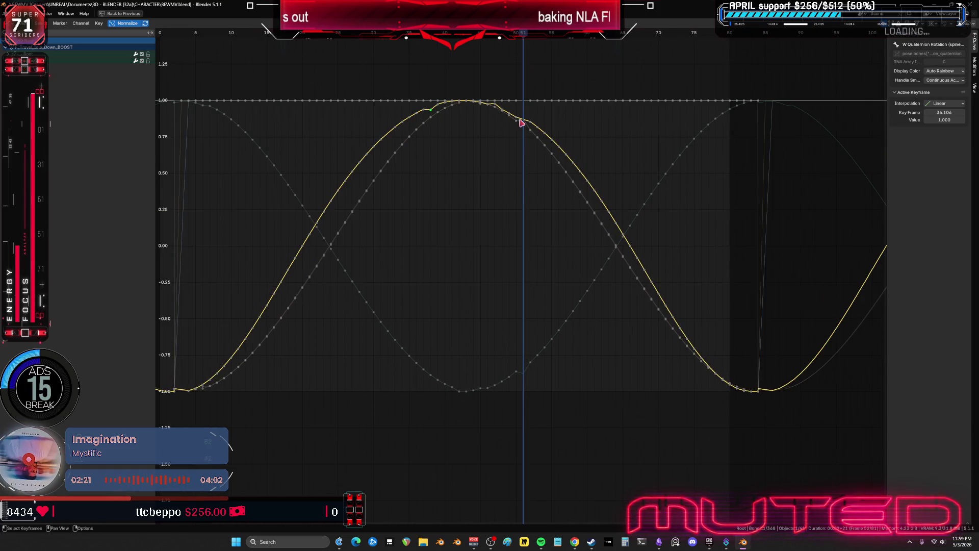
{"action": "left_click", "coordinate": [534, 135]}
{"action": "left_click", "coordinate": [530, 129]}
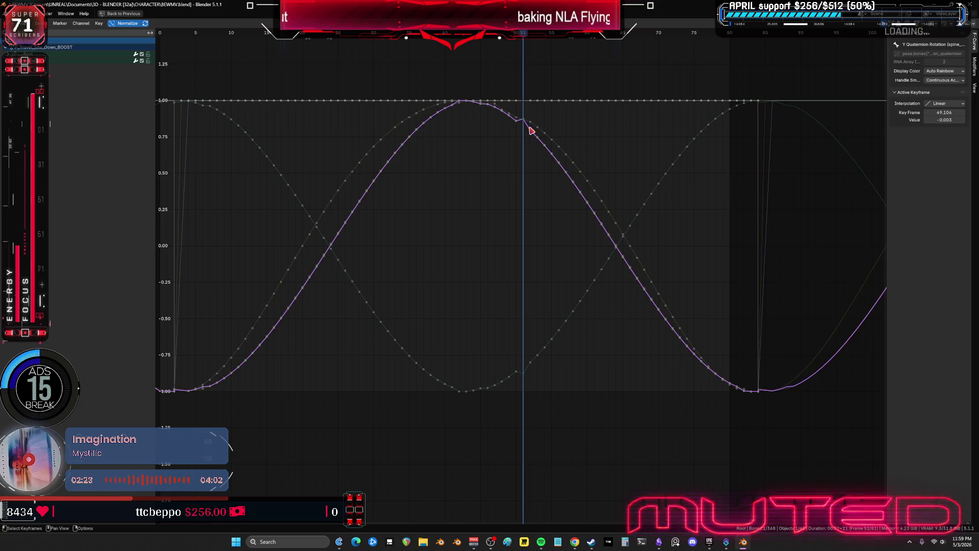
- Set the current frame to 2 and select all keyframes
{"action": "left_click", "coordinate": [690, 165]}
{"action": "scroll", "coordinate": [686, 168], "scroll_direction": "down", "scroll_amount": 2}
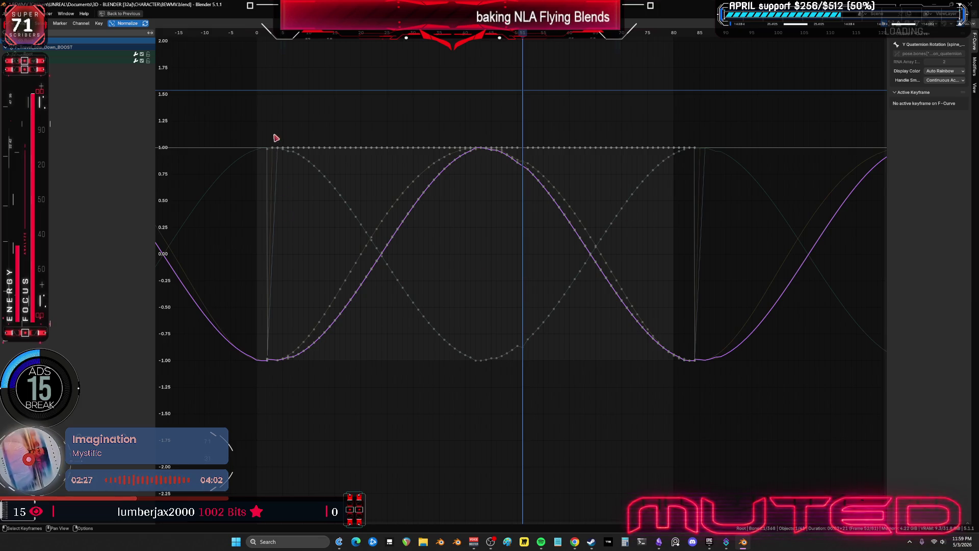
{"action": "left_click_drag", "start_coordinate": [272, 41], "coordinate": [271, 45]}
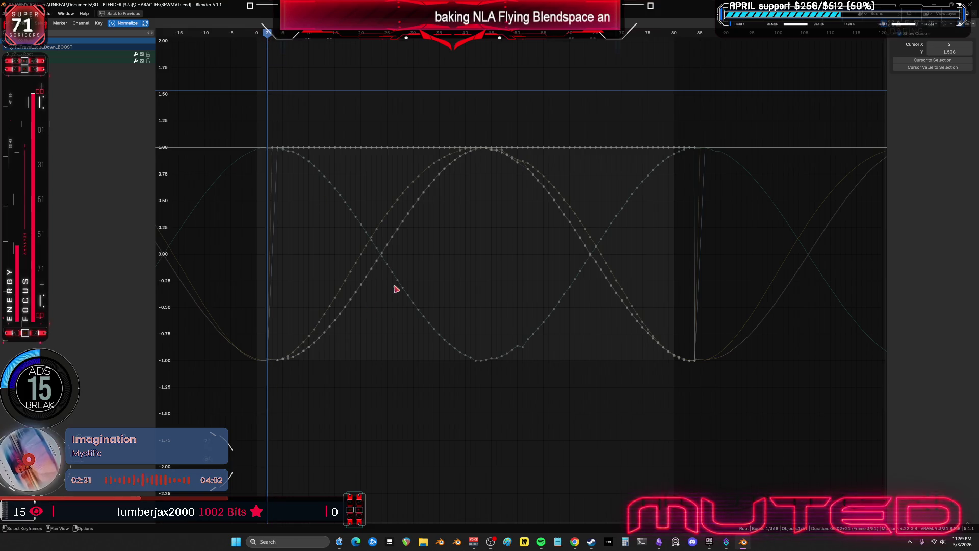
{"action": "key", "text": "a"}
{"action": "key", "text": "ctrl+space"}
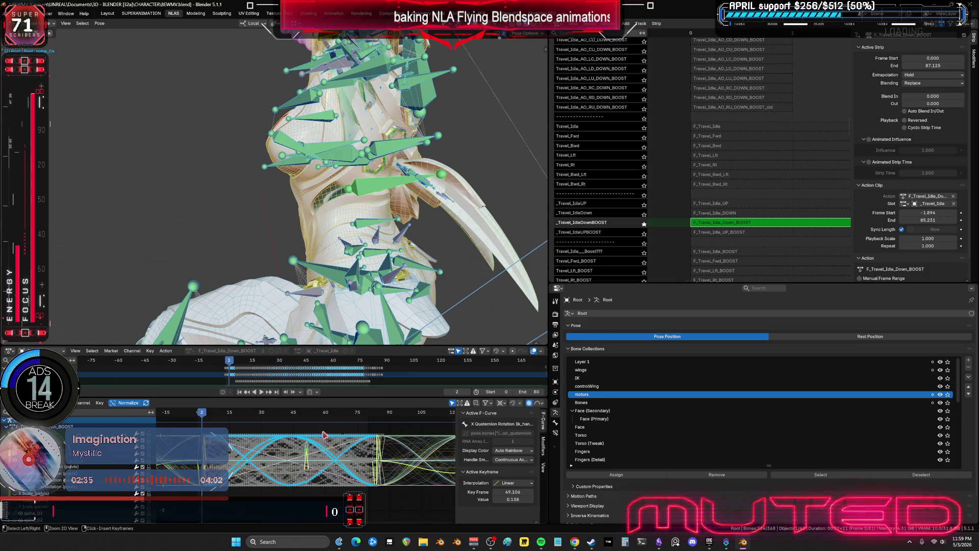
- Shift all the baked keyframes 2 frames earlier, moving the frame-49.106 key to 47.106
{"action": "key", "text": "ctrl+space"}
{"action": "middle_click_drag", "start_coordinate": [351, 287], "coordinate": [467, 288]}
{"action": "key", "text": "g"}
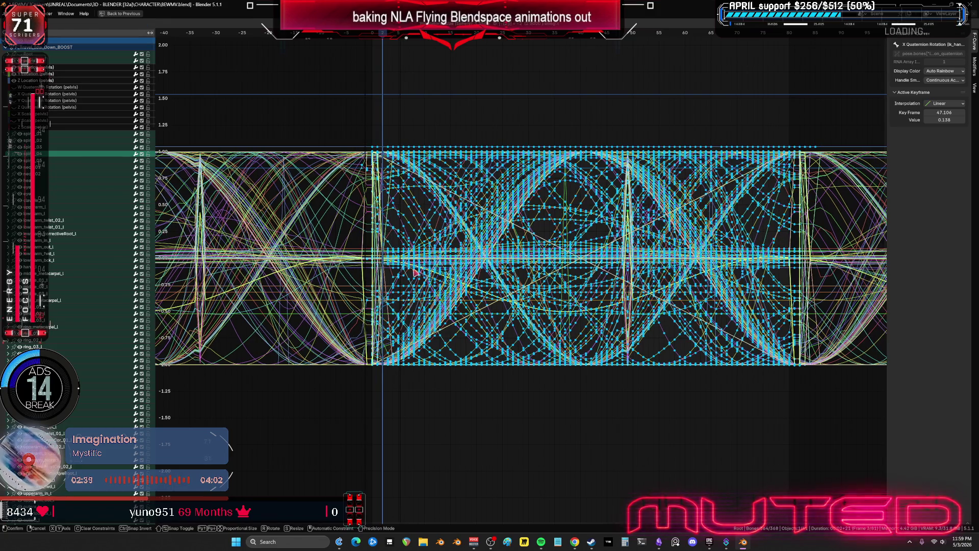
{"action": "left_click", "coordinate": [435, 277]}
{"action": "scroll", "coordinate": [391, 215], "scroll_direction": "up", "scroll_amount": 2}
{"action": "middle_click_drag", "start_coordinate": [329, 253], "coordinate": [511, 257], "text": "ctrl"}
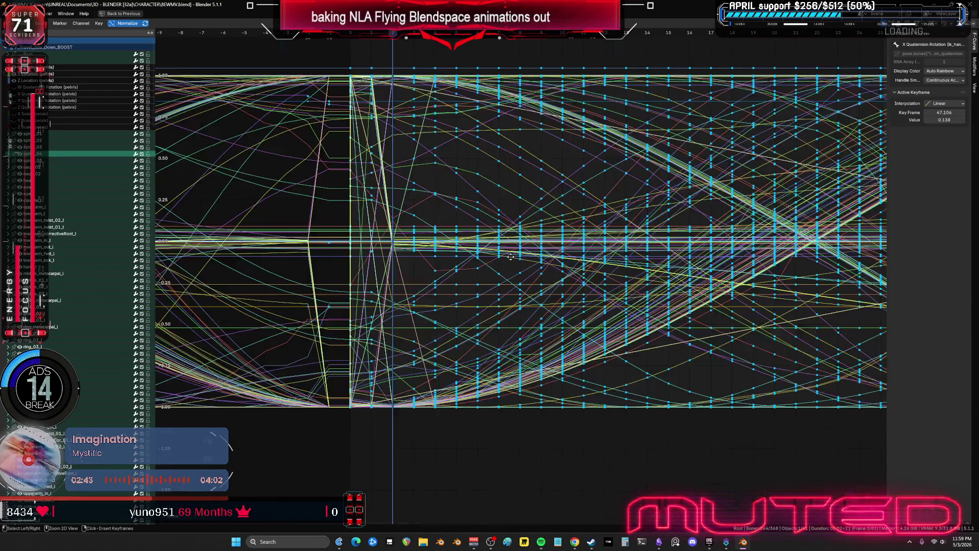
{"action": "type", "text": "g"}
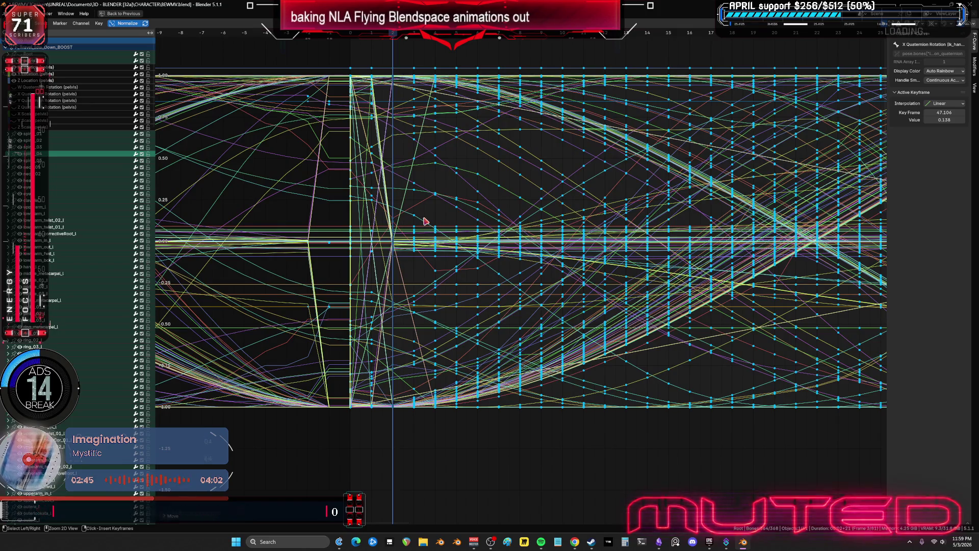
{"action": "type", "text": "2"}
{"action": "key", "text": "Return"}
{"action": "type", "text": "g"}
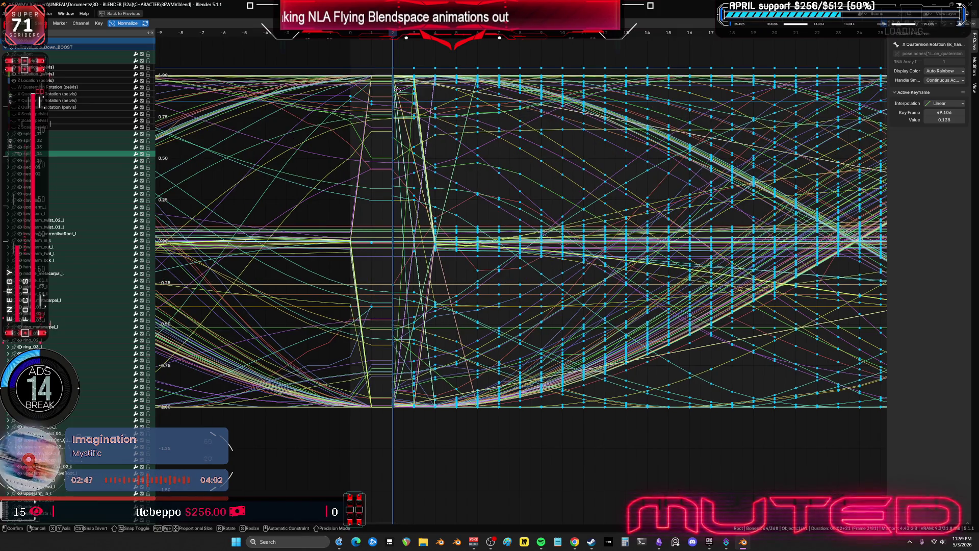
{"action": "type", "text": "-2"}
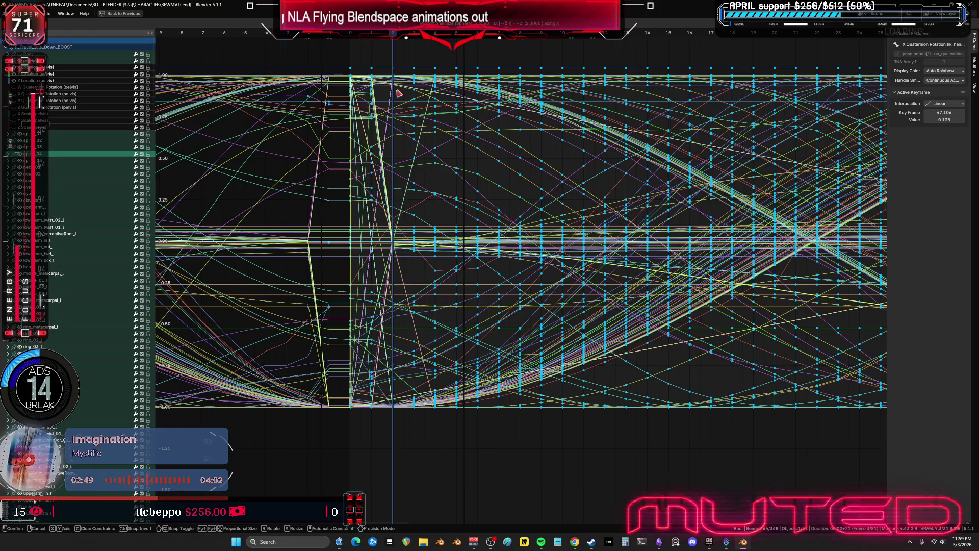
{"action": "key", "text": "Return"}
- Copy the keyframes and set the current frame to 50
{"action": "scroll", "coordinate": [414, 194], "scroll_direction": "down", "scroll_amount": 7}
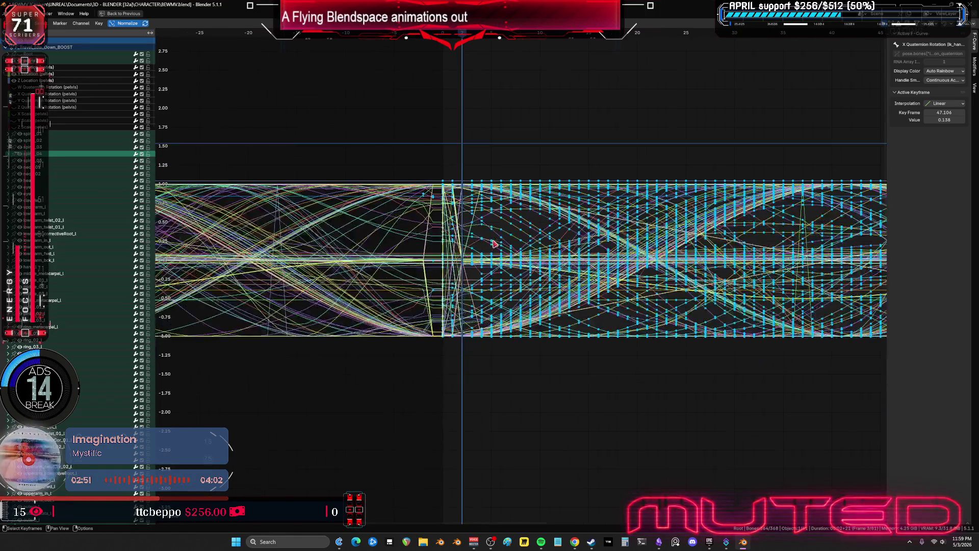
{"action": "mouse_move", "coordinate": [728, 259]}
{"action": "middle_mouse_down"}
{"action": "mouse_move", "coordinate": [512, 250]}
{"action": "mouse_move", "coordinate": [603, 244]}
{"action": "middle_mouse_up"}
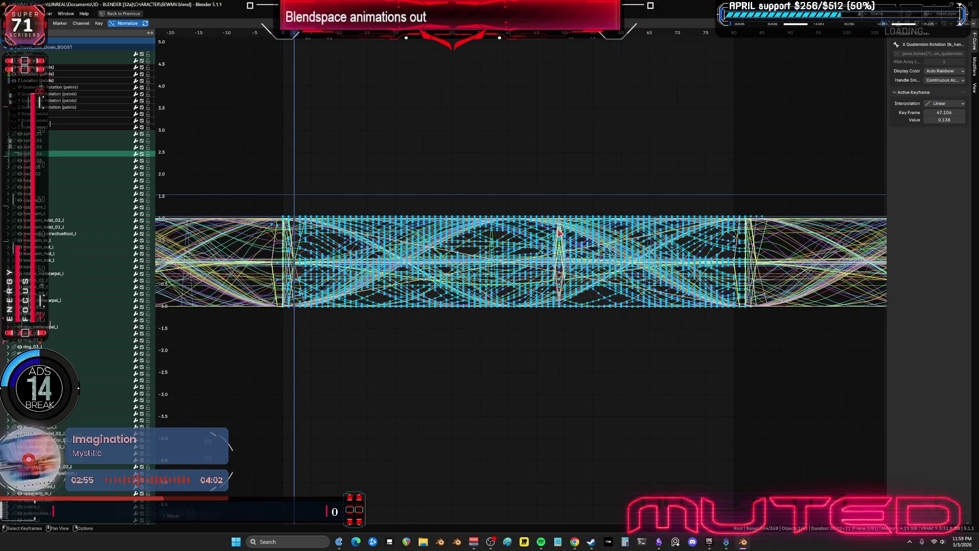
{"action": "right_click", "coordinate": [564, 225]}
{"action": "left_click", "coordinate": [561, 223]}
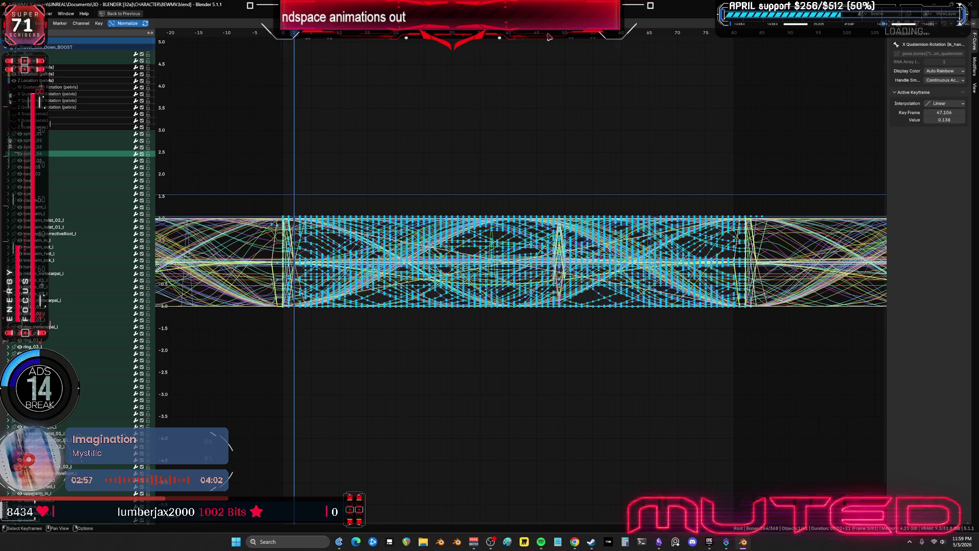
{"action": "left_click", "coordinate": [554, 33]}
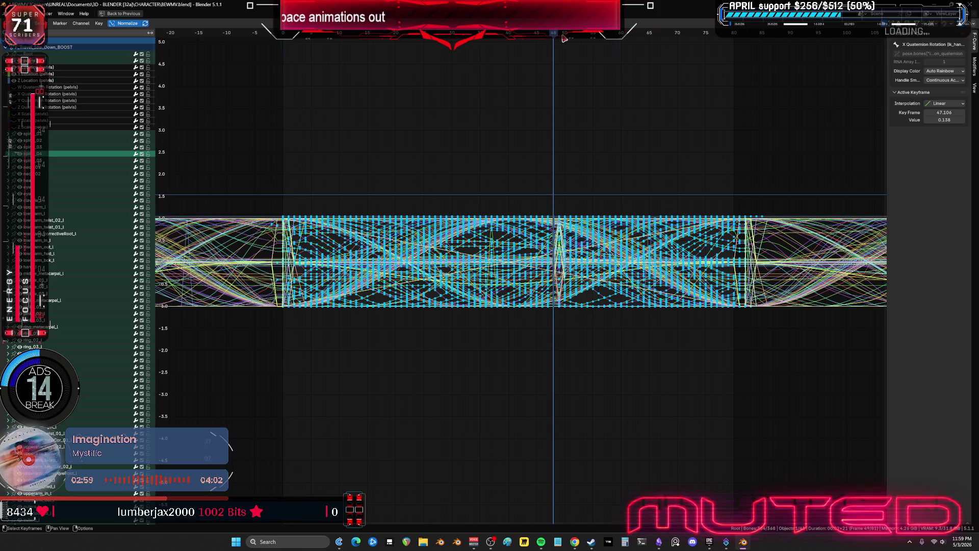
{"action": "left_click", "coordinate": [562, 36]}
{"action": "key", "text": "ctrl+space"}
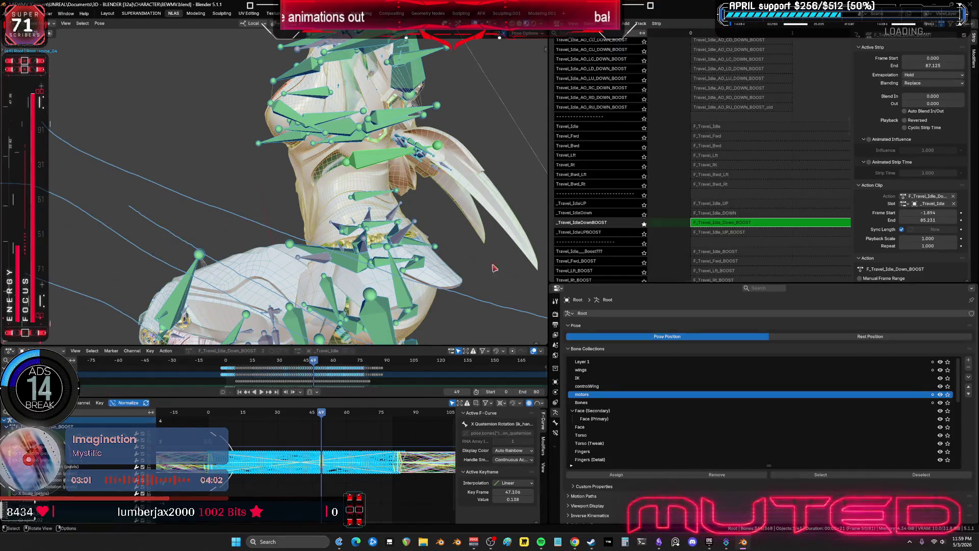
- Zoom to frames 31–53 and delete the spiky keyframe column at frame 49
{"action": "key", "text": "ctrl+space"}
{"action": "mouse_move", "coordinate": [563, 275]}
{"action": "middle_mouse_down", "text": "ctrl"}
{"action": "mouse_move", "coordinate": [748, 319]}
{"action": "mouse_move", "coordinate": [793, 266]}
{"action": "mouse_move", "coordinate": [562, 265]}
{"action": "mouse_move", "coordinate": [379, 242]}
{"action": "middle_mouse_up", "text": "ctrl"}
{"action": "left_click", "coordinate": [748, 315]}
{"action": "key", "text": "a"}
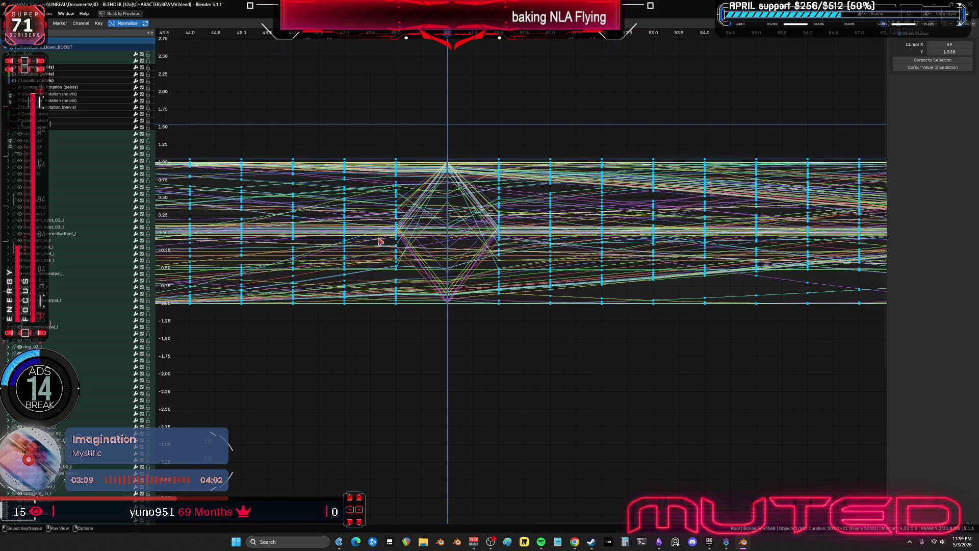
{"action": "left_click_drag", "start_coordinate": [457, 313], "coordinate": [457, 314]}
{"action": "left_click_drag", "start_coordinate": [438, 140], "coordinate": [464, 322]}
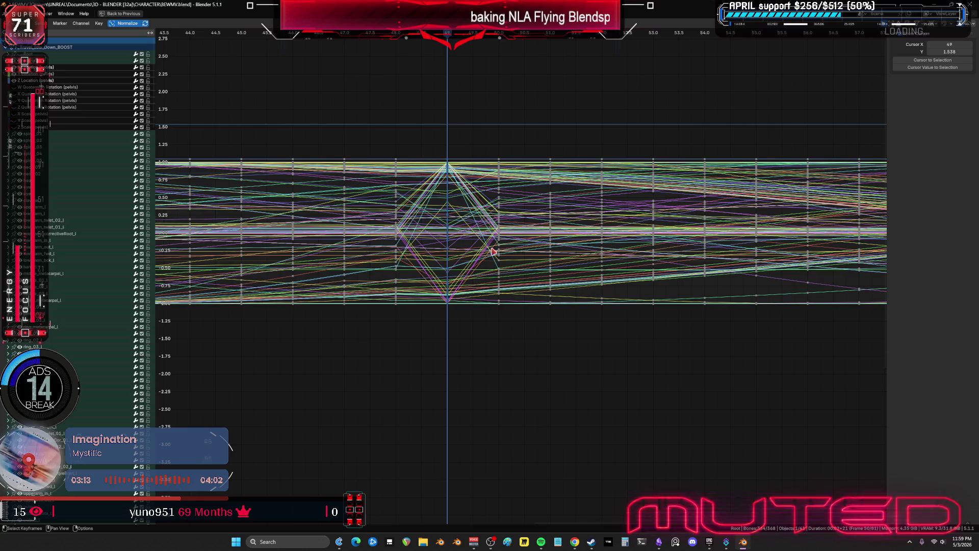
{"action": "key", "text": "Delete"}
- Check a pelvis X Location keyframe in the cleaned curves and reselect all keys
{"action": "scroll", "coordinate": [487, 250], "scroll_direction": "down", "scroll_amount": 8}
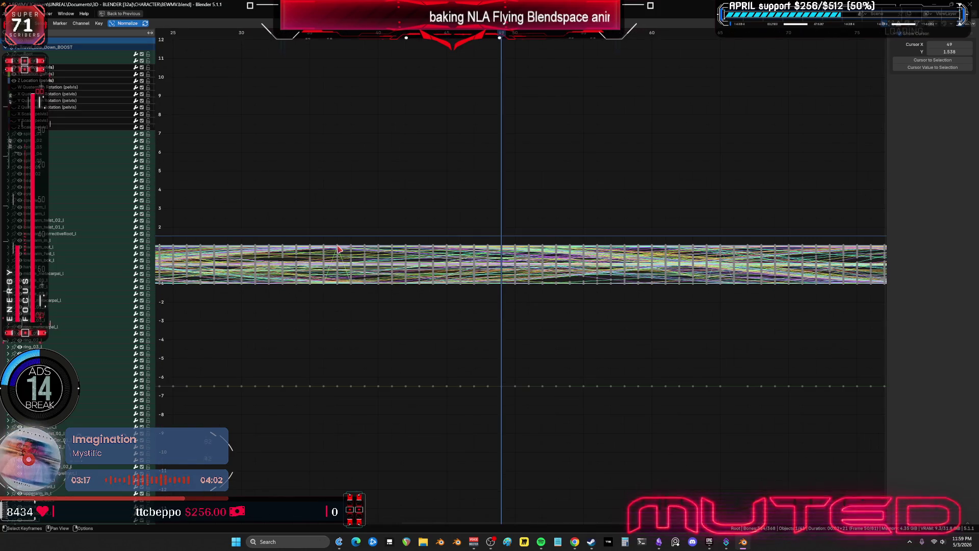
{"action": "left_click", "coordinate": [357, 260]}
{"action": "middle_click_drag", "start_coordinate": [357, 261], "coordinate": [544, 250]}
{"action": "scroll", "coordinate": [543, 249], "scroll_direction": "up", "scroll_amount": 8}
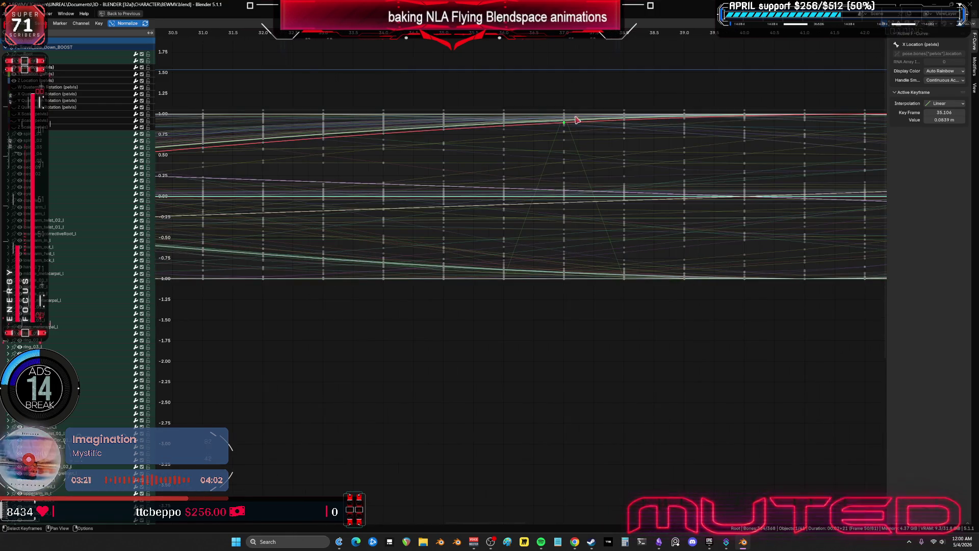
{"action": "scroll", "coordinate": [573, 114], "scroll_direction": "up", "scroll_amount": 2}
{"action": "middle_click_drag", "start_coordinate": [574, 114], "coordinate": [544, 278]}
{"action": "key", "text": "a"}
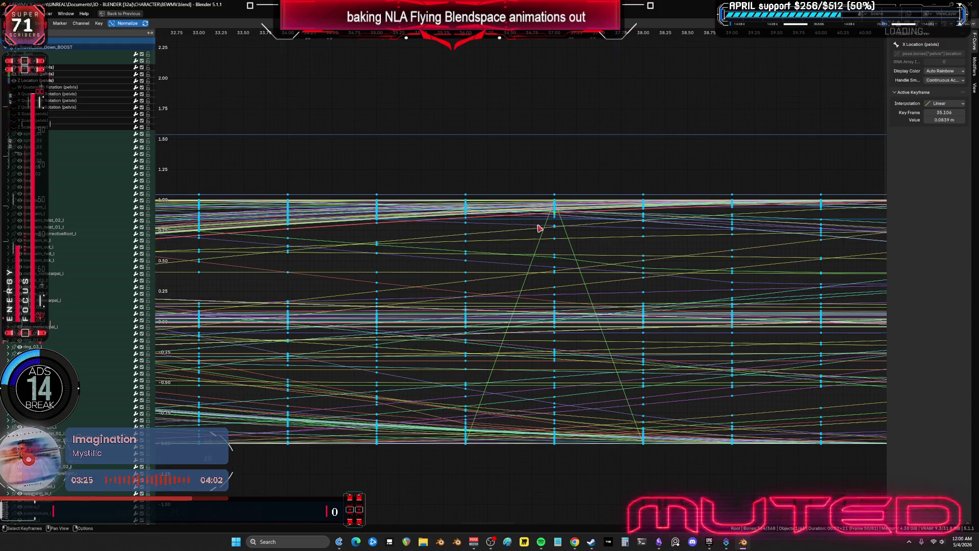
- Examine a spine_01 Y Scale keyframe without moving it, then reselect all keyframes
{"action": "left_click", "coordinate": [555, 204]}
{"action": "scroll", "coordinate": [553, 205], "scroll_direction": "up", "scroll_amount": 5}
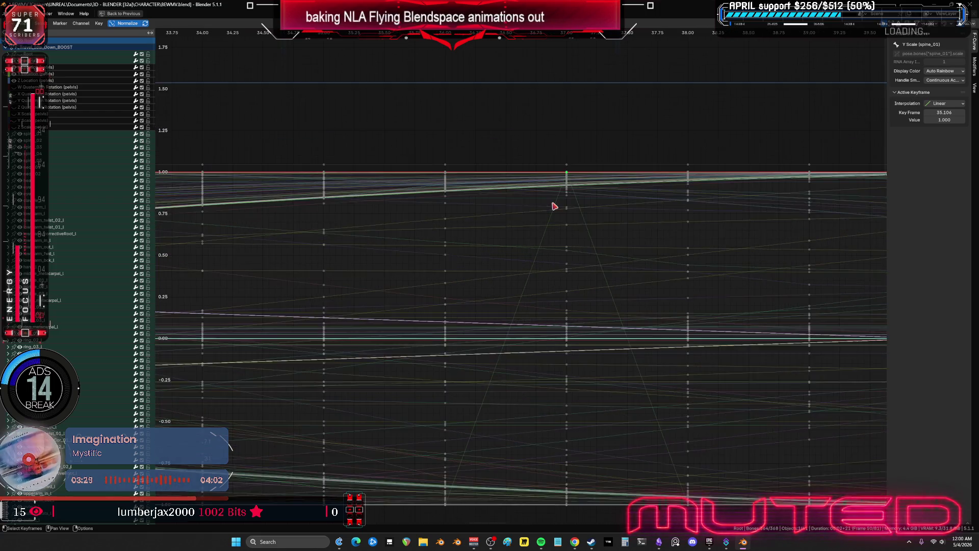
{"action": "scroll", "coordinate": [589, 147], "scroll_direction": "up", "scroll_amount": 2}
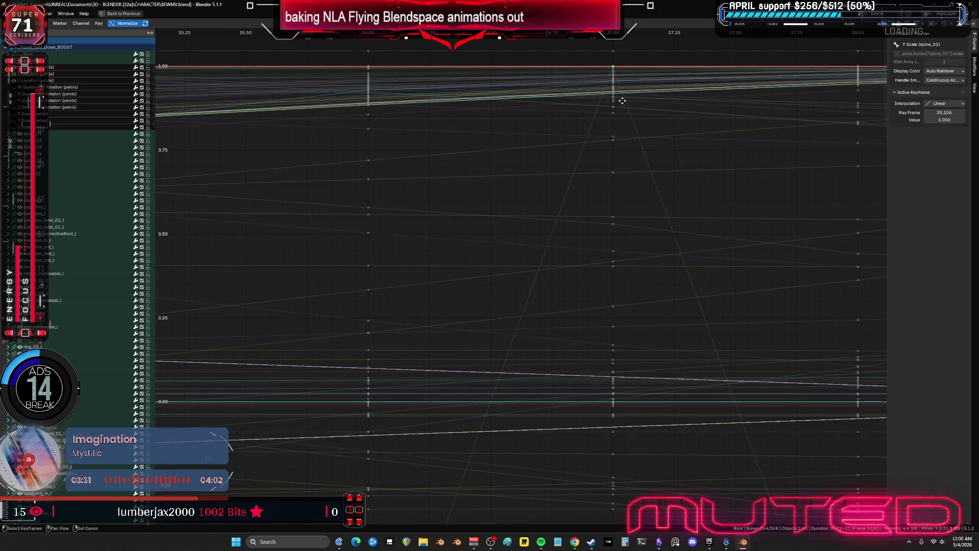
{"action": "scroll", "coordinate": [624, 99], "scroll_direction": "up", "scroll_amount": 8}
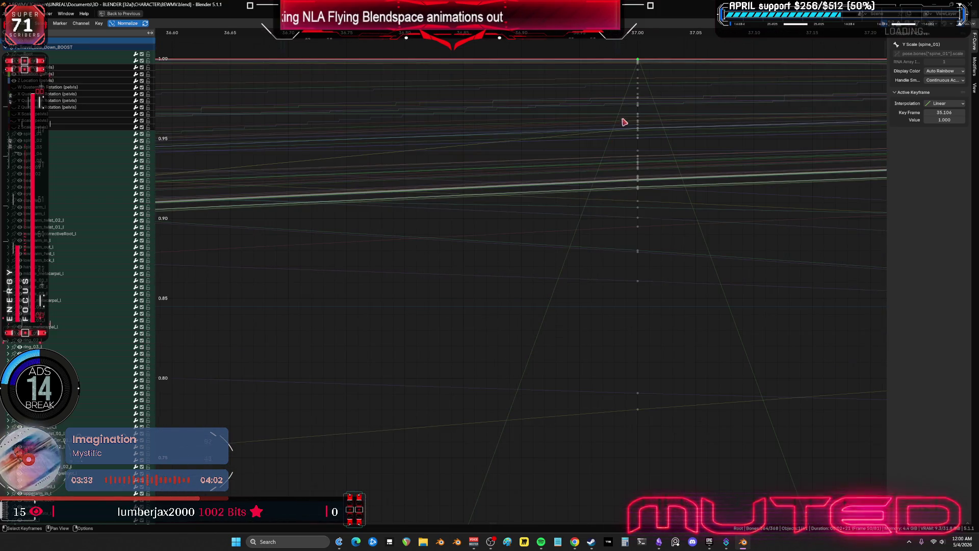
{"action": "scroll", "coordinate": [652, 124], "scroll_direction": "up", "scroll_amount": 5}
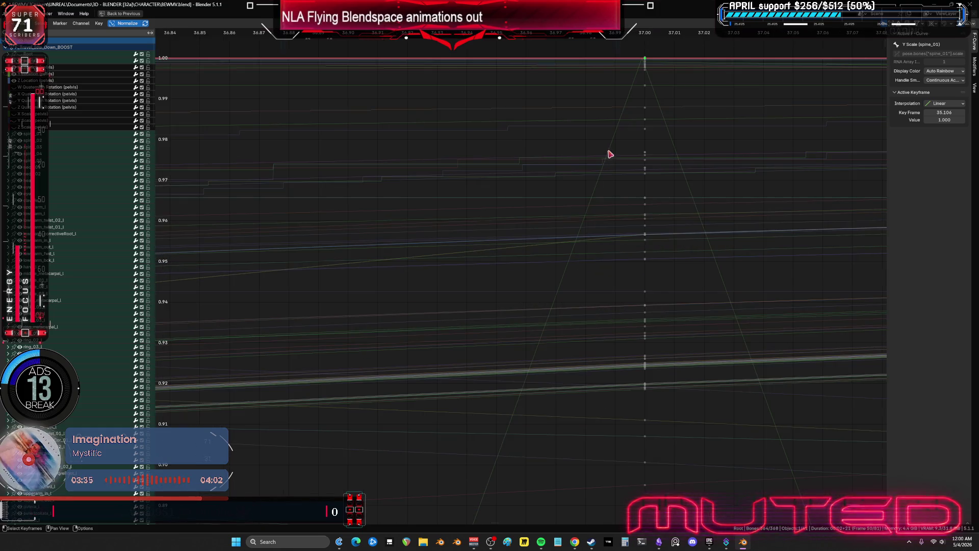
{"action": "key", "text": "g"}
{"action": "key", "text": "Escape"}
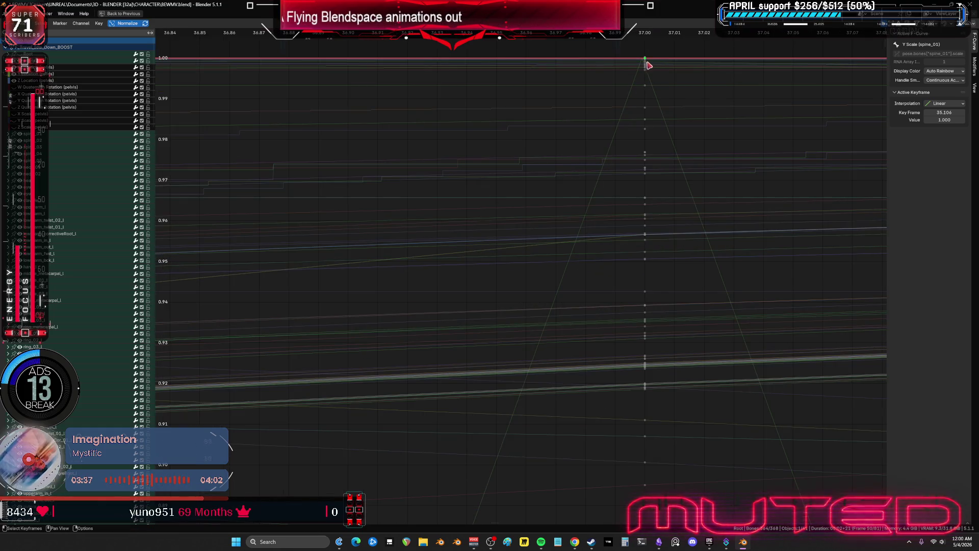
{"action": "key", "text": "a"}
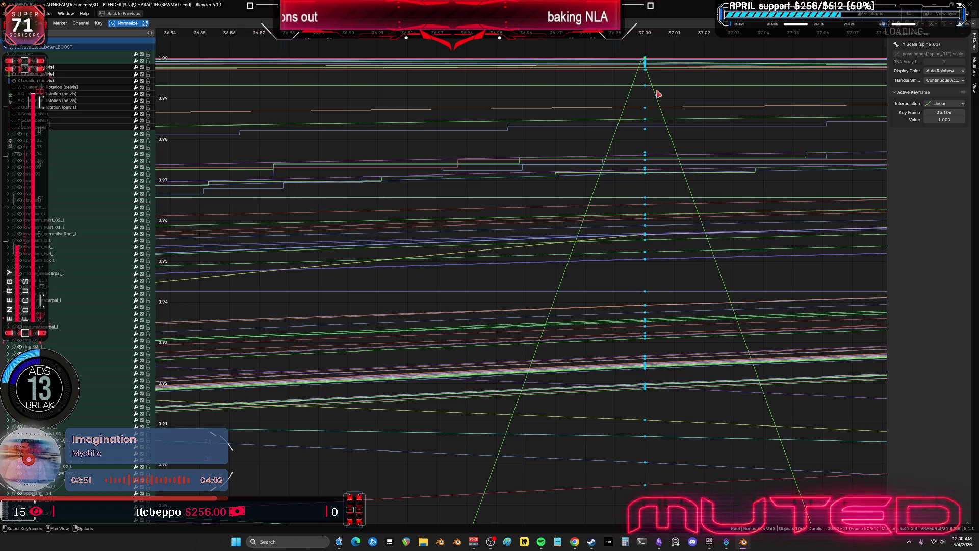
{"action": "key", "text": "ctrl+space"}
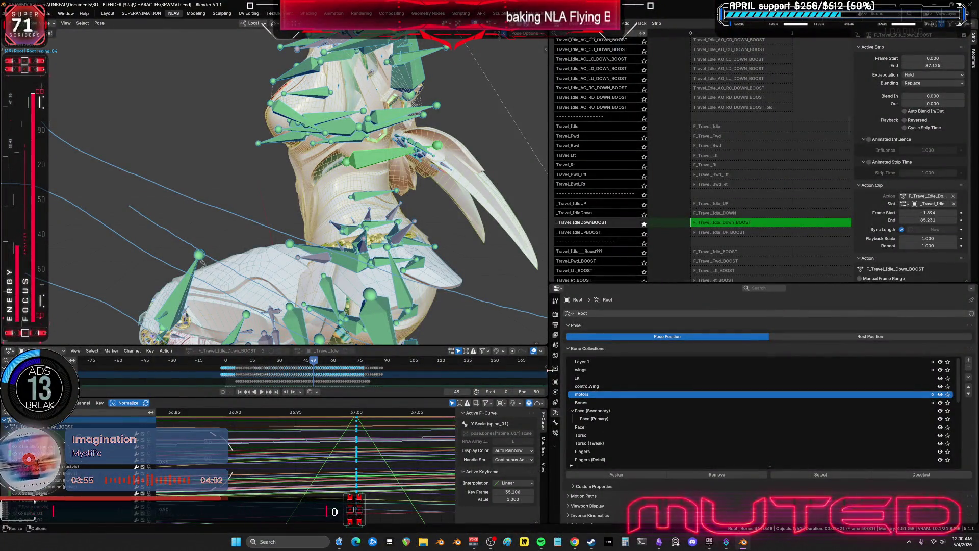
- Play the F_Travel_Idle_Down_BOOST clip and watch the character's legs in a full-screen viewport
{"action": "left_click", "coordinate": [263, 394]}
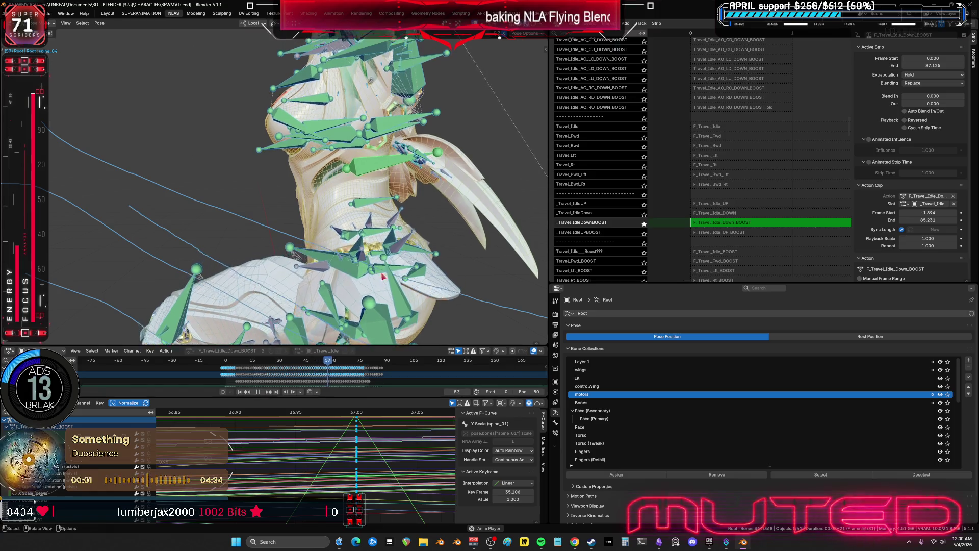
{"action": "key", "text": "ctrl+alt+space"}
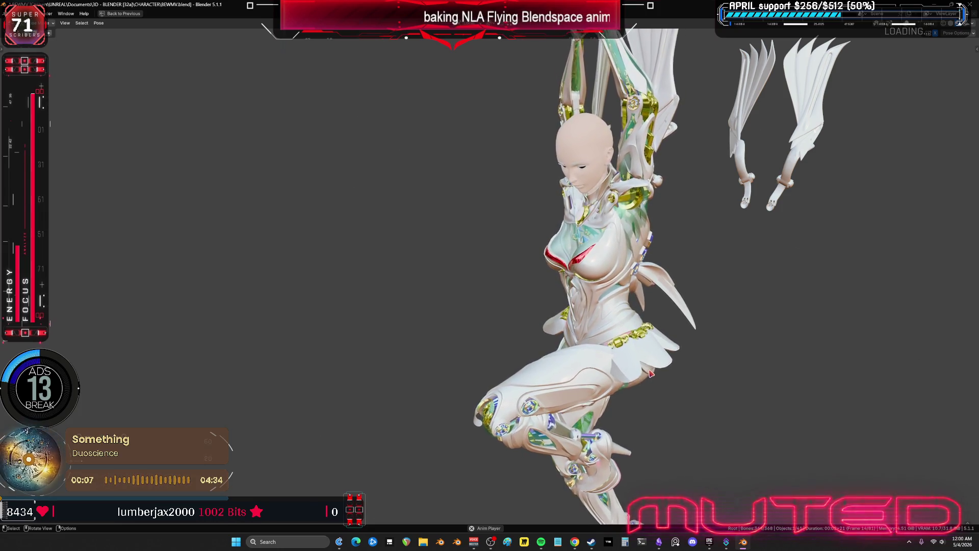
{"action": "mouse_move", "coordinate": [648, 372]}
{"action": "middle_mouse_down", "text": "shift"}
{"action": "mouse_move", "coordinate": [595, 311]}
{"action": "mouse_move", "coordinate": [544, 290]}
{"action": "middle_mouse_up", "text": "shift"}
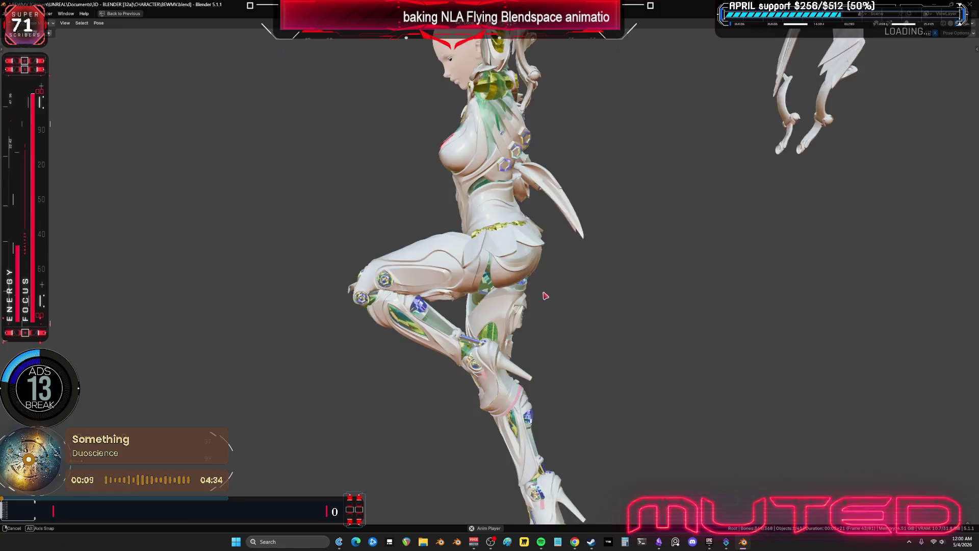
{"action": "key", "text": "ctrl+space"}
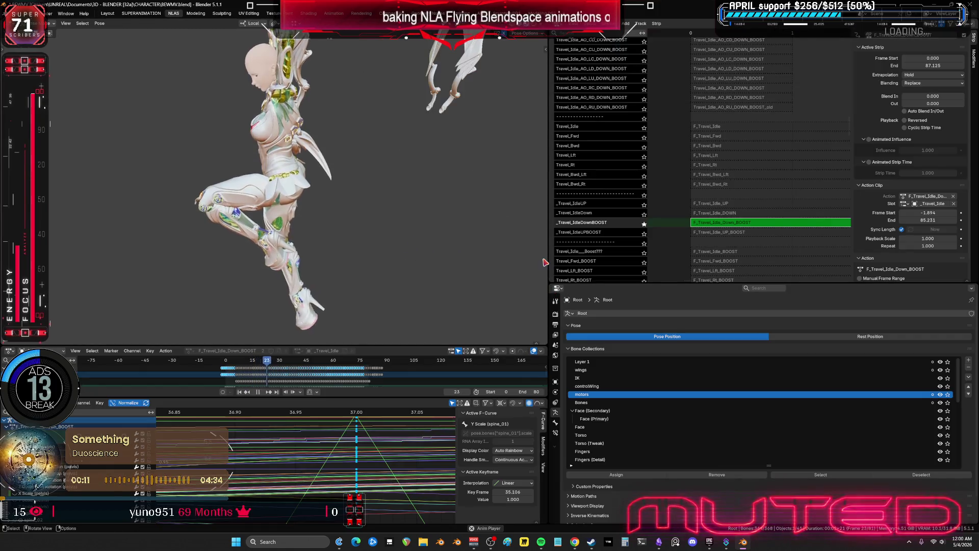
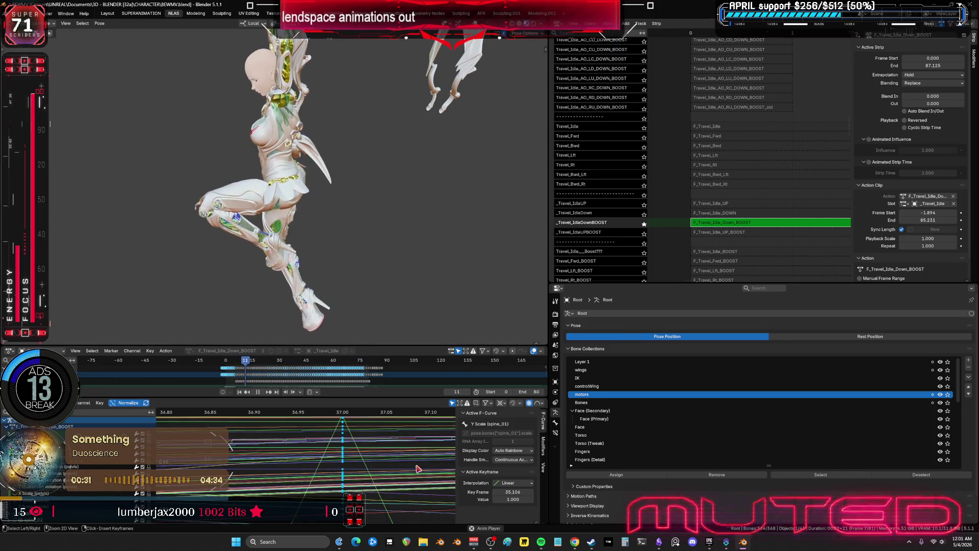
- Inspect the idle-down action's curves full screen, zoomed out to show more frames
{"action": "key", "text": "ctrl+space"}
{"action": "scroll", "coordinate": [478, 394], "scroll_direction": "down", "scroll_amount": 3}
{"action": "mouse_move", "coordinate": [680, 344]}
{"action": "middle_mouse_down", "text": "ctrl"}
{"action": "mouse_move", "coordinate": [639, 332]}
{"action": "mouse_move", "coordinate": [607, 352]}
{"action": "mouse_move", "coordinate": [600, 397]}
{"action": "mouse_move", "coordinate": [556, 412]}
{"action": "middle_mouse_up", "text": "ctrl"}
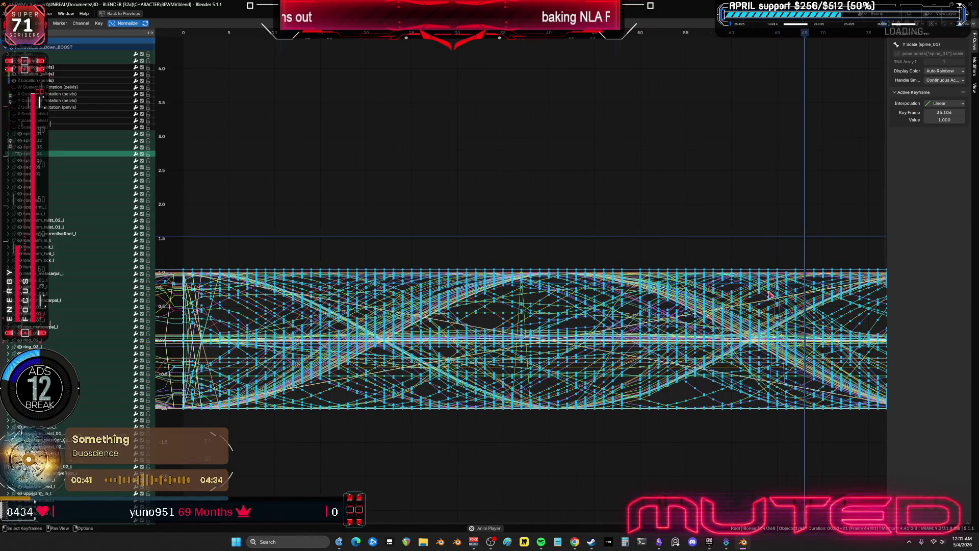
{"action": "key", "text": "KP_0"}
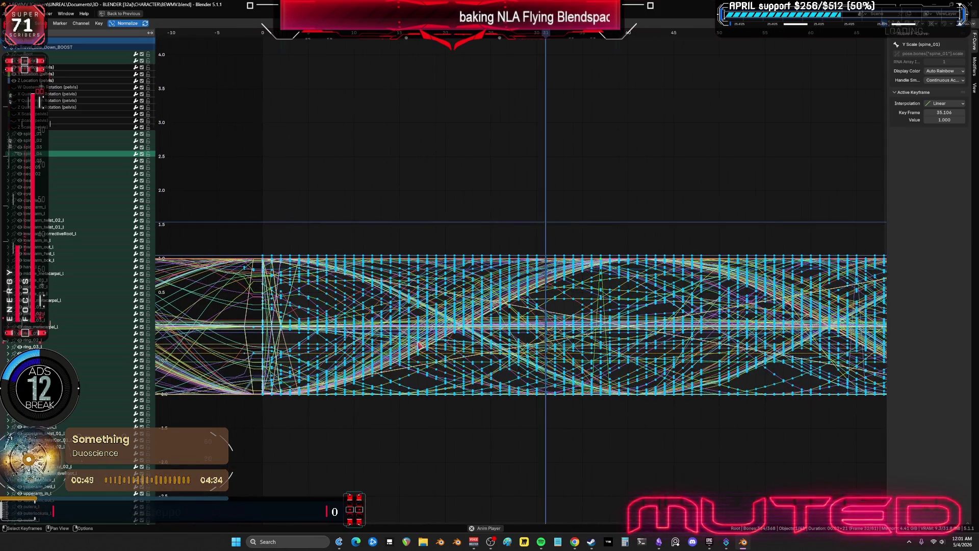
{"action": "key", "text": "ctrl+space"}
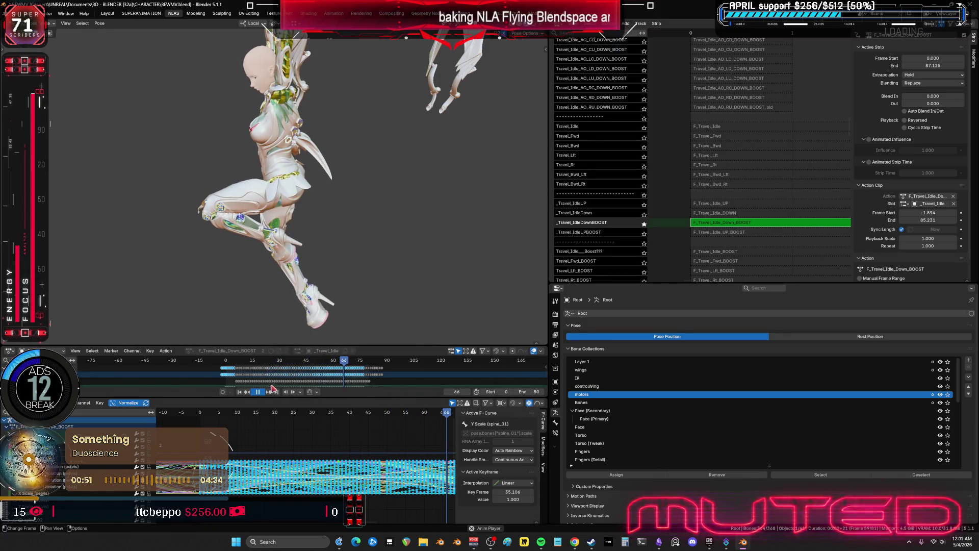
- Shift the F_Travel_Idle_Down_BOOST keys one frame earlier, moving 35.106 to 34.106
{"action": "key", "text": "ctrl+space"}
{"action": "type", "text": "g"}
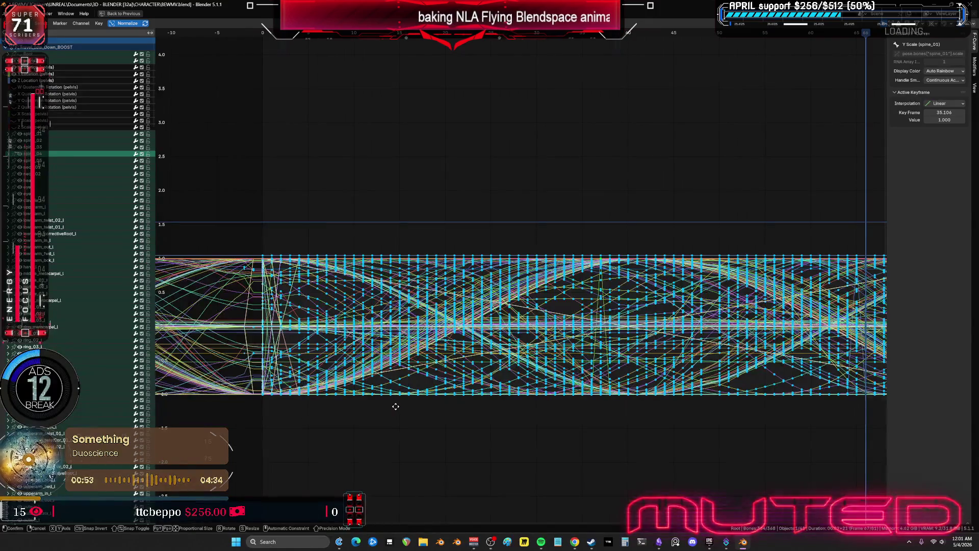
{"action": "type", "text": "-1"}
{"action": "key", "text": "Return"}
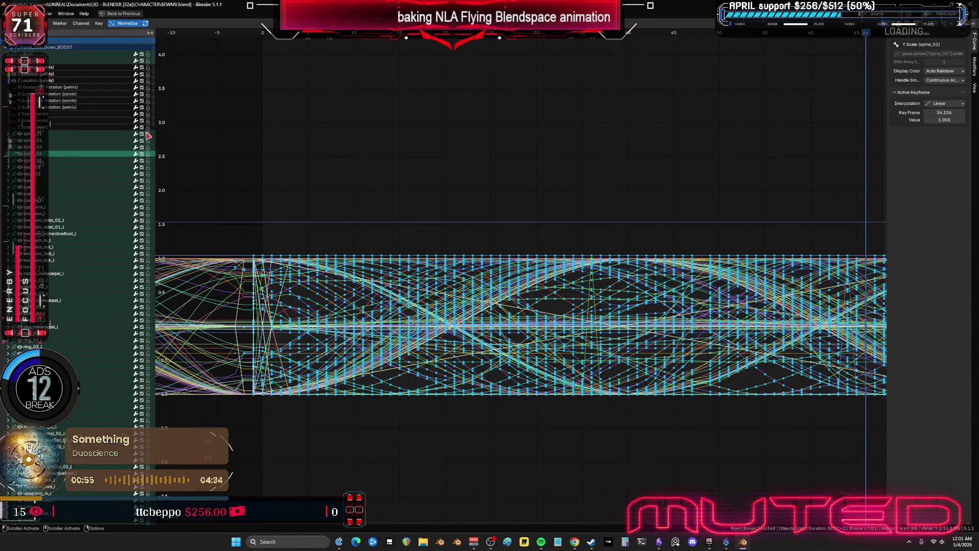
- Check the loop from frame 0 to its last frame, then restore the layout
{"action": "middle_click_drag", "start_coordinate": [279, 163], "coordinate": [354, 157]}
{"action": "left_click", "coordinate": [338, 34]}
{"action": "middle_click_drag", "start_coordinate": [769, 204], "coordinate": [271, 205]}
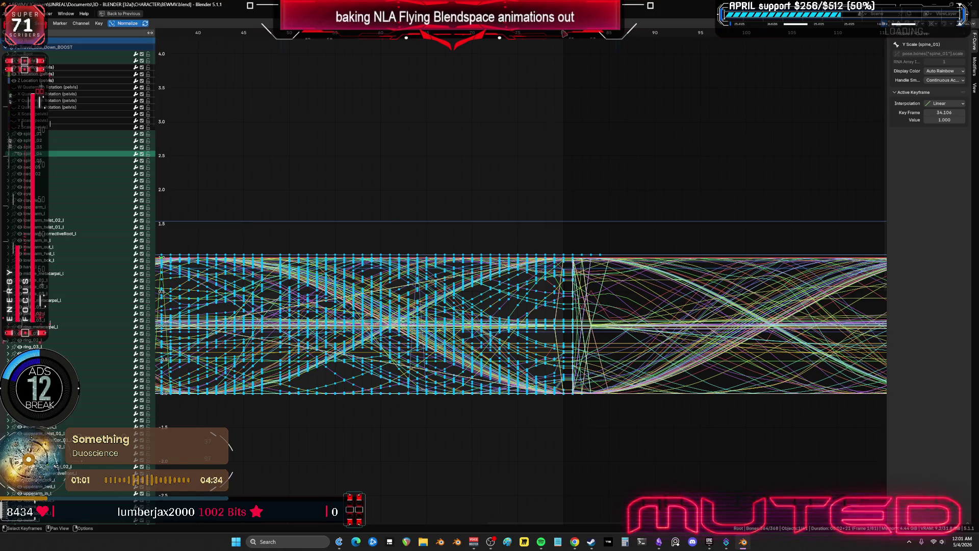
{"action": "left_click", "coordinate": [564, 33]}
{"action": "key", "text": "ctrl+space"}
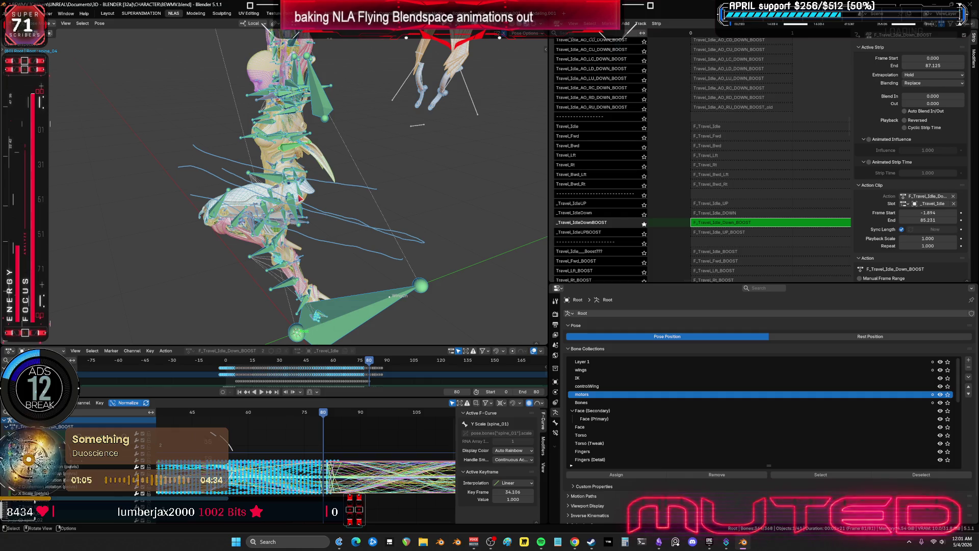
- Key the rig's location and rotation at frame 80 and view the new curves
{"action": "key", "text": "k"}
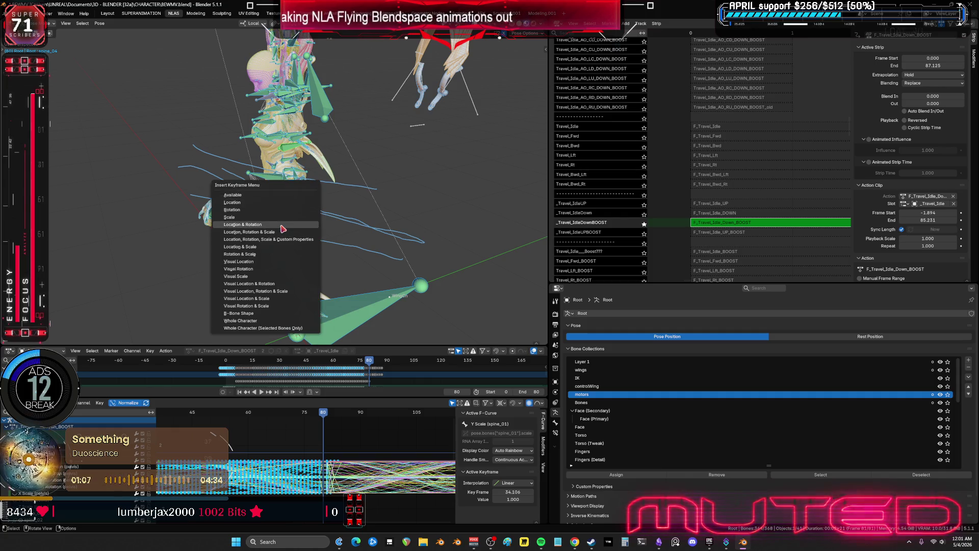
{"action": "left_click", "coordinate": [239, 224]}
{"action": "key", "text": "ctrl+space"}
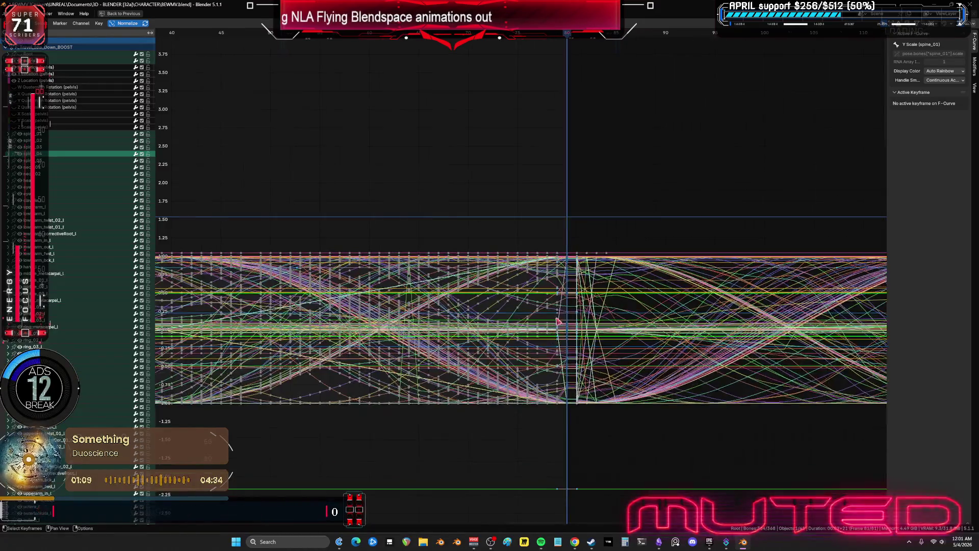
{"action": "middle_click_drag", "start_coordinate": [613, 345], "coordinate": [658, 268], "text": "ctrl"}
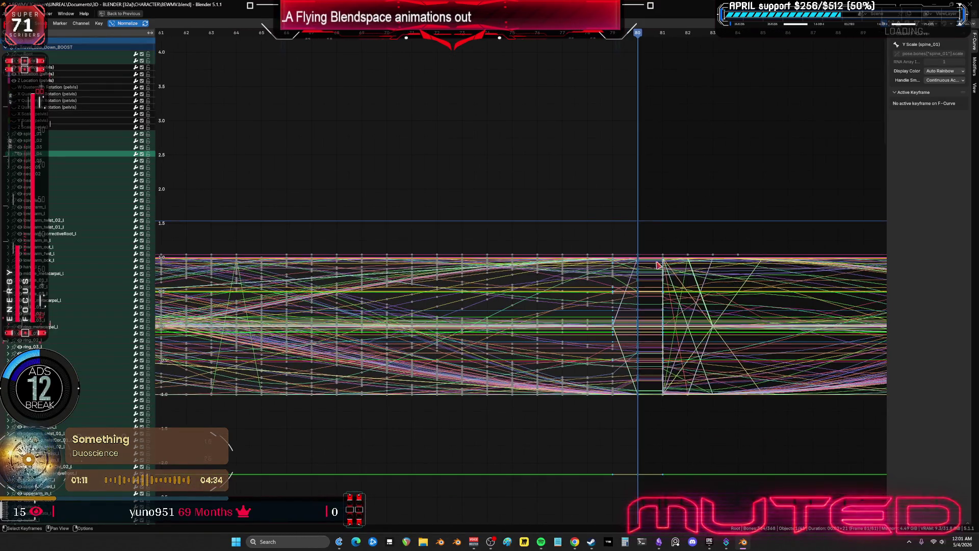
- Select the keys at the loop seam around frame 87, then return to frame 0
{"action": "left_click_drag", "start_coordinate": [651, 235], "coordinate": [631, 493]}
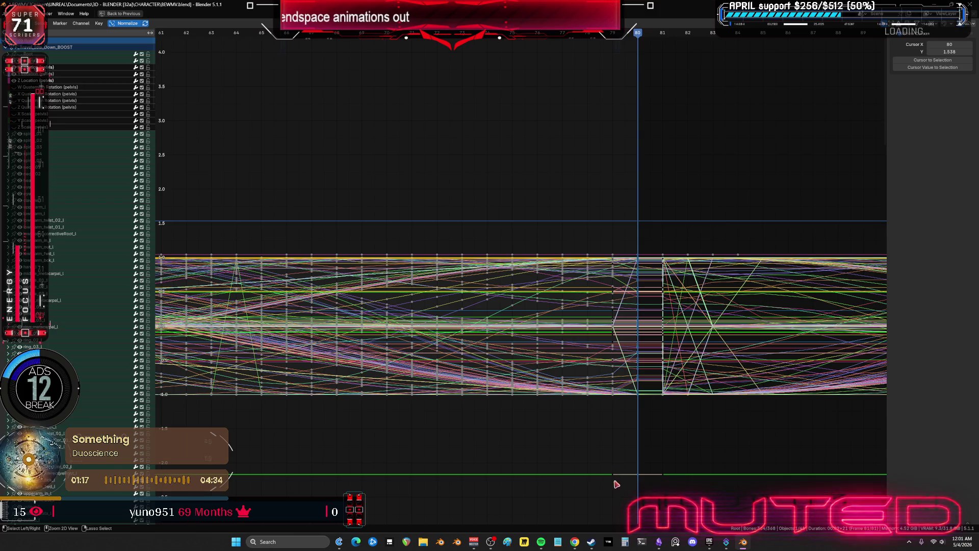
{"action": "scroll", "coordinate": [663, 398], "scroll_direction": "down", "scroll_amount": 3}
{"action": "scroll", "coordinate": [627, 391], "scroll_direction": "right", "scroll_amount": 4, "text": "ctrl"}
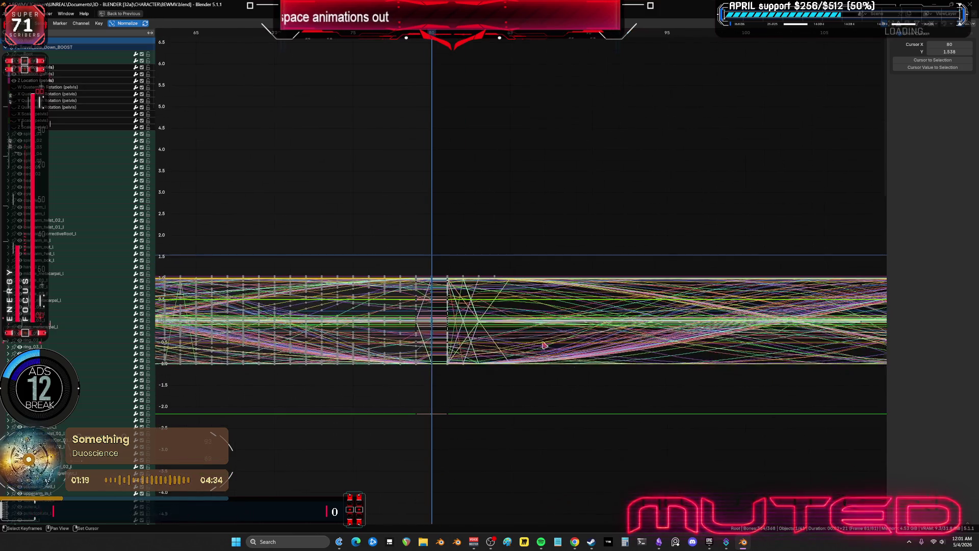
{"action": "left_click_drag", "start_coordinate": [437, 218], "coordinate": [599, 466]}
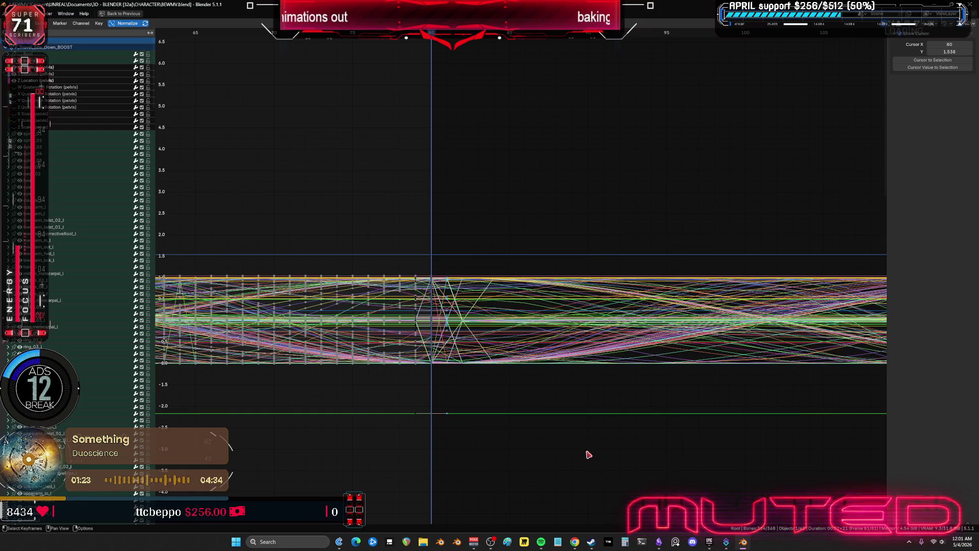
{"action": "scroll", "coordinate": [582, 453], "scroll_direction": "down", "scroll_amount": 3}
{"action": "scroll", "coordinate": [576, 449], "scroll_direction": "down", "scroll_amount": 5}
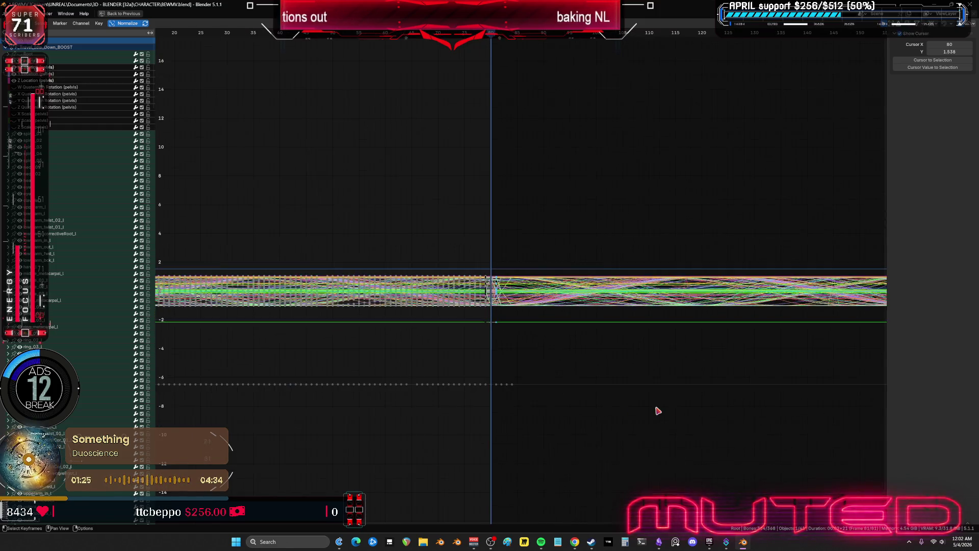
{"action": "key", "text": "shift+Left"}
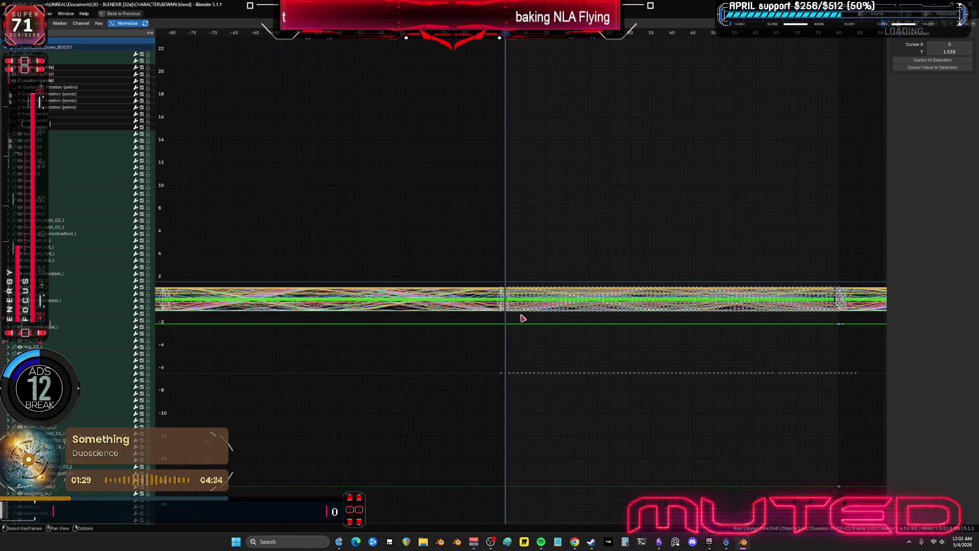
{"action": "key", "text": "ctrl+space"}
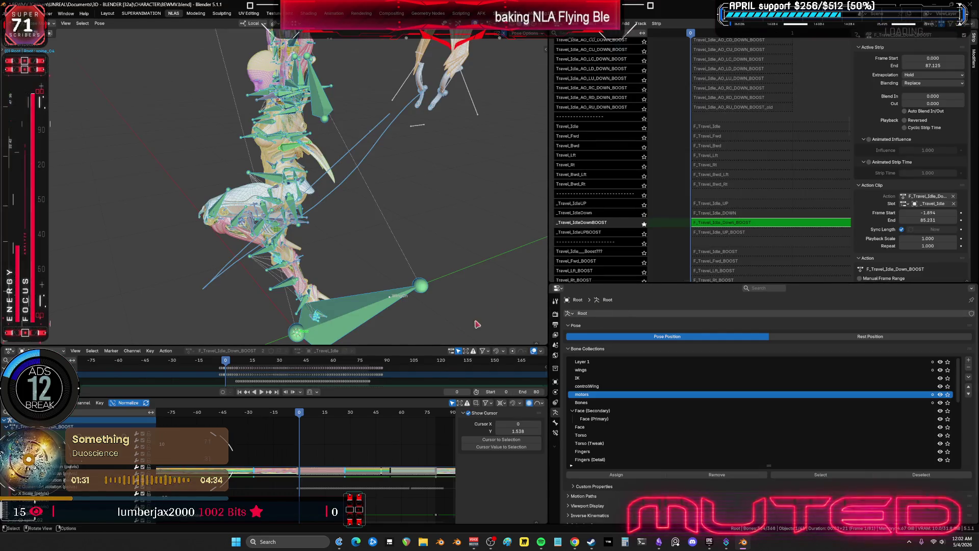
{"action": "key", "text": "space"}
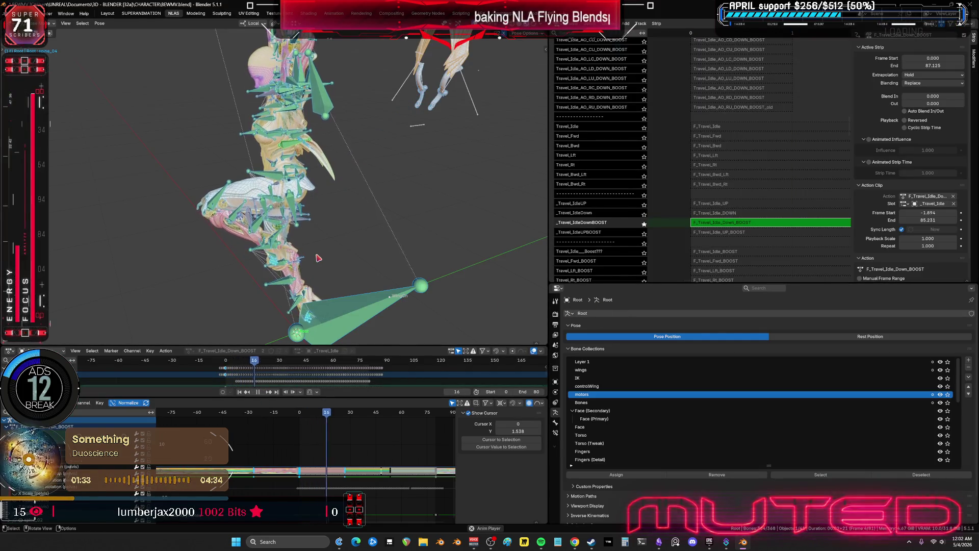
{"action": "key", "text": "ctrl+space"}
{"action": "key", "text": "shift+alt+z"}
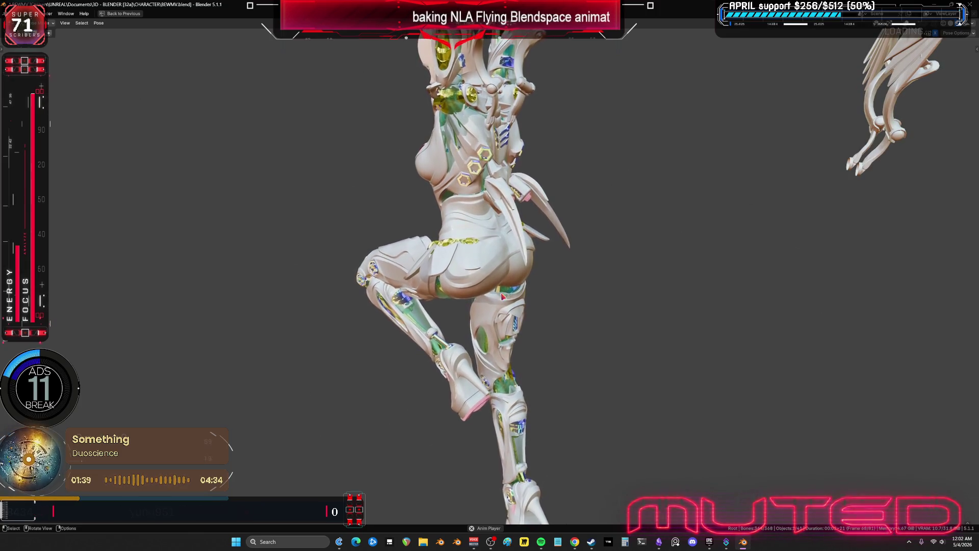
{"action": "key", "text": "ctrl+space"}
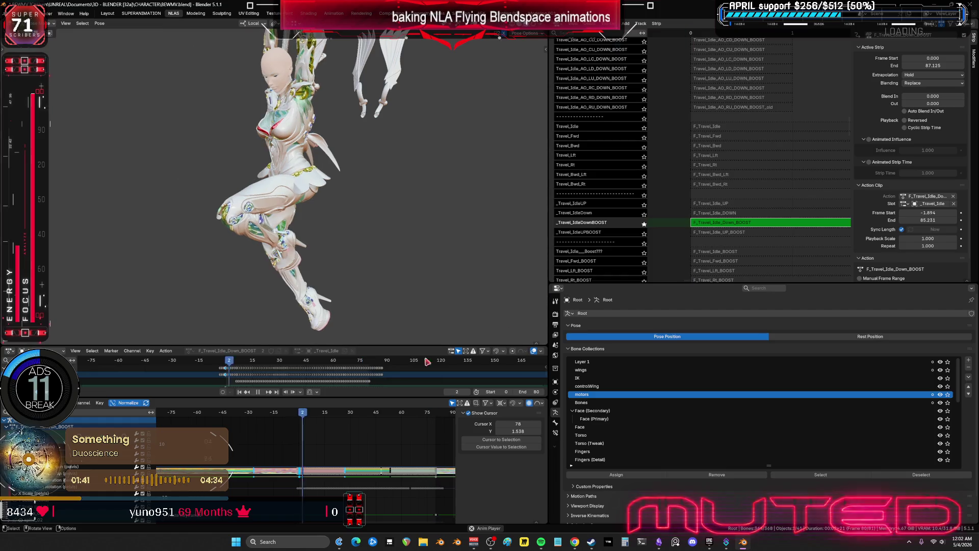
{"action": "key", "text": "space"}
{"action": "key", "text": "ctrl+space"}
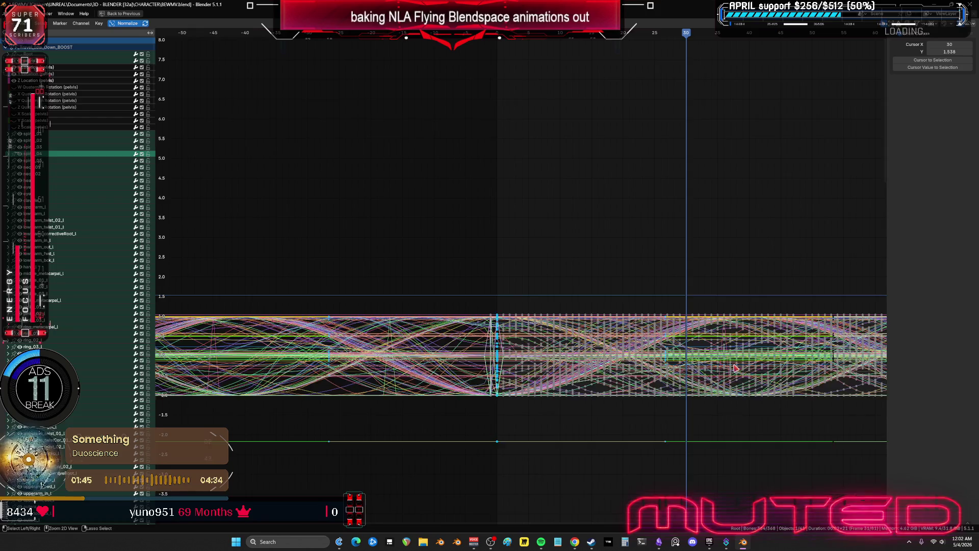
{"action": "key", "text": "ctrl+space"}
{"action": "middle_click_drag", "start_coordinate": [728, 183], "coordinate": [699, 97]}
{"action": "middle_click_drag", "start_coordinate": [671, 196], "coordinate": [682, 128]}
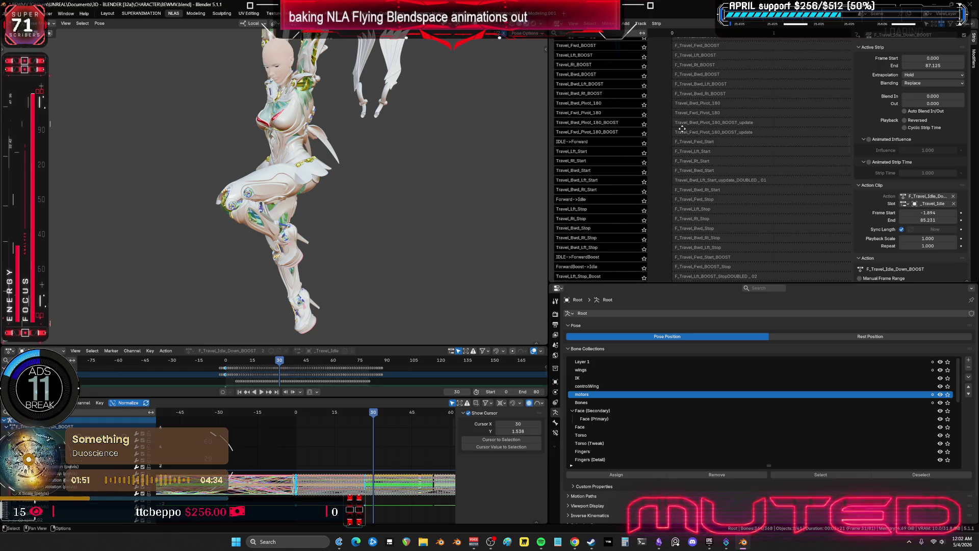
- Select the F_Travel_Idle_Down_BOOST strip and exit tweak mode on its action
{"action": "middle_click_drag", "start_coordinate": [682, 128], "coordinate": [666, 40]}
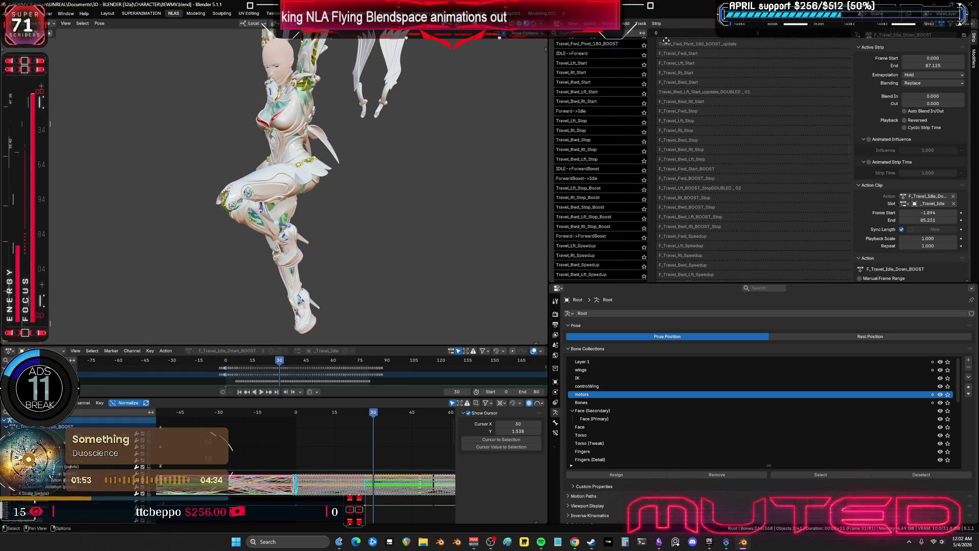
{"action": "middle_click_drag", "start_coordinate": [666, 39], "coordinate": [682, 258]}
{"action": "left_click", "coordinate": [699, 87]}
{"action": "left_click", "coordinate": [708, 135]}
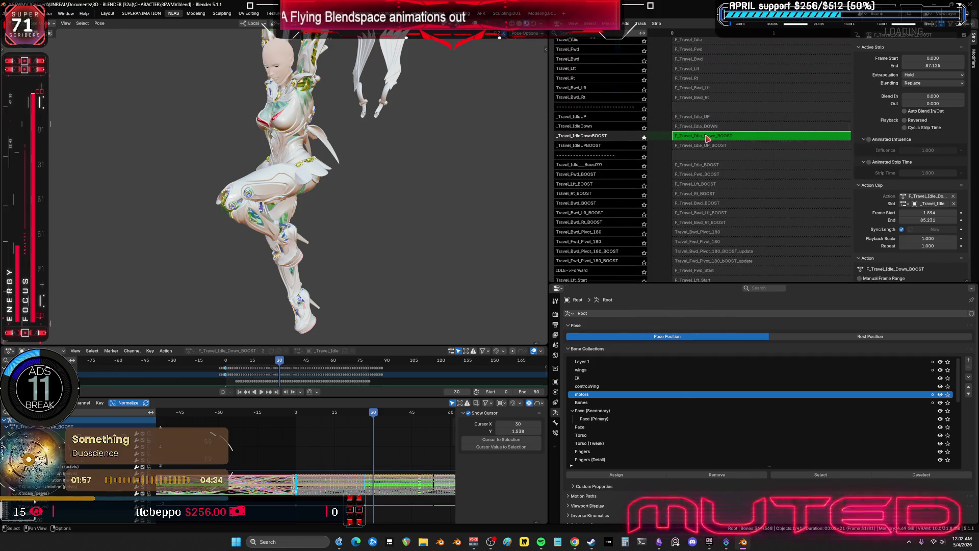
{"action": "key", "text": "Tab"}
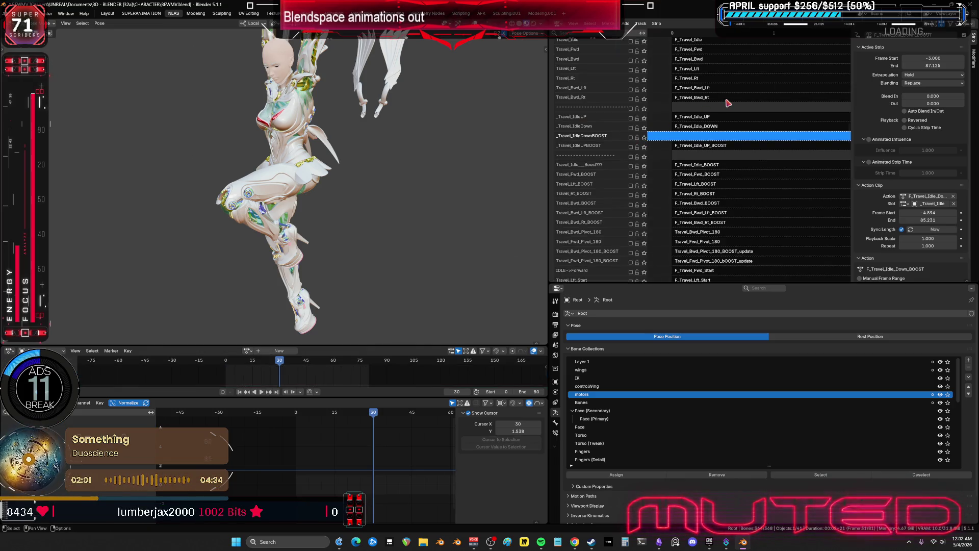
- Solo the Travel_Idle track, hide the sidebar, and play the idle loop
{"action": "scroll", "coordinate": [728, 96], "scroll_direction": "up", "scroll_amount": 5}
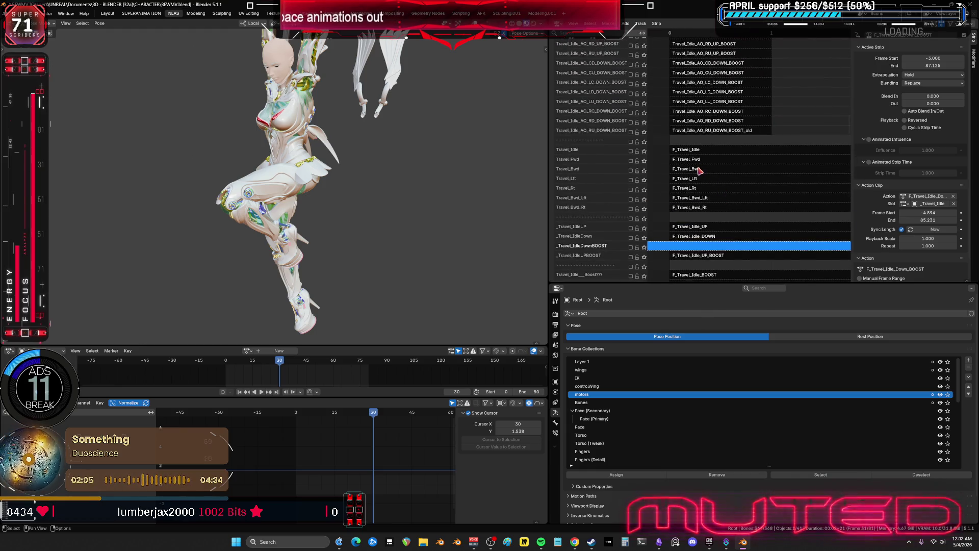
{"action": "left_click", "coordinate": [644, 152]}
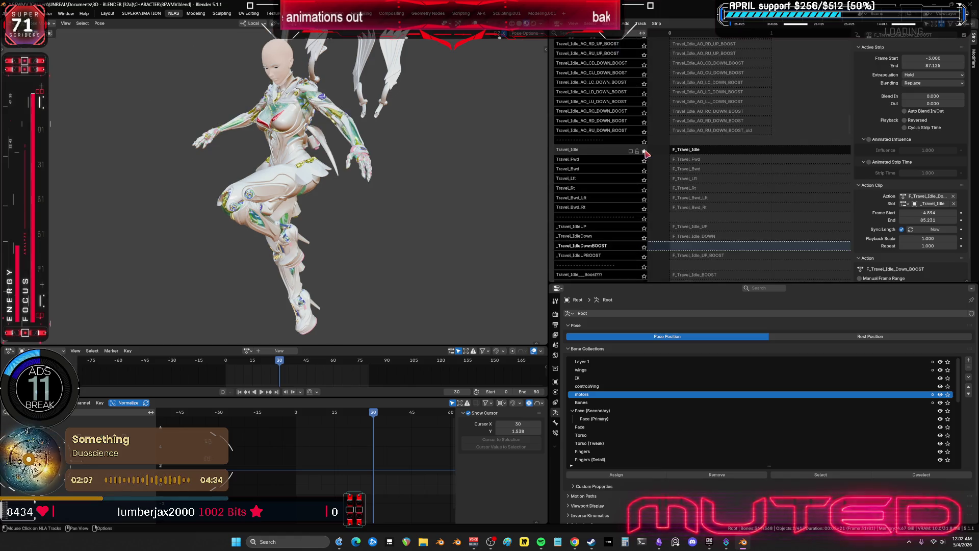
{"action": "key", "text": "n"}
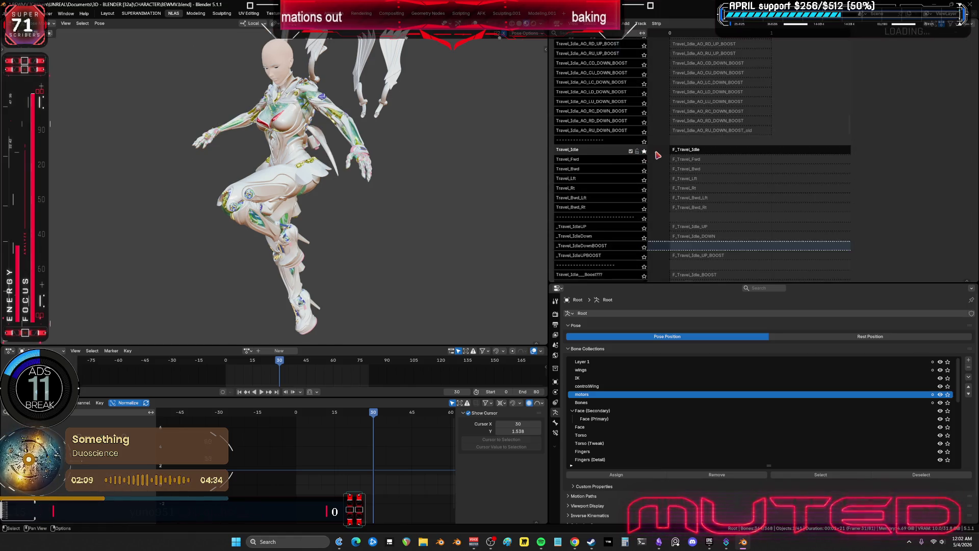
{"action": "left_click", "coordinate": [264, 392]}
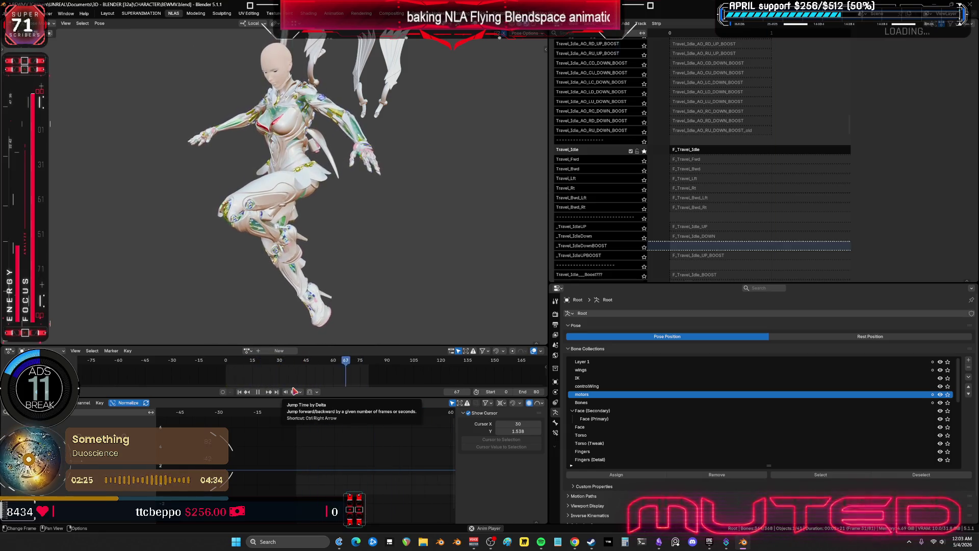
- Toggle solo on the Travel_Idle and Travel_Idle_Start tracks while browsing the NLA track list
{"action": "left_click", "coordinate": [643, 152]}
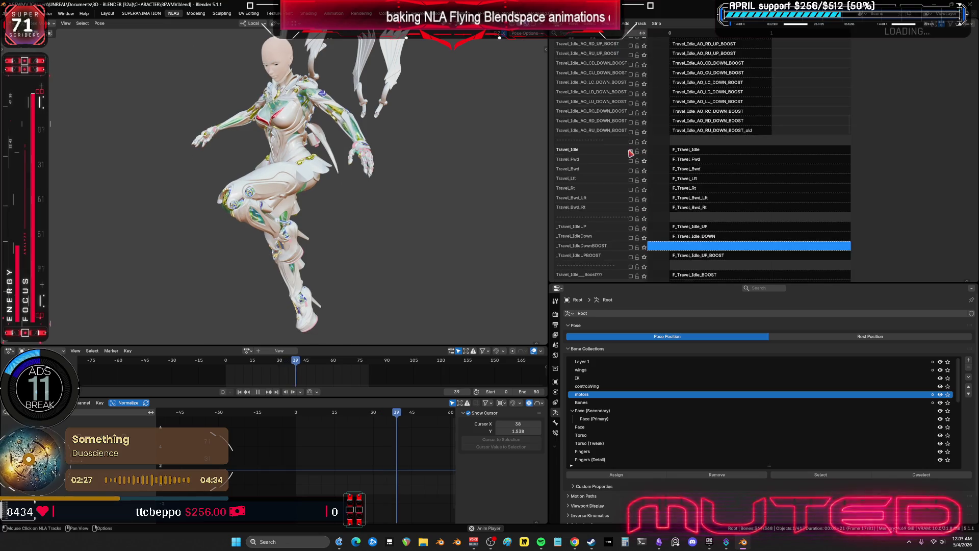
{"action": "mouse_move", "coordinate": [694, 237]}
{"action": "middle_mouse_down"}
{"action": "mouse_move", "coordinate": [707, 192]}
{"action": "mouse_move", "coordinate": [641, 171]}
{"action": "middle_mouse_up"}
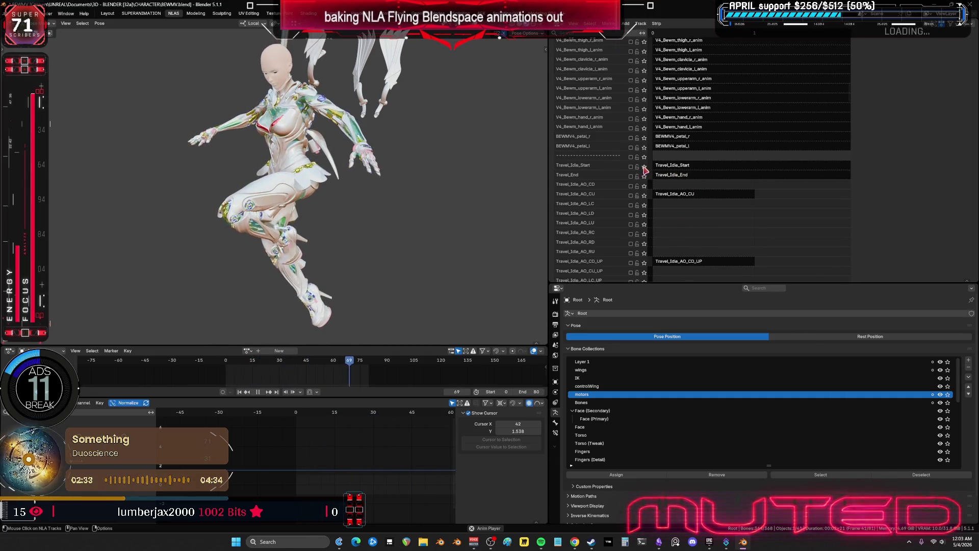
{"action": "left_click", "coordinate": [643, 167]}
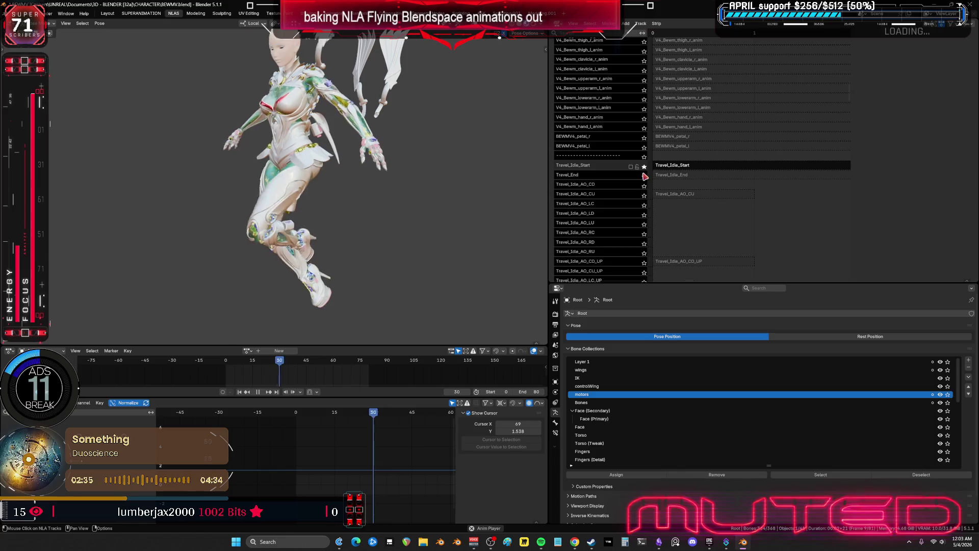
{"action": "left_click", "coordinate": [644, 167]}
{"action": "scroll", "coordinate": [748, 108], "scroll_direction": "down", "scroll_amount": 10}
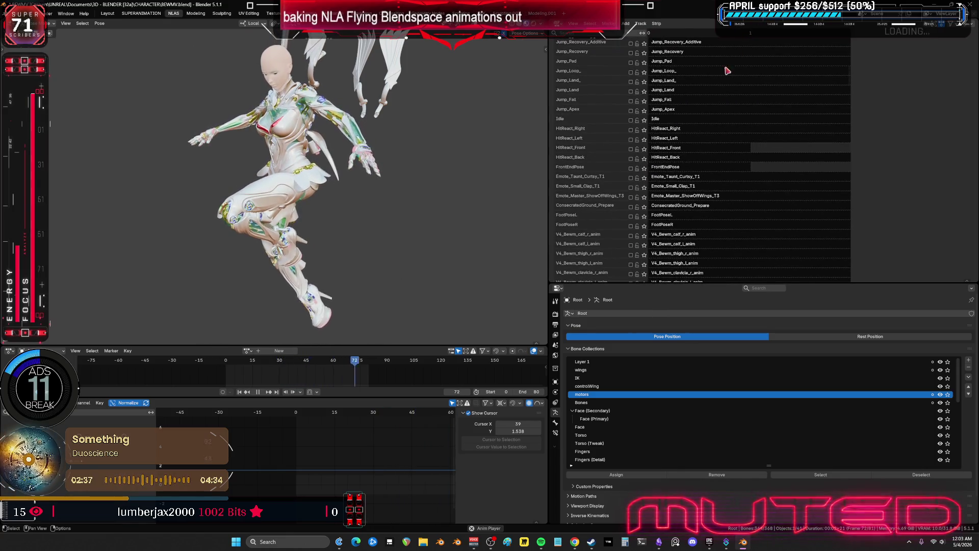
{"action": "scroll", "coordinate": [717, 102], "scroll_direction": "up", "scroll_amount": 2}
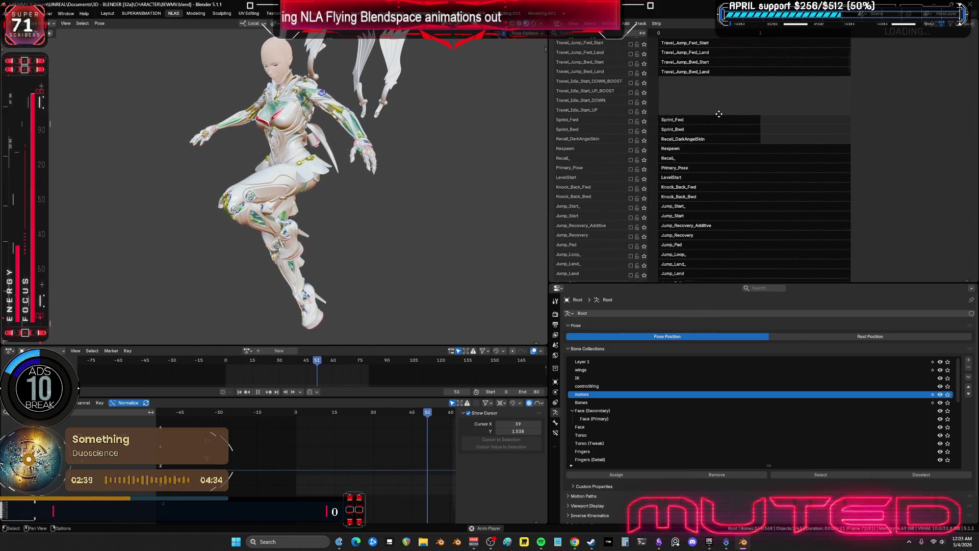
{"action": "mouse_move", "coordinate": [697, 90]}
{"action": "middle_mouse_down"}
{"action": "mouse_move", "coordinate": [735, 161]}
{"action": "mouse_move", "coordinate": [736, 69]}
{"action": "mouse_move", "coordinate": [746, 245]}
{"action": "mouse_move", "coordinate": [747, 74]}
{"action": "mouse_move", "coordinate": [754, 231]}
{"action": "mouse_move", "coordinate": [769, 141]}
{"action": "mouse_move", "coordinate": [764, 107]}
{"action": "mouse_move", "coordinate": [699, 127]}
{"action": "mouse_move", "coordinate": [724, 157]}
{"action": "mouse_move", "coordinate": [758, 169]}
{"action": "mouse_move", "coordinate": [758, 96]}
{"action": "mouse_move", "coordinate": [728, 192]}
{"action": "mouse_move", "coordinate": [743, 145]}
{"action": "mouse_move", "coordinate": [759, 190]}
{"action": "mouse_move", "coordinate": [770, 151]}
{"action": "mouse_move", "coordinate": [760, 93]}
{"action": "mouse_move", "coordinate": [744, 67]}
{"action": "middle_mouse_up"}
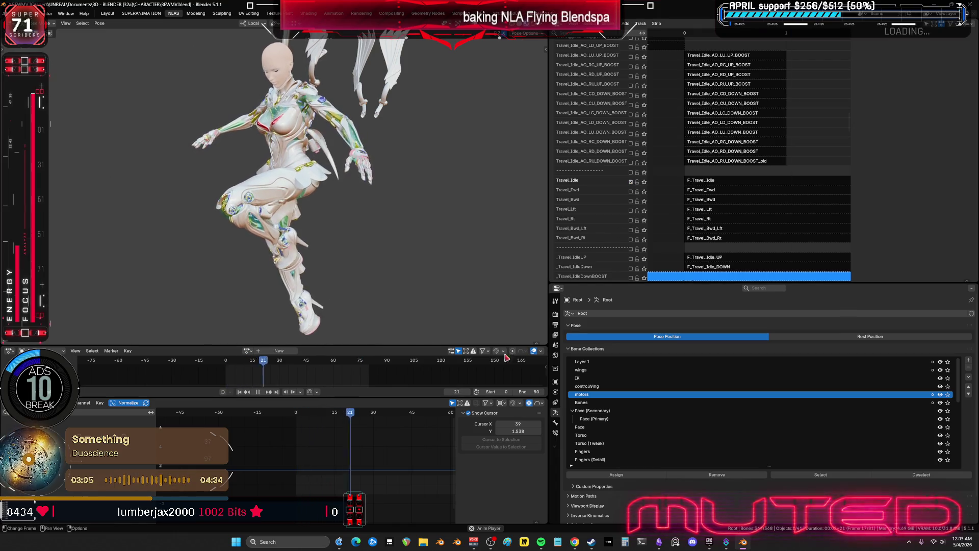
- Stop playback at frame 60, toggle the Travel_Idle track's mute, and select the TRAVEL_Idle flowchart node
{"action": "key", "text": "space"}
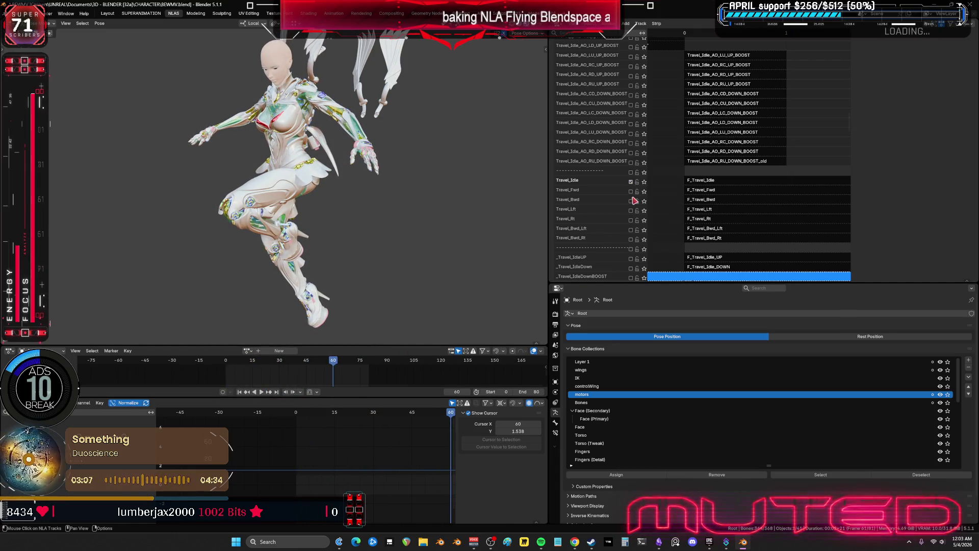
{"action": "left_click", "coordinate": [632, 183]}
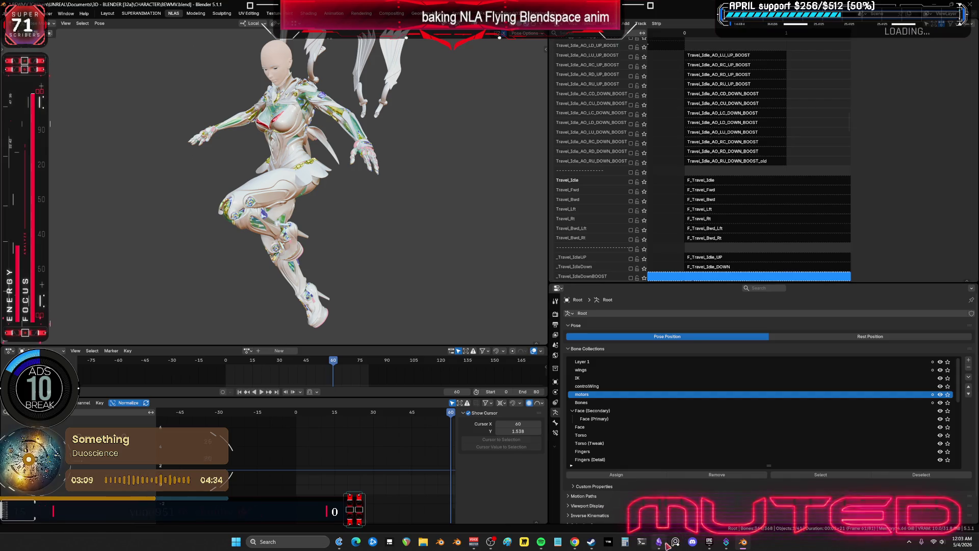
{"action": "key", "text": "alt+Tab"}
{"action": "left_click", "coordinate": [526, 228]}
- Duplicate the TRAVEL_Idle node as a note reading 'remake idle from original loop. 80 frame loop.'
{"action": "left_click", "coordinate": [527, 225]}
{"action": "left_click_drag", "start_coordinate": [527, 224], "coordinate": [361, 265], "text": "alt"}
{"action": "mouse_move", "coordinate": [453, 284]}
{"action": "left_mouse_down"}
{"action": "mouse_move", "coordinate": [335, 258]}
{"action": "mouse_move", "coordinate": [477, 283]}
{"action": "mouse_move", "coordinate": [341, 244]}
{"action": "left_mouse_up"}
{"action": "double_click", "coordinate": [343, 244]}
{"action": "type", "text": "remake"}
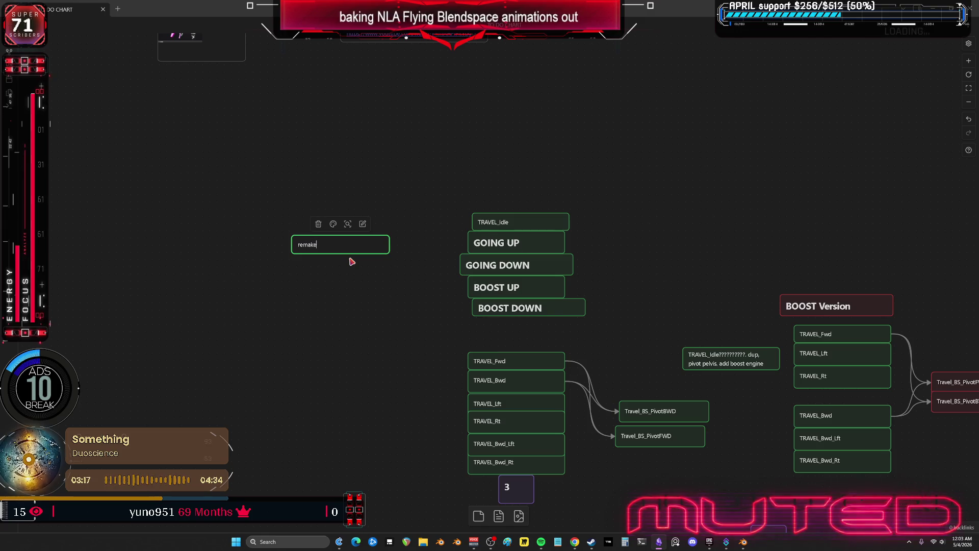
{"action": "type", "text": " idle from original l"}
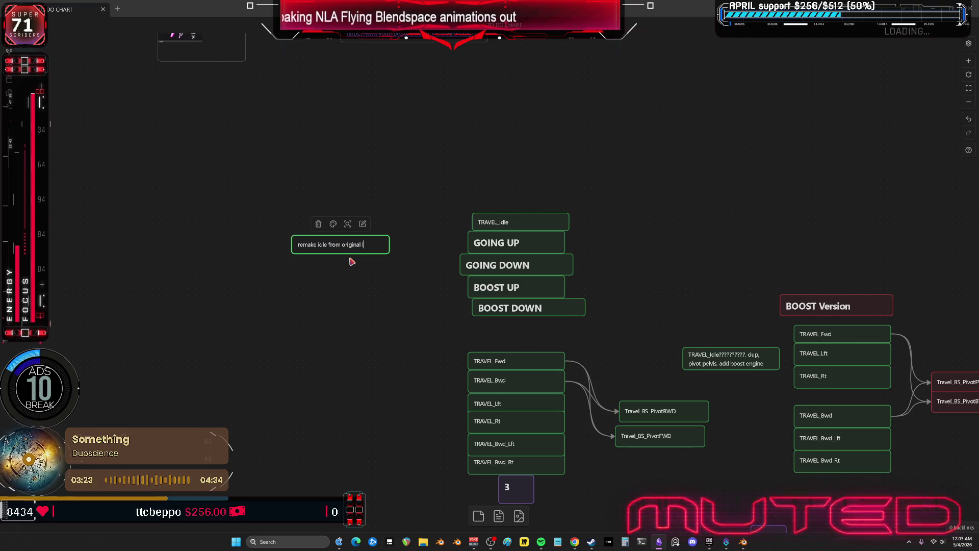
{"action": "type", "text": "oop. 80 frame loop."}
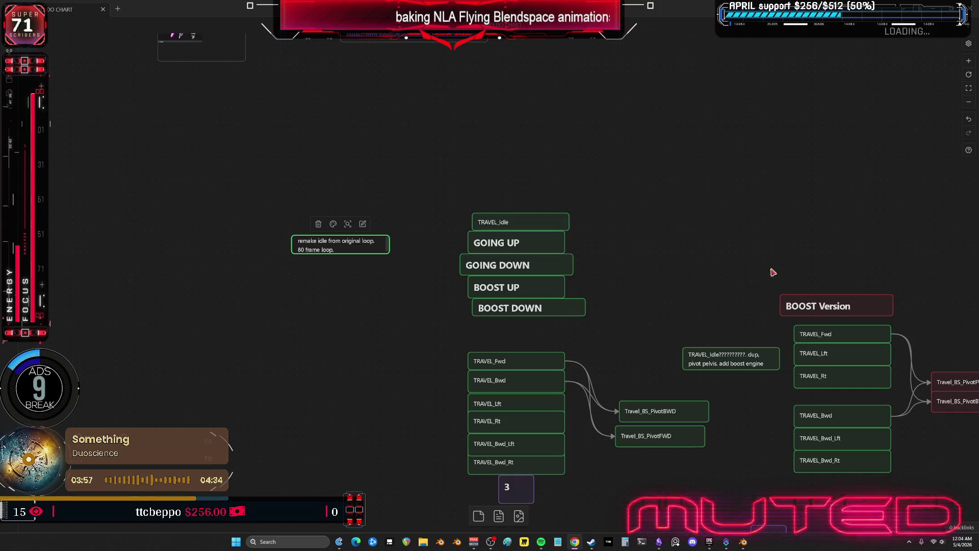
{"action": "left_click", "coordinate": [428, 287]}
- Move the note and the five TRAVEL_Idle group nodes to the left
{"action": "scroll", "coordinate": [422, 286], "scroll_direction": "down", "scroll_amount": 1}
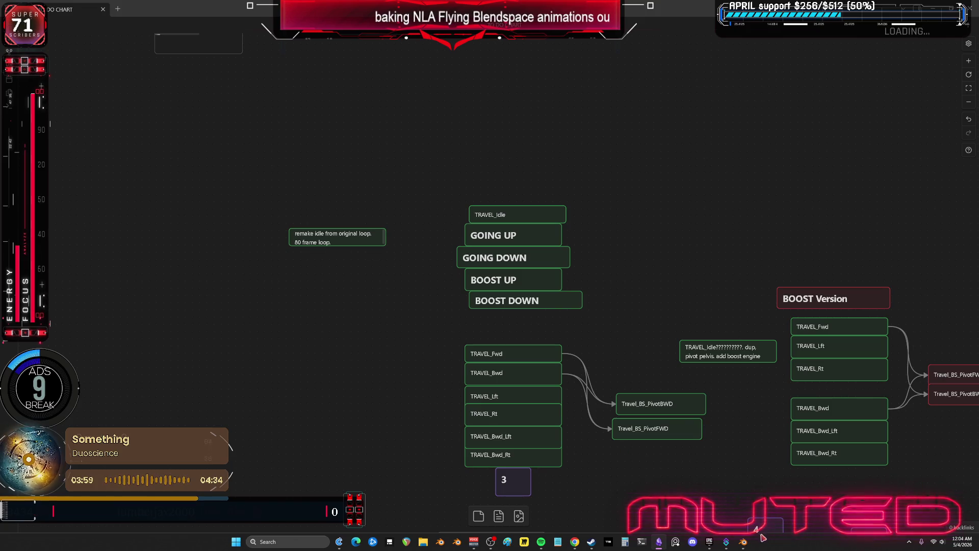
{"action": "left_click_drag", "start_coordinate": [332, 236], "coordinate": [284, 181]}
{"action": "left_click_drag", "start_coordinate": [566, 171], "coordinate": [542, 302]}
{"action": "left_click_drag", "start_coordinate": [533, 214], "coordinate": [307, 211]}
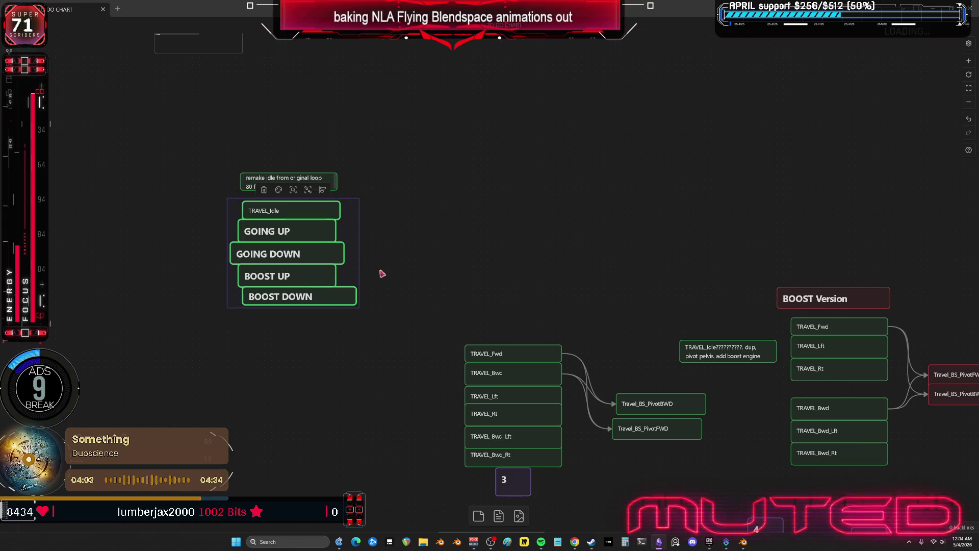
- Bring up the Epic Games Launcher and select the aaaaaaaaaa project
{"action": "left_click", "coordinate": [743, 546]}
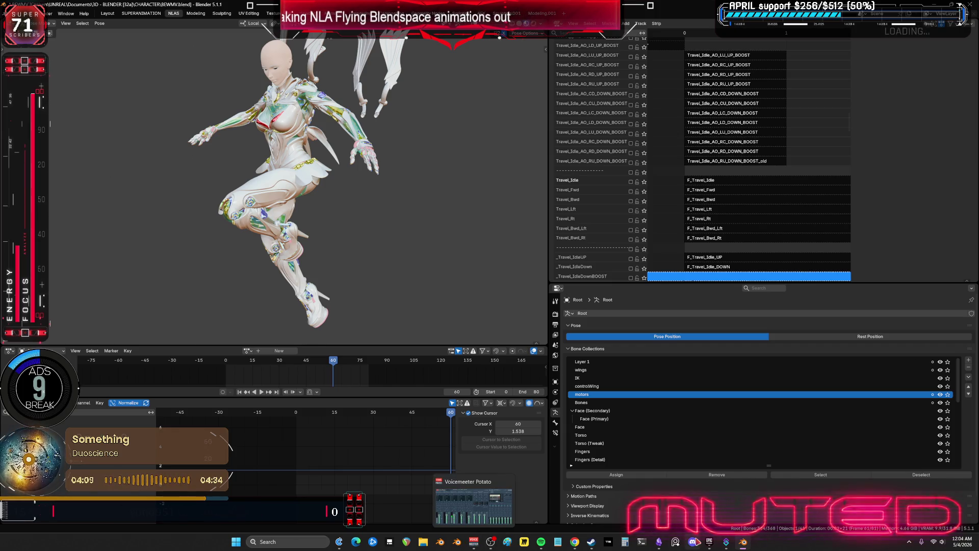
{"action": "mouse_move", "coordinate": [736, 547]}
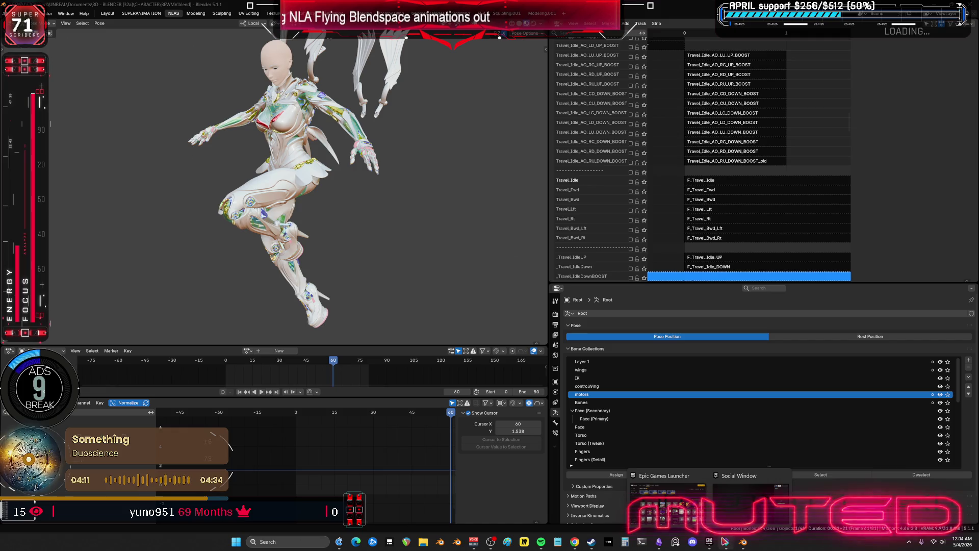
{"action": "left_click", "coordinate": [666, 505]}
{"action": "left_click", "coordinate": [702, 128]}
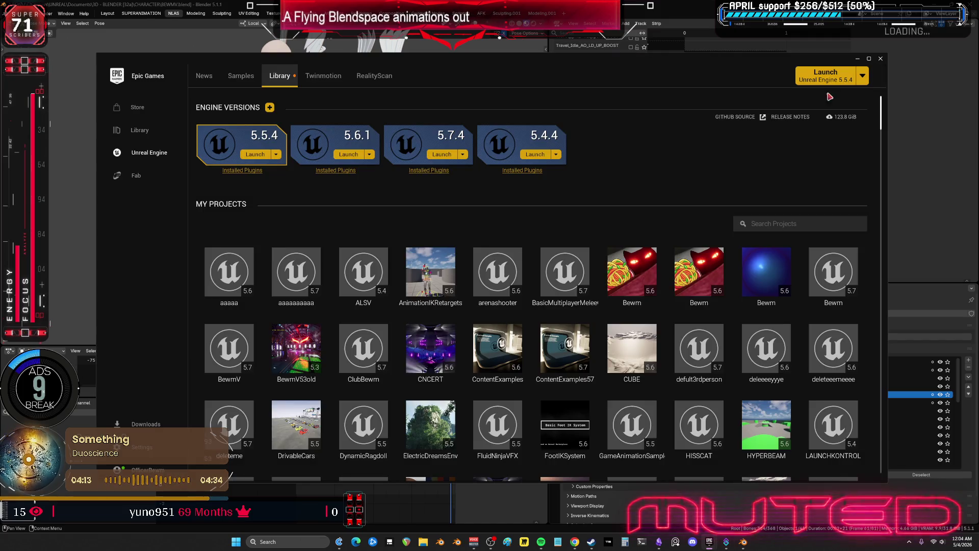
- Launch the aaaaaaaaaa project from My Projects in Unreal Engine 5.5.4
{"action": "double_click", "coordinate": [287, 263]}
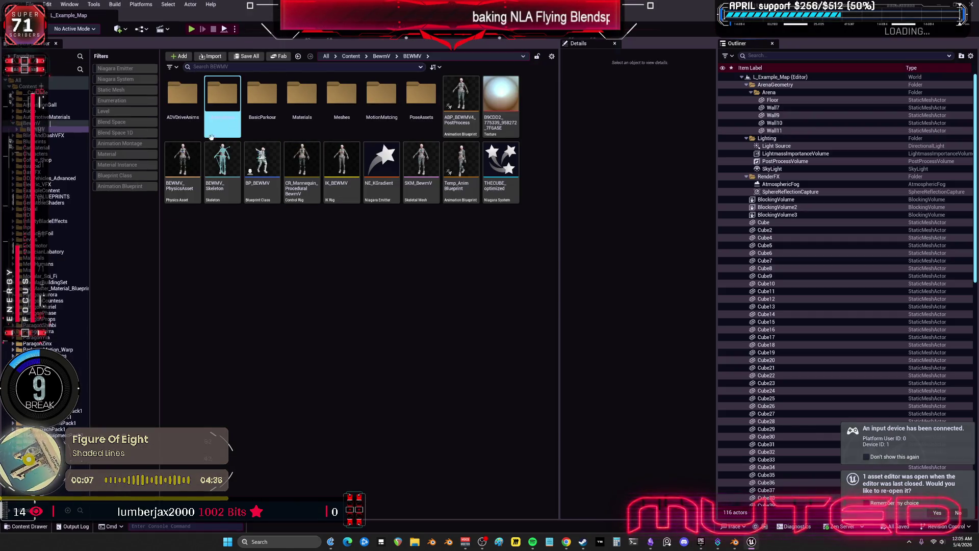
- Filter the BewmV content by 'idle' and open the BS_Travel_Idle blend space
{"action": "left_click", "coordinate": [214, 66]}
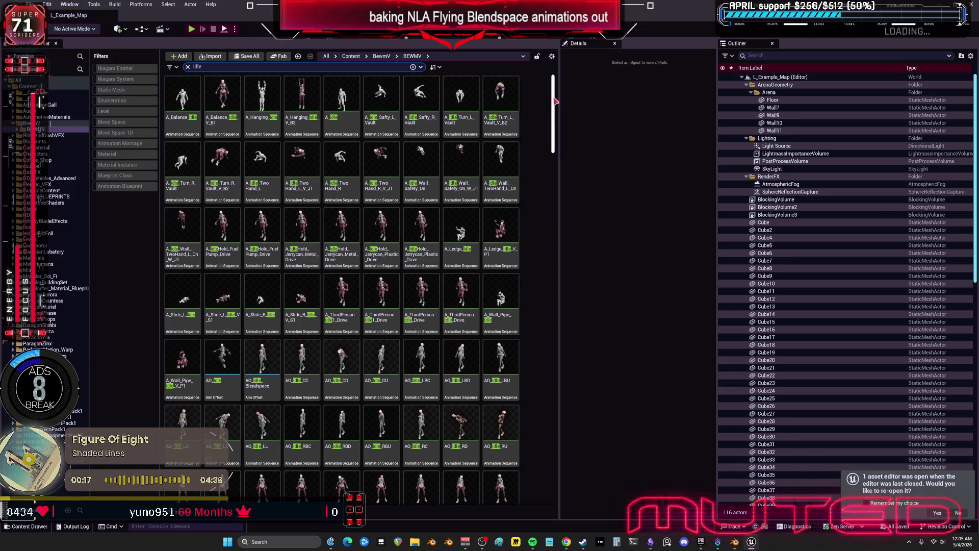
{"action": "scroll", "coordinate": [556, 102], "scroll_direction": "down", "scroll_amount": 1}
{"action": "left_click_drag", "start_coordinate": [555, 102], "coordinate": [563, 178]}
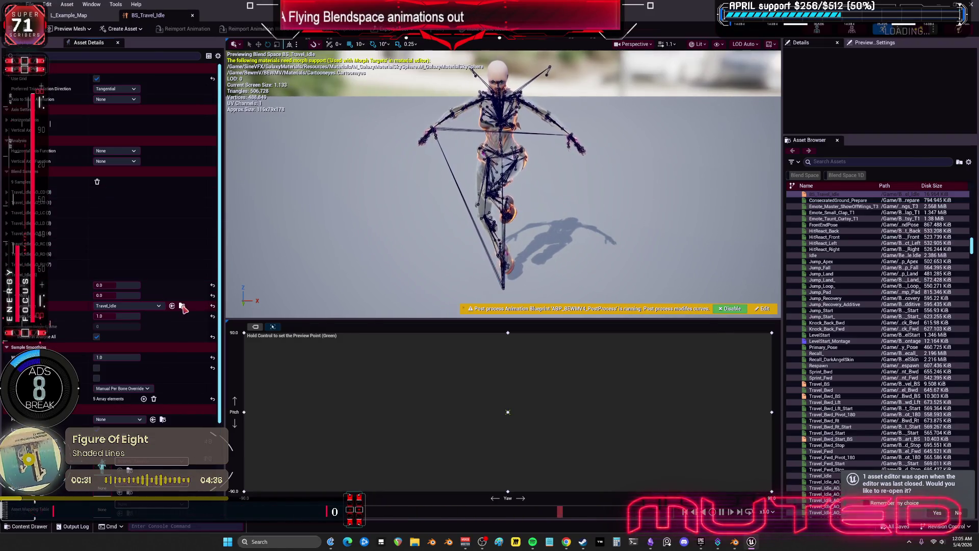
- Open the blend space's Travel_Idle animation, scrub its frames, and locate it in the Content Browser
{"action": "left_click", "coordinate": [172, 305]}
{"action": "double_click", "coordinate": [377, 272]}
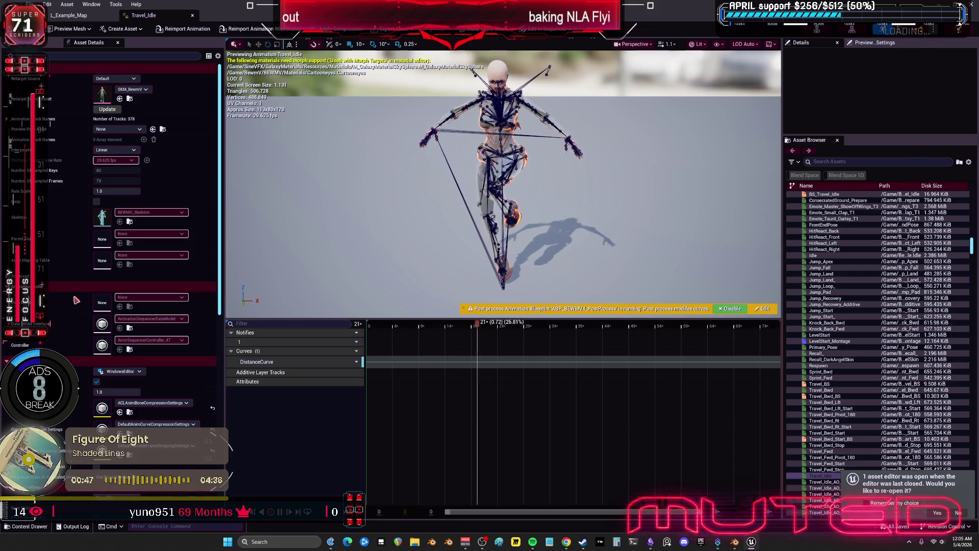
{"action": "left_click_drag", "start_coordinate": [474, 160], "coordinate": [528, 158]}
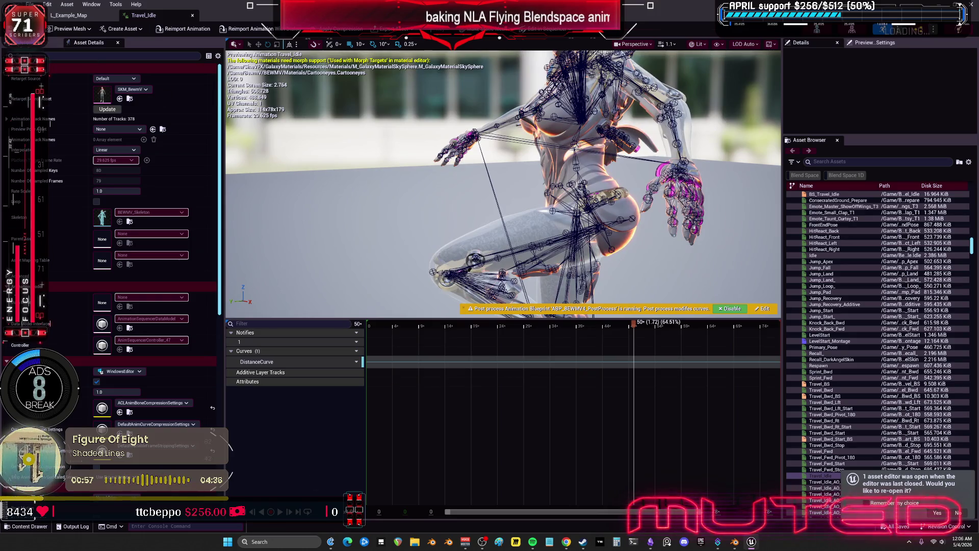
{"action": "key", "text": "ctrl+b"}
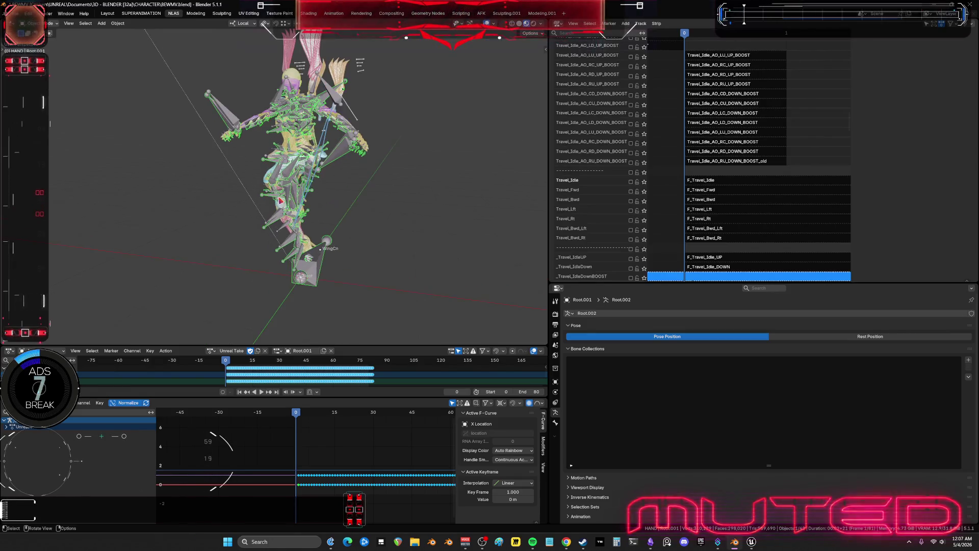
- Turn the view toward the imported rig and begin renaming its action to Travel_Idle_80
{"action": "middle_click_drag", "start_coordinate": [280, 201], "coordinate": [312, 344]}
{"action": "double_click", "coordinate": [237, 350]}
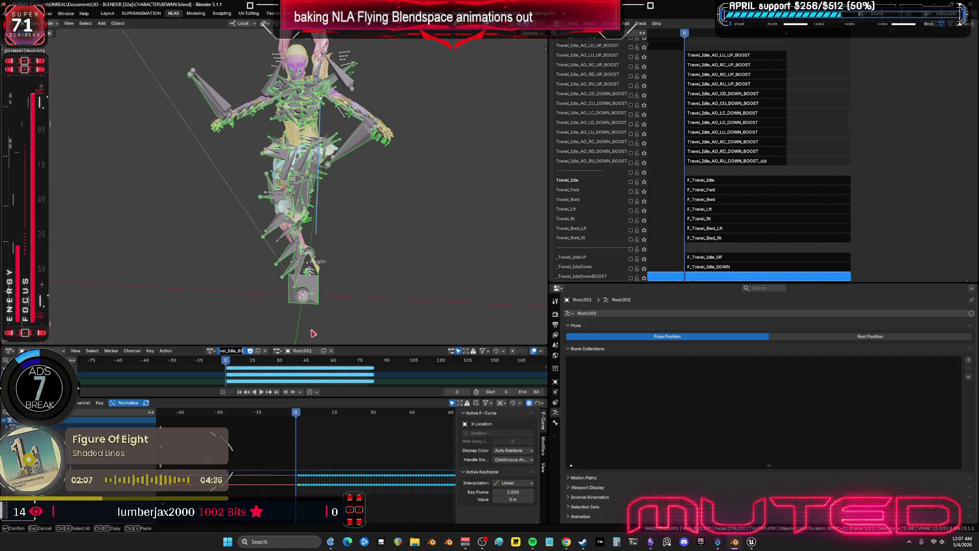
- Confirm the action name Travel_Idle_80 and give its slot the same name
{"action": "key", "text": "Return"}
{"action": "left_click", "coordinate": [284, 351]}
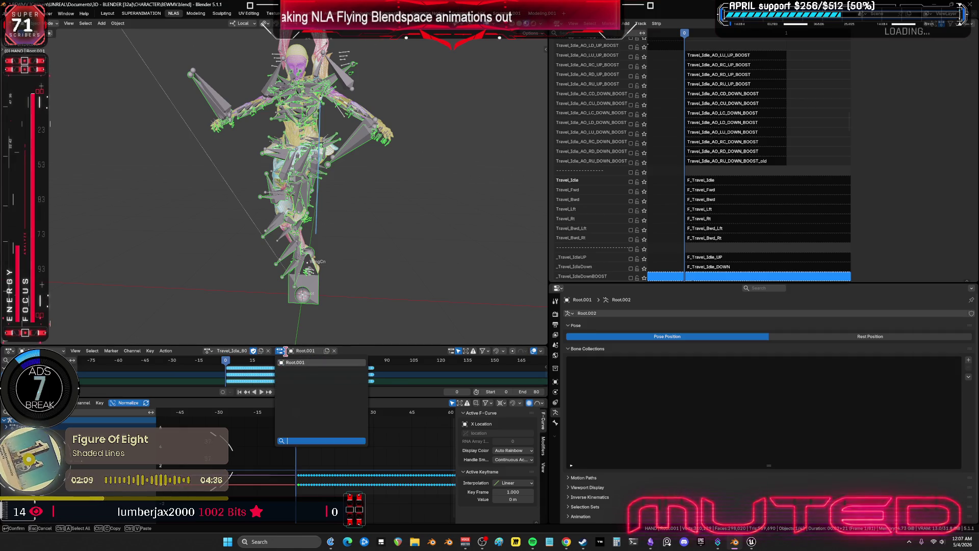
{"action": "key", "text": "Escape"}
{"action": "double_click", "coordinate": [305, 352]}
{"action": "key", "text": "ctrl+v"}
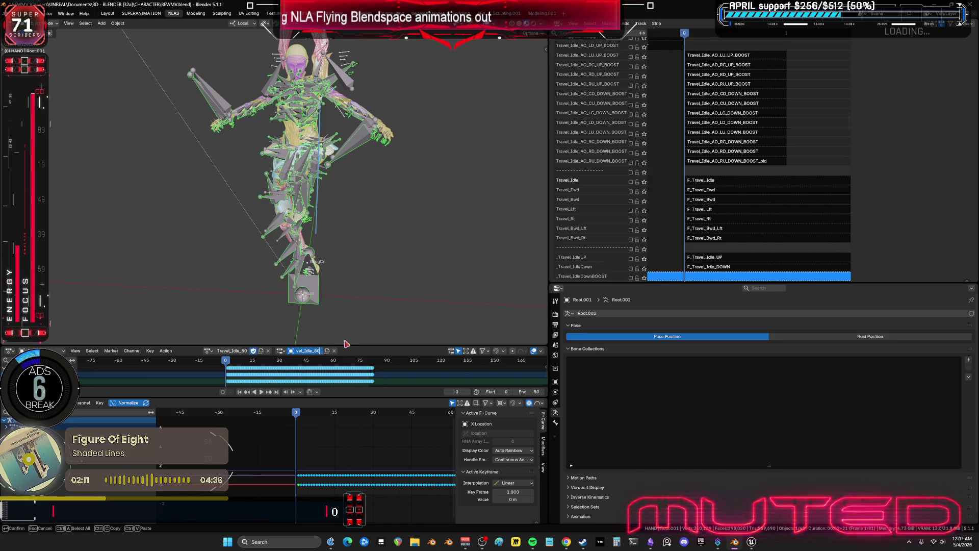
{"action": "key", "text": "Return"}
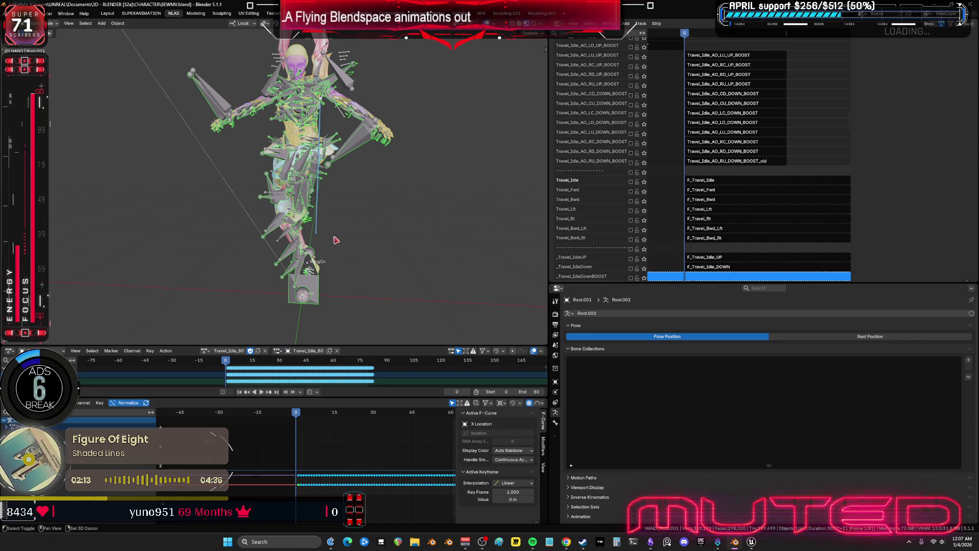
- Move the imported rig aside along X and make the original Root armature active
{"action": "key", "text": "g"}
{"action": "key", "text": "x"}
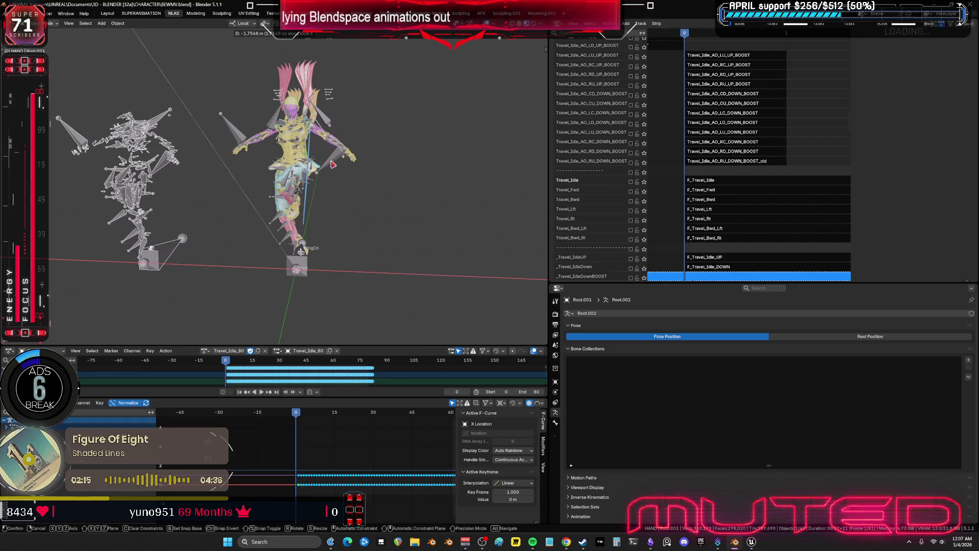
{"action": "left_click", "coordinate": [332, 165]}
{"action": "left_click", "coordinate": [333, 164]}
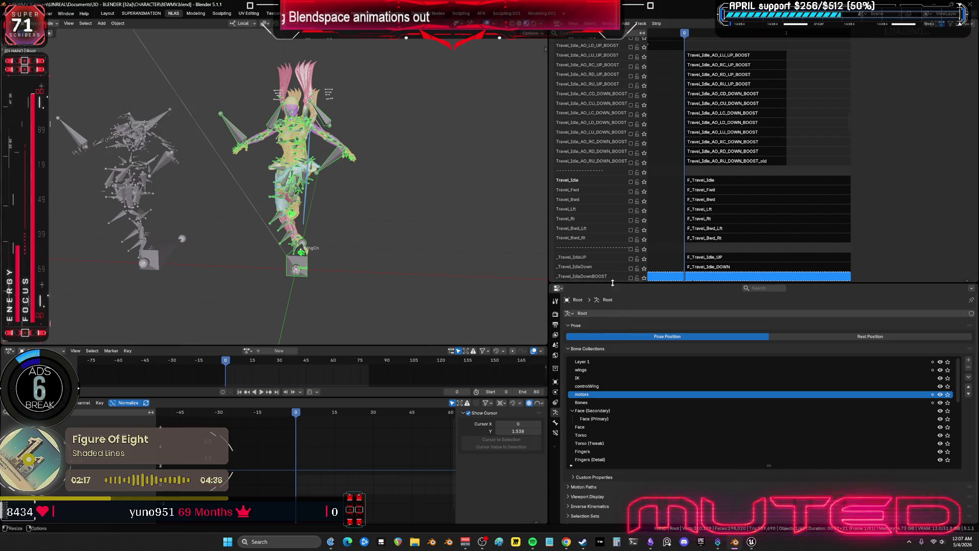
- Enlarge the NLA editor and browse the WingCn, Travel_Idle_AO and Wings_Travel_IDLE tracks, returning to the top
{"action": "left_click_drag", "start_coordinate": [611, 282], "coordinate": [611, 404]}
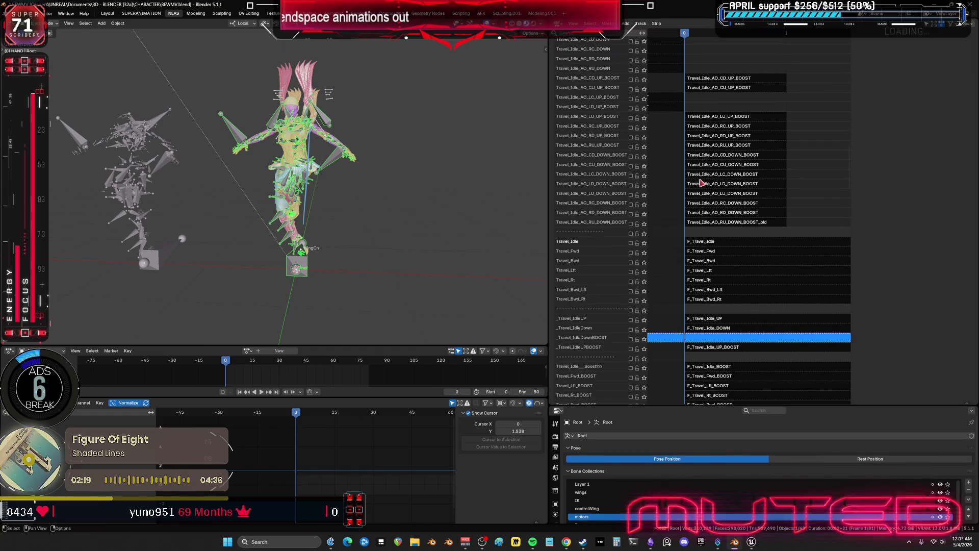
{"action": "middle_click_drag", "start_coordinate": [717, 345], "coordinate": [747, 345]}
{"action": "scroll", "coordinate": [747, 345], "scroll_direction": "up", "scroll_amount": 10}
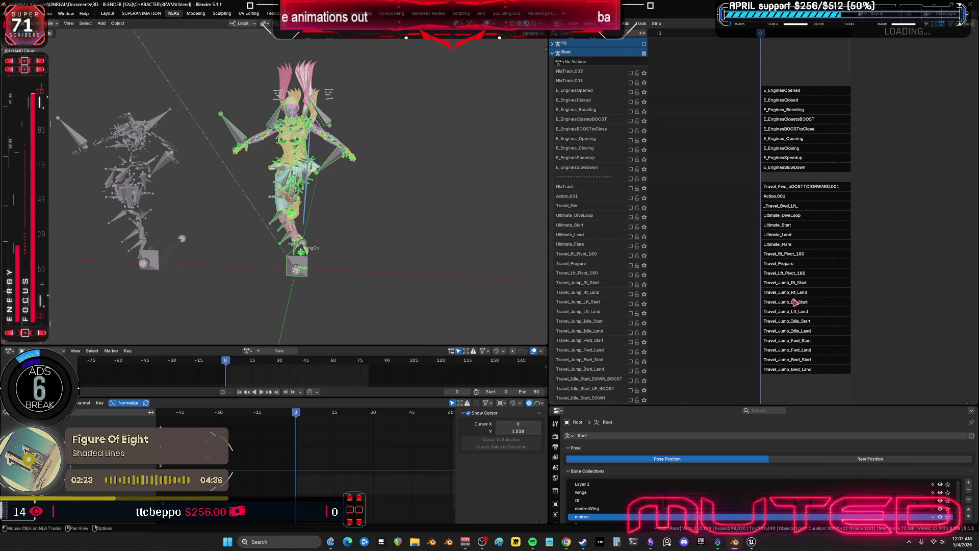
{"action": "scroll", "coordinate": [797, 307], "scroll_direction": "down", "scroll_amount": 15}
{"action": "scroll", "coordinate": [761, 265], "scroll_direction": "down", "scroll_amount": 12}
{"action": "middle_click_drag", "start_coordinate": [775, 318], "coordinate": [772, 59]}
{"action": "middle_click_drag", "start_coordinate": [806, 240], "coordinate": [800, 92]}
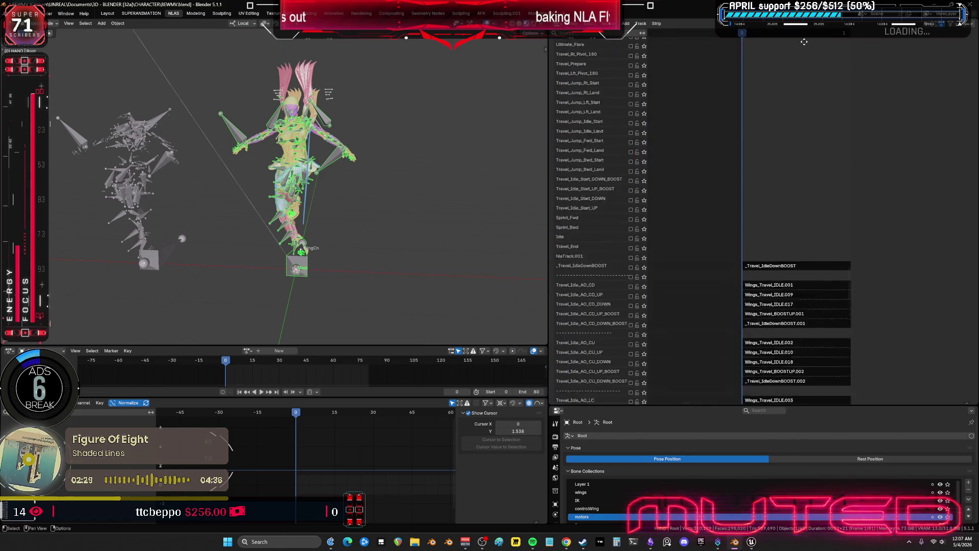
{"action": "mouse_move", "coordinate": [804, 378]}
{"action": "middle_mouse_down"}
{"action": "mouse_move", "coordinate": [781, 93]}
{"action": "mouse_move", "coordinate": [799, 357]}
{"action": "middle_mouse_up"}
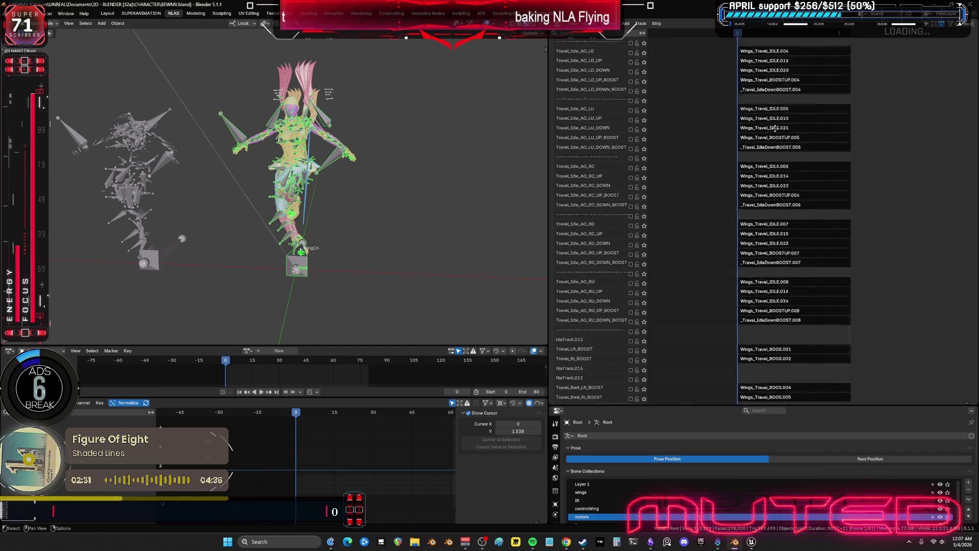
{"action": "mouse_move", "coordinate": [800, 61]}
{"action": "middle_mouse_down"}
{"action": "mouse_move", "coordinate": [800, 169]}
{"action": "mouse_move", "coordinate": [773, 171]}
{"action": "mouse_move", "coordinate": [677, 267]}
{"action": "mouse_move", "coordinate": [694, 197]}
{"action": "mouse_move", "coordinate": [691, 400]}
{"action": "middle_mouse_up"}
{"action": "middle_click_drag", "start_coordinate": [765, 134], "coordinate": [782, 251]}
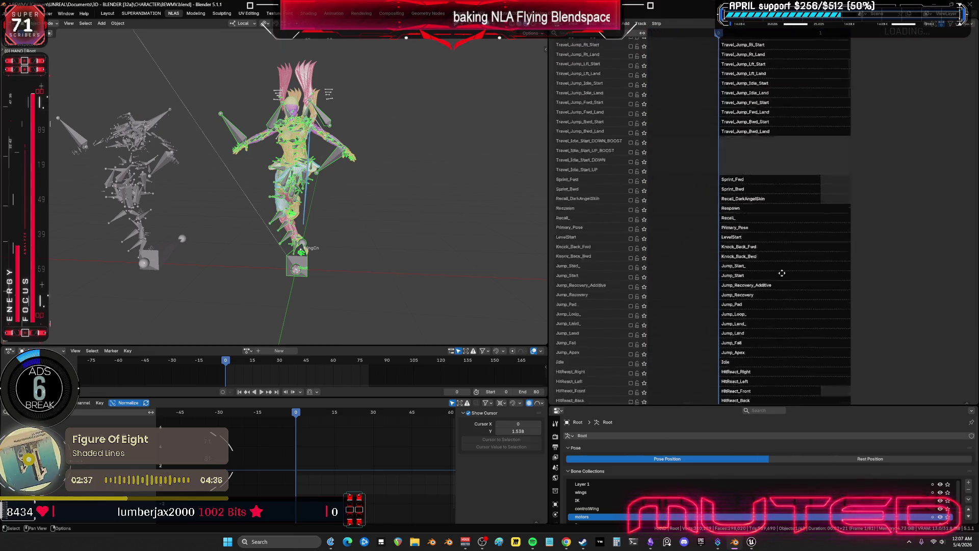
{"action": "scroll", "coordinate": [590, 74], "scroll_direction": "up", "scroll_amount": 15}
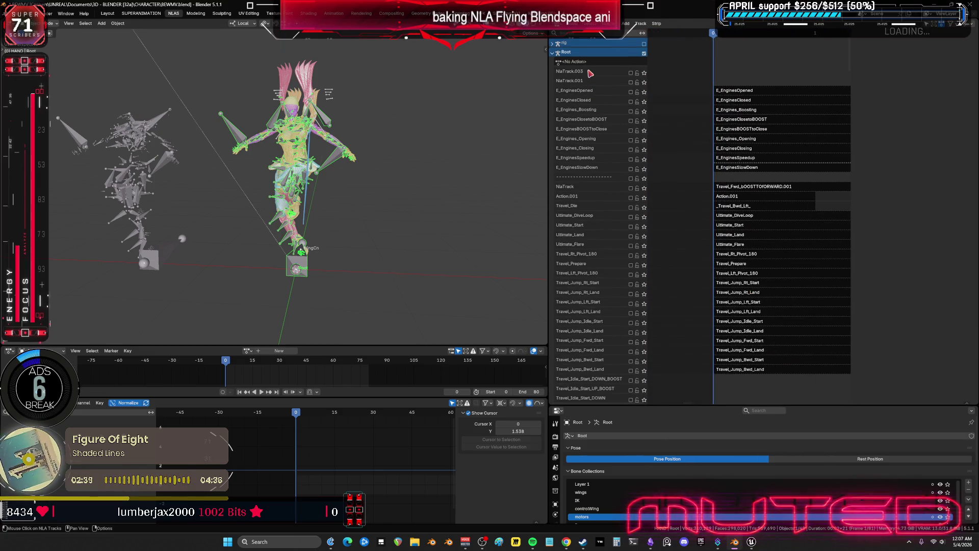
- Add a new NLA track above the selected one and name it TravelIdle80
{"action": "middle_click_drag", "start_coordinate": [764, 85], "coordinate": [757, 85]}
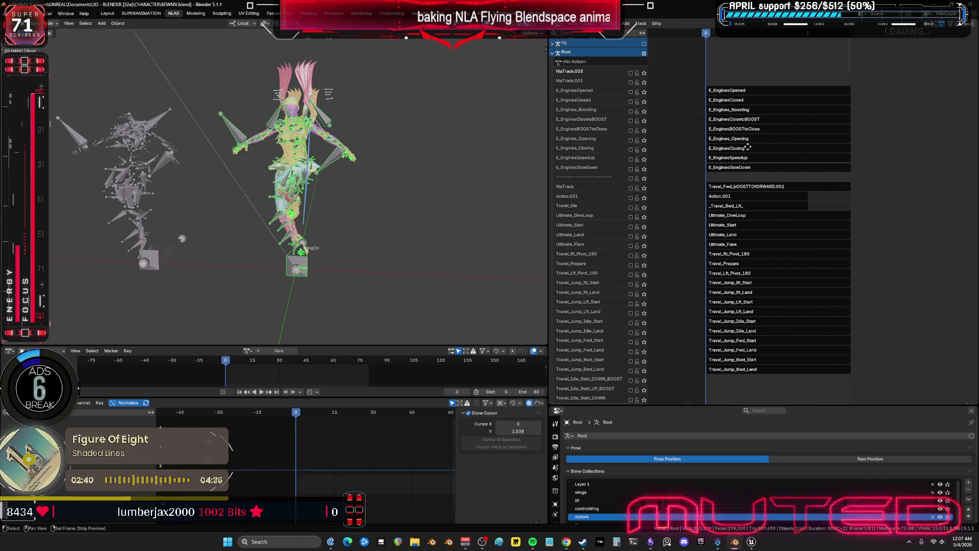
{"action": "right_click", "coordinate": [606, 73]}
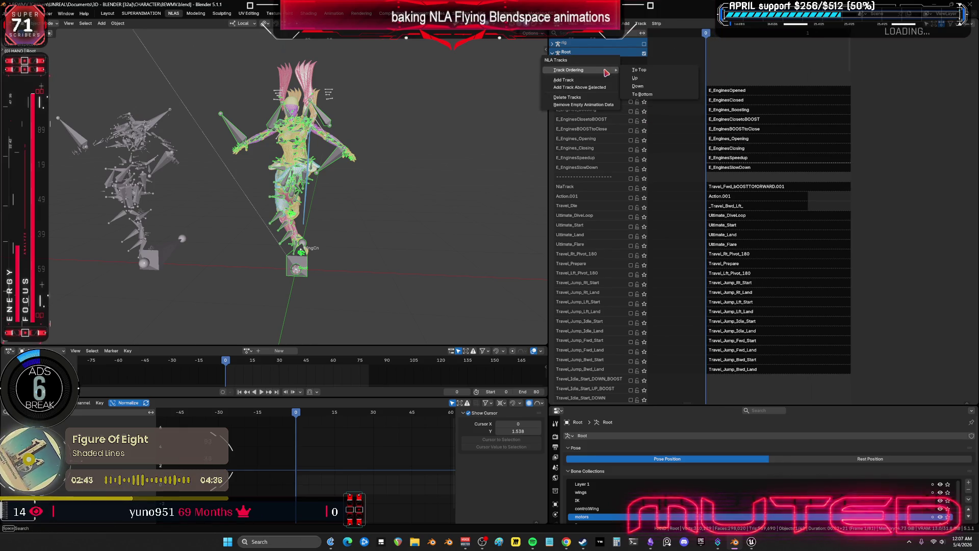
{"action": "left_click", "coordinate": [564, 80]}
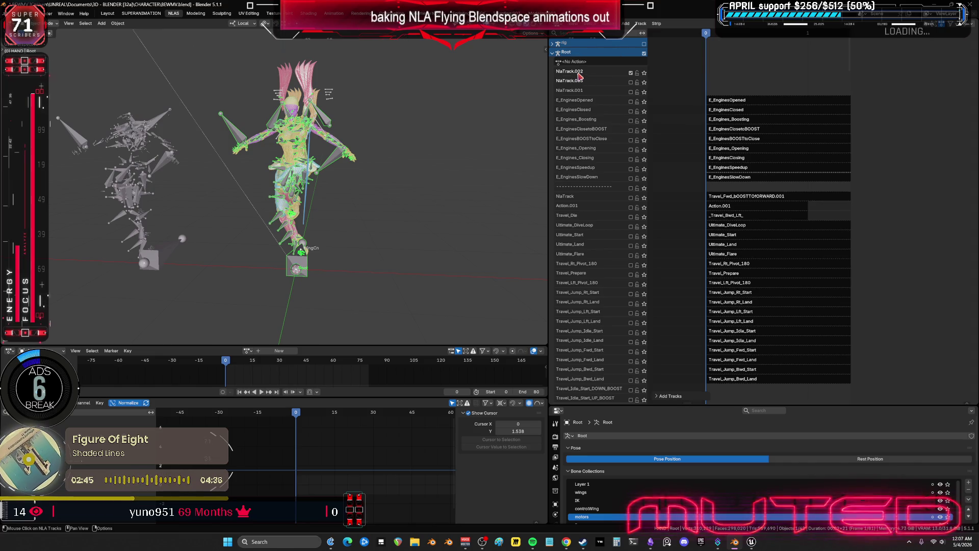
{"action": "double_click", "coordinate": [583, 72]}
{"action": "type", "text": "Travel_Elev"}
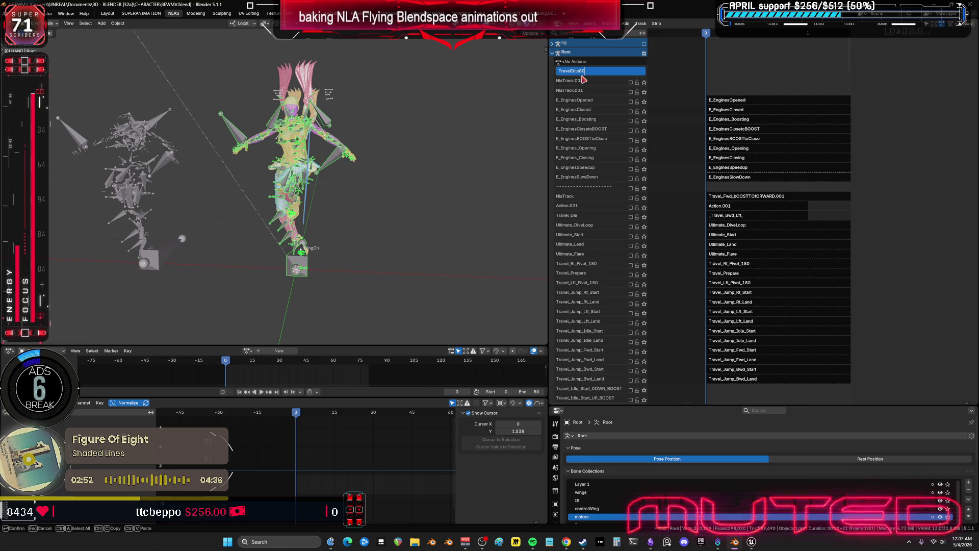
{"action": "key", "text": "Return"}
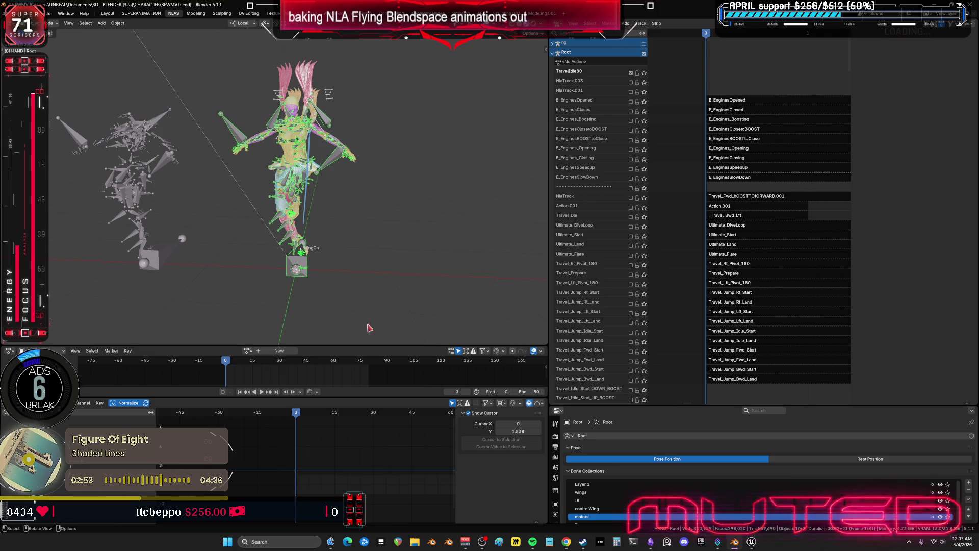
- Assign the Travel_Idle_80 action to the Root armature in the Action Editor
{"action": "left_click", "coordinate": [279, 351]}
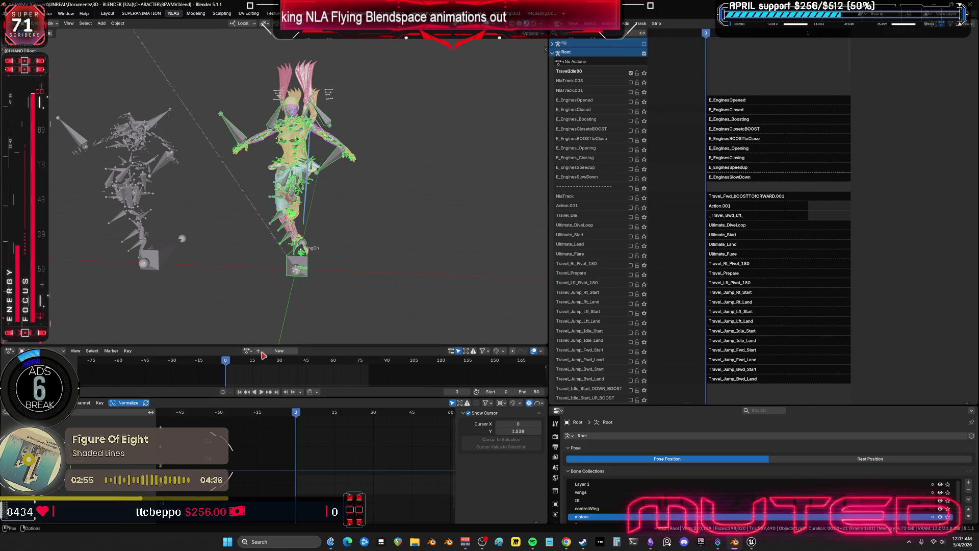
{"action": "left_click", "coordinate": [243, 351]}
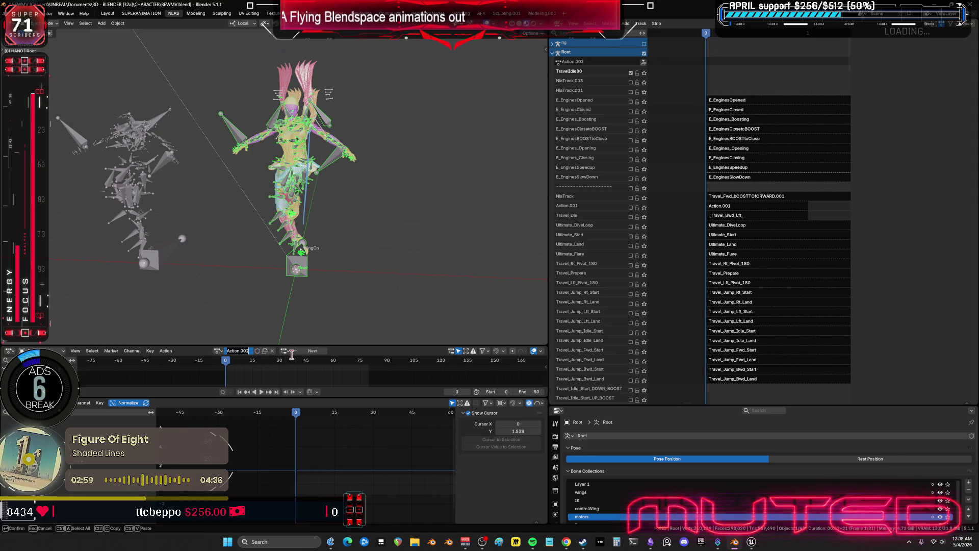
{"action": "left_click", "coordinate": [219, 351]}
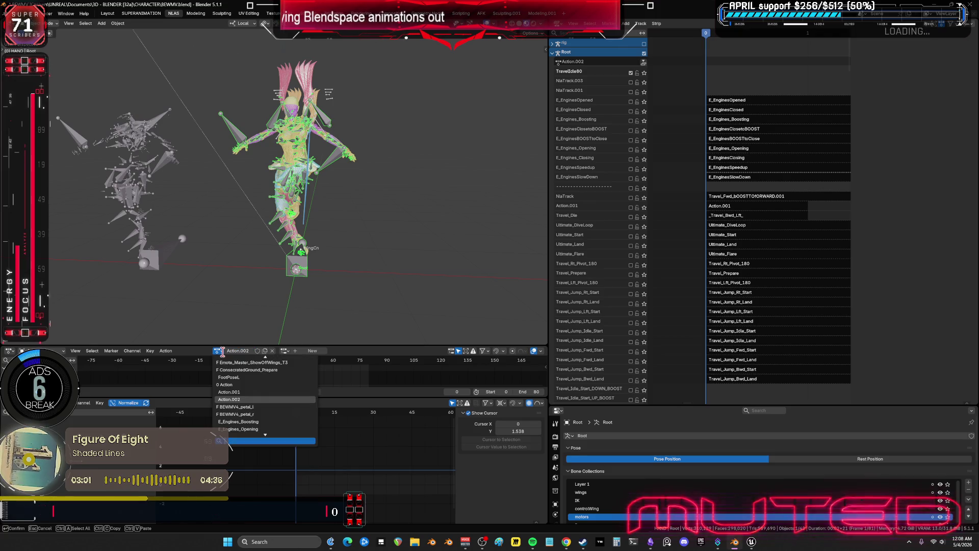
{"action": "type", "text": "80"}
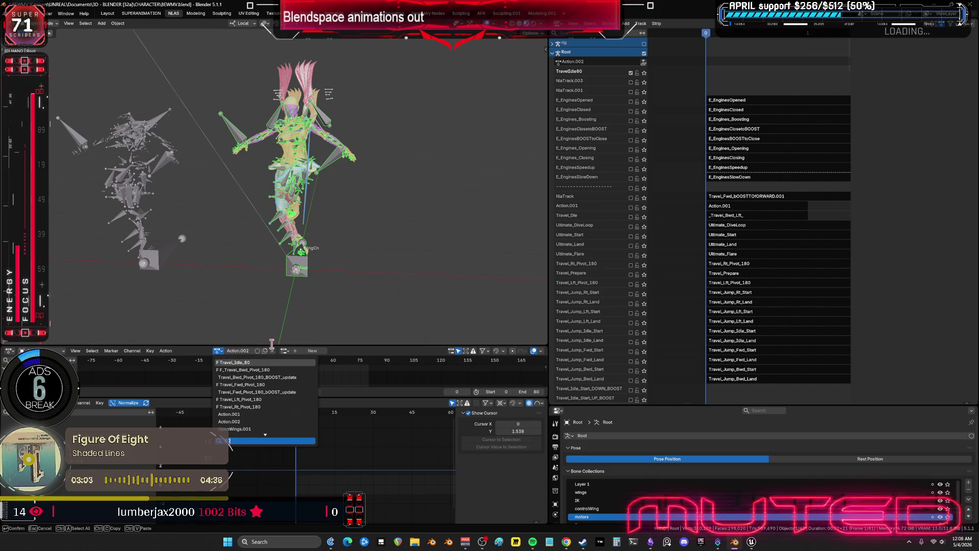
{"action": "key", "text": "Return"}
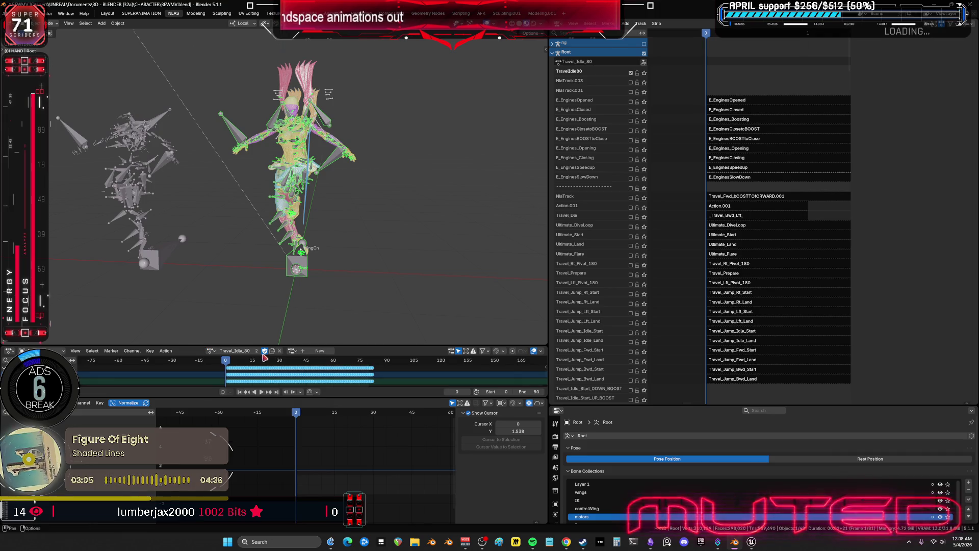
{"action": "left_click", "coordinate": [292, 351]}
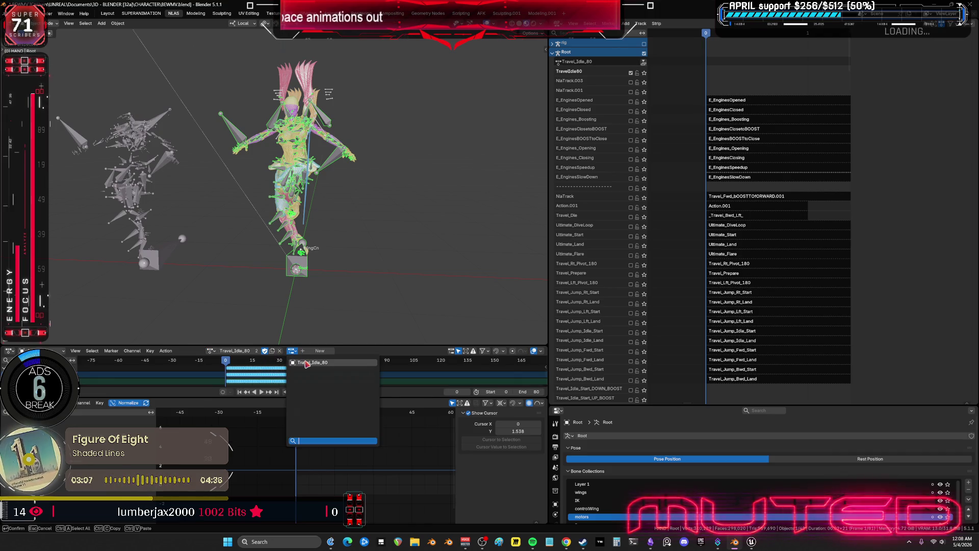
{"action": "left_click", "coordinate": [306, 363]}
{"action": "mouse_move", "coordinate": [311, 237]}
{"action": "middle_mouse_down"}
{"action": "mouse_move", "coordinate": [306, 229]}
{"action": "mouse_move", "coordinate": [326, 229]}
{"action": "mouse_move", "coordinate": [301, 230]}
{"action": "mouse_move", "coordinate": [313, 228]}
{"action": "middle_mouse_up"}
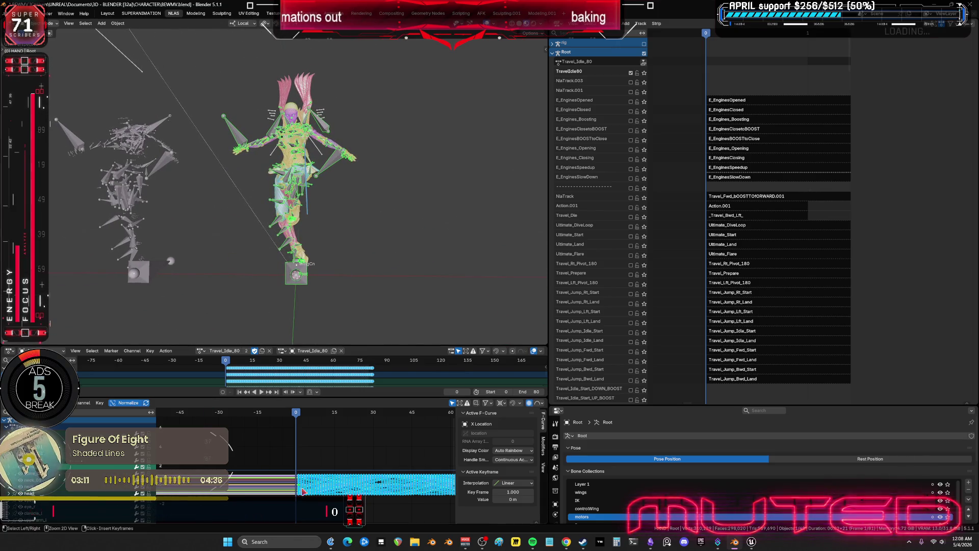
- In a maximized Graph Editor, select and grab all Travel_Idle_80 keys, then jump to frame 80
{"action": "key", "text": "ctrl+space"}
{"action": "mouse_move", "coordinate": [627, 341]}
{"action": "middle_mouse_down"}
{"action": "mouse_move", "coordinate": [512, 317]}
{"action": "mouse_move", "coordinate": [416, 315]}
{"action": "middle_mouse_up"}
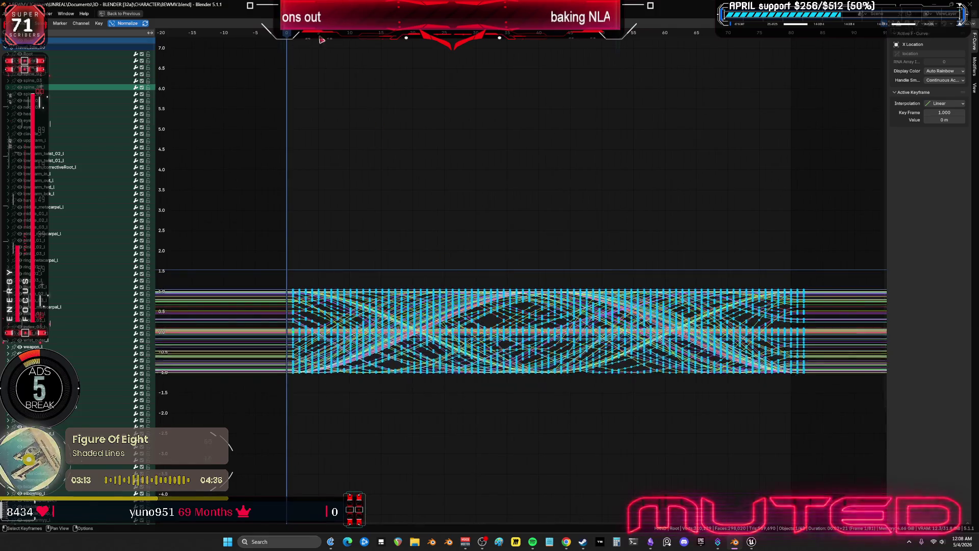
{"action": "key", "text": "alt+a"}
{"action": "right_click", "coordinate": [306, 36]}
{"action": "left_click", "coordinate": [307, 37]}
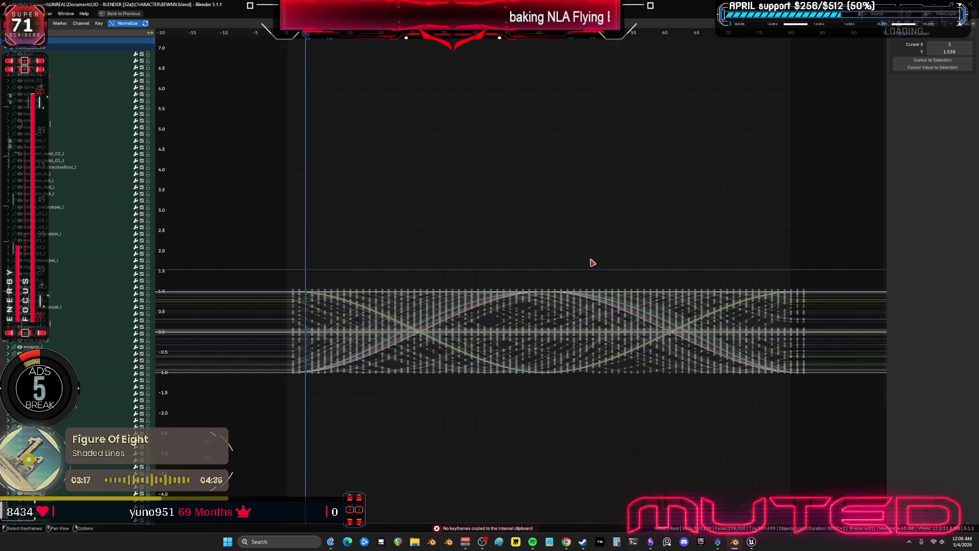
{"action": "key", "text": "a"}
{"action": "key", "text": "g"}
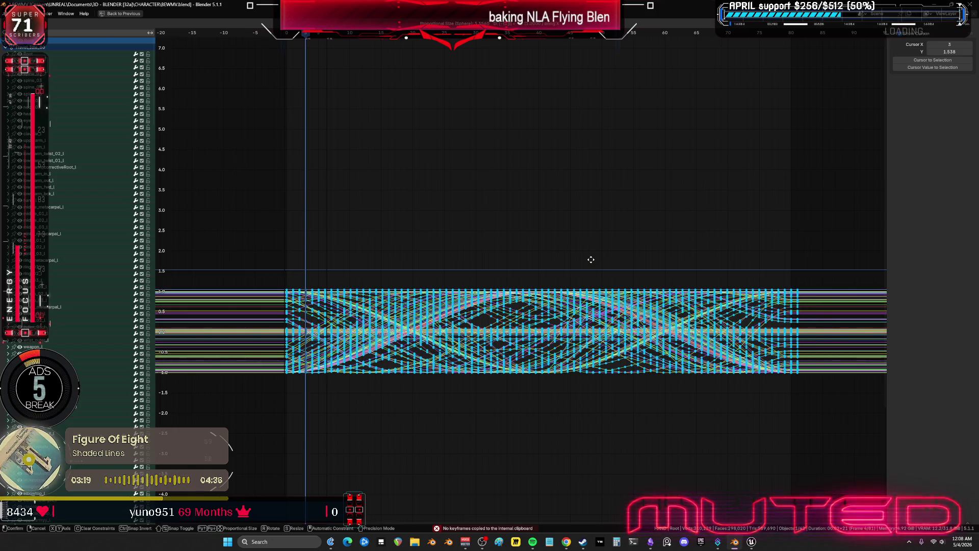
{"action": "left_click", "coordinate": [592, 262]}
{"action": "left_click", "coordinate": [791, 35]}
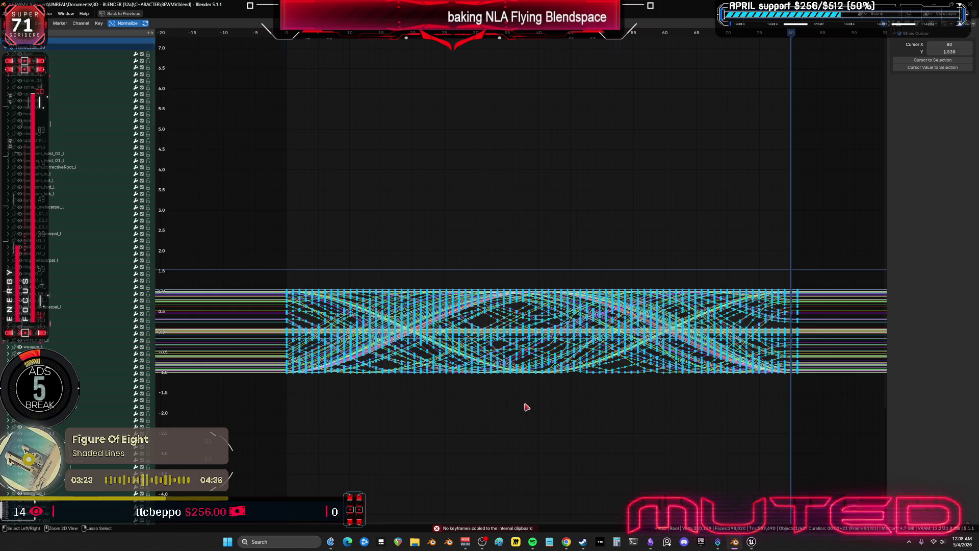
{"action": "key", "text": "ctrl+space"}
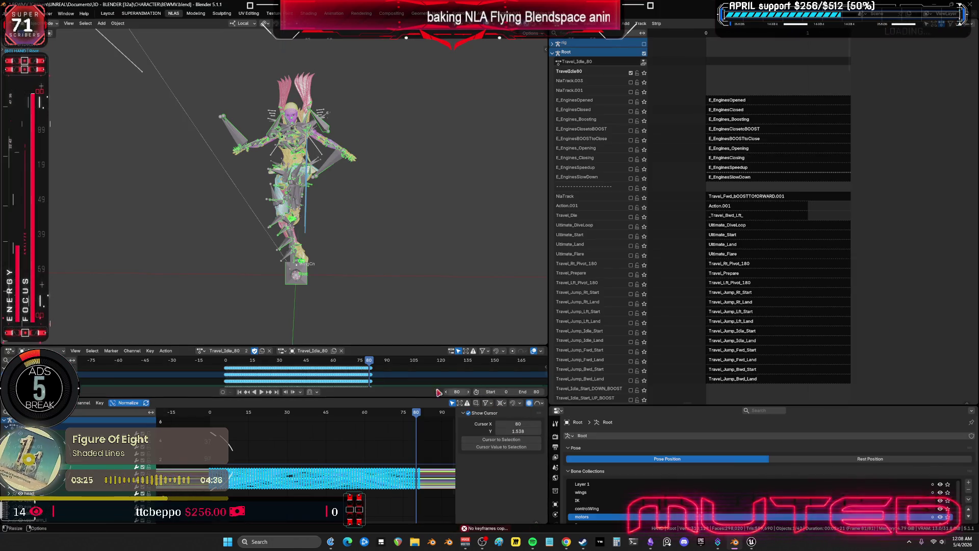
- Play the animation and orbit the full-screen viewport to view the character from behind
{"action": "left_click", "coordinate": [264, 393]}
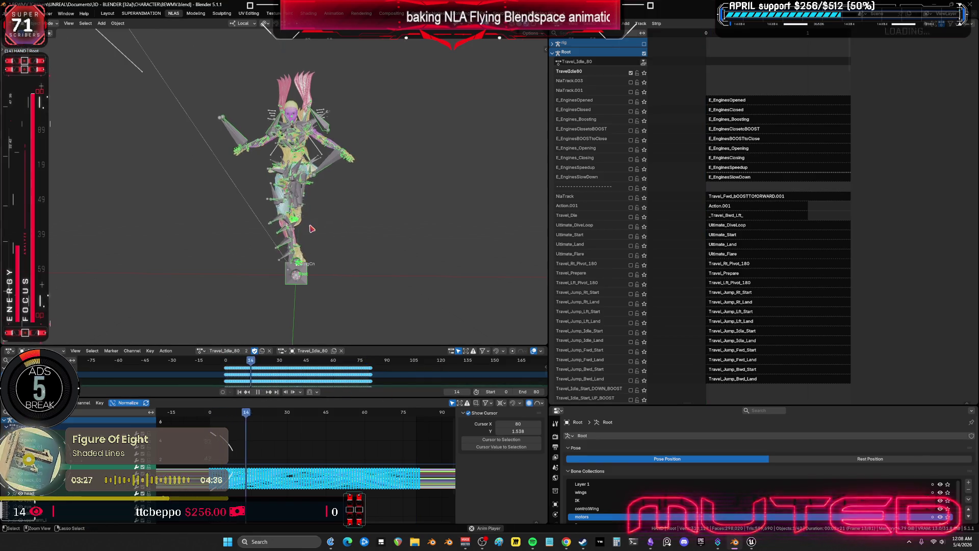
{"action": "key", "text": "ctrl+alt+space"}
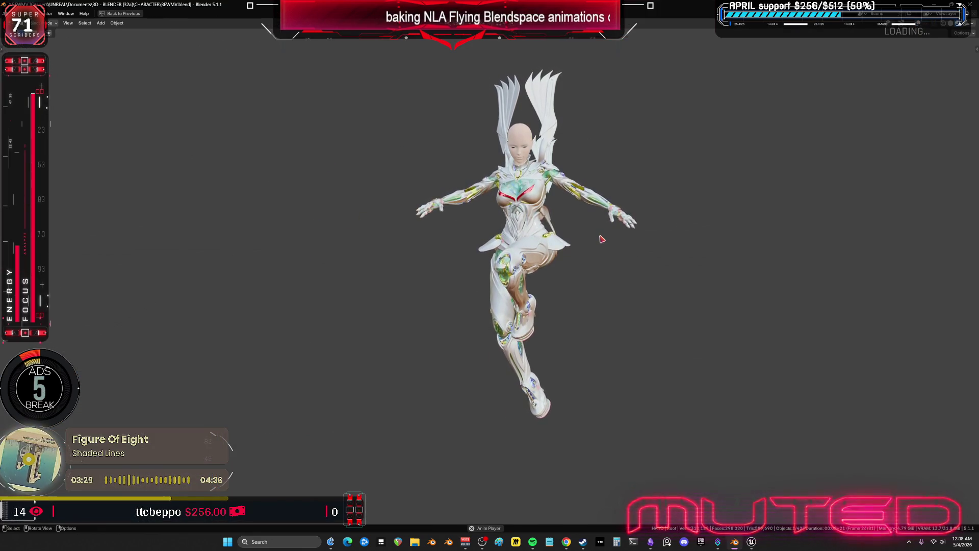
{"action": "mouse_move", "coordinate": [602, 239]}
{"action": "middle_mouse_down"}
{"action": "mouse_move", "coordinate": [507, 251]}
{"action": "mouse_move", "coordinate": [582, 253]}
{"action": "middle_mouse_up"}
{"action": "key", "text": "ctrl+space"}
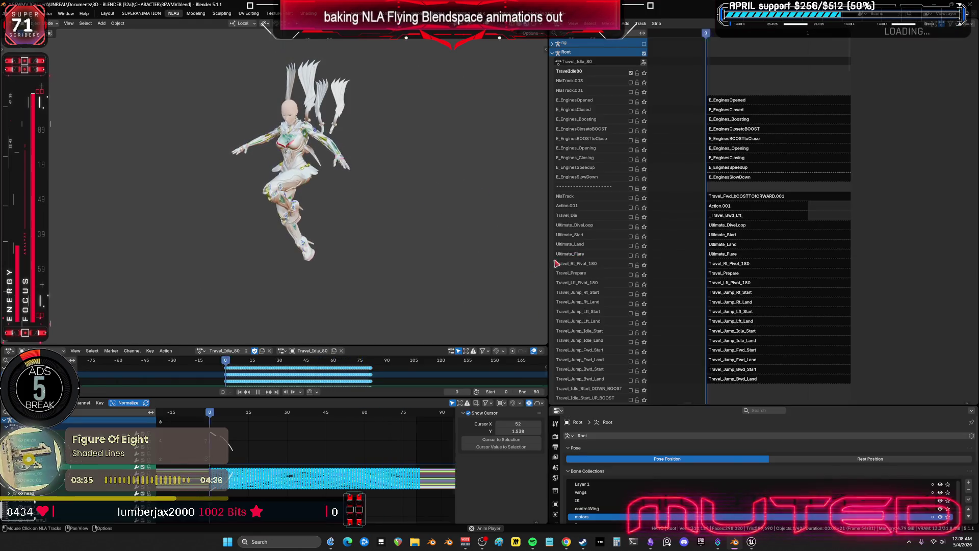
- Set the scene end frame to 79, then back to 80
{"action": "left_click", "coordinate": [537, 391]}
{"action": "key", "text": "Return"}
{"action": "left_click", "coordinate": [530, 389]}
{"action": "type", "text": "79"}
{"action": "key", "text": "Return"}
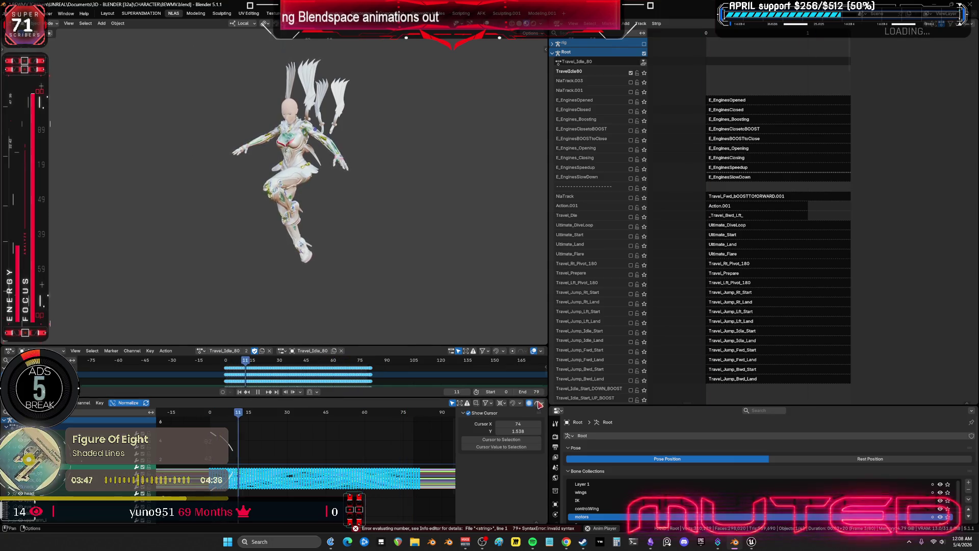
{"action": "left_click", "coordinate": [528, 388]}
{"action": "type", "text": "80"}
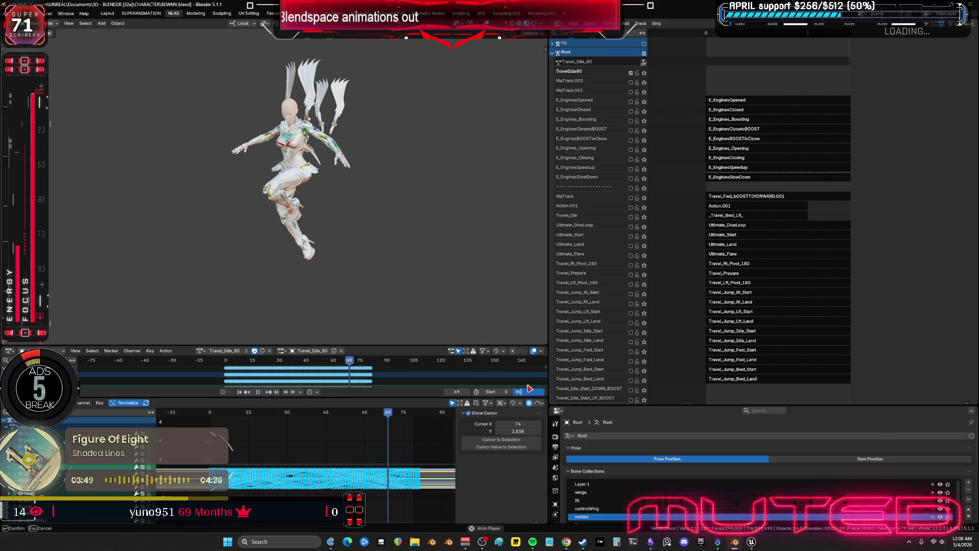
{"action": "key", "text": "Return"}
{"action": "scroll", "coordinate": [348, 196], "scroll_direction": "up", "scroll_amount": 10}
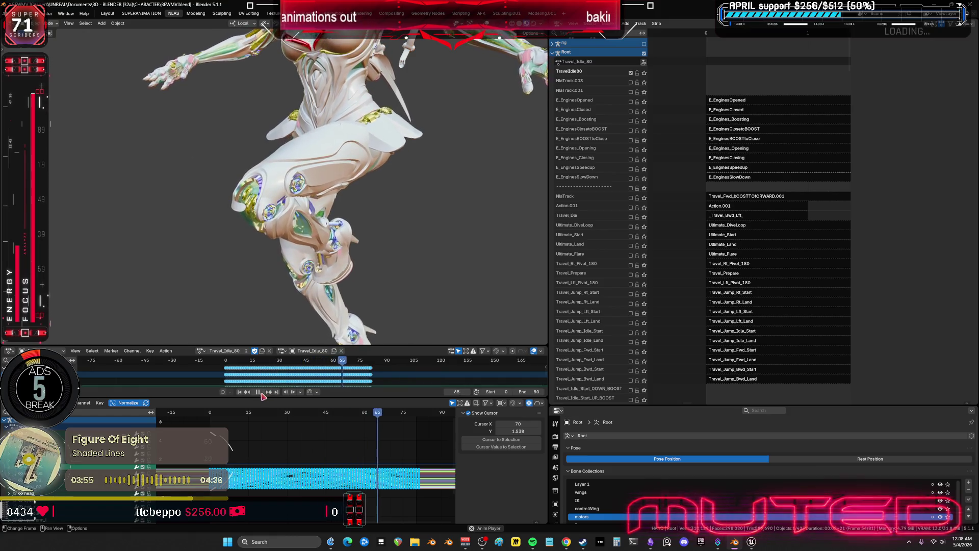
{"action": "left_click", "coordinate": [166, 351]}
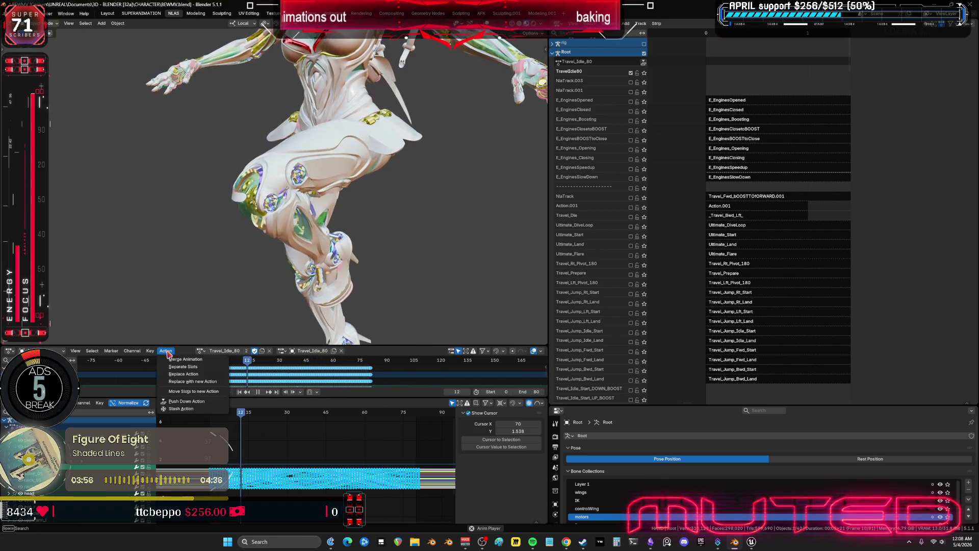
- Push Travel_Idle_80 down into an NLA strip and stop playback
{"action": "left_click", "coordinate": [197, 402]}
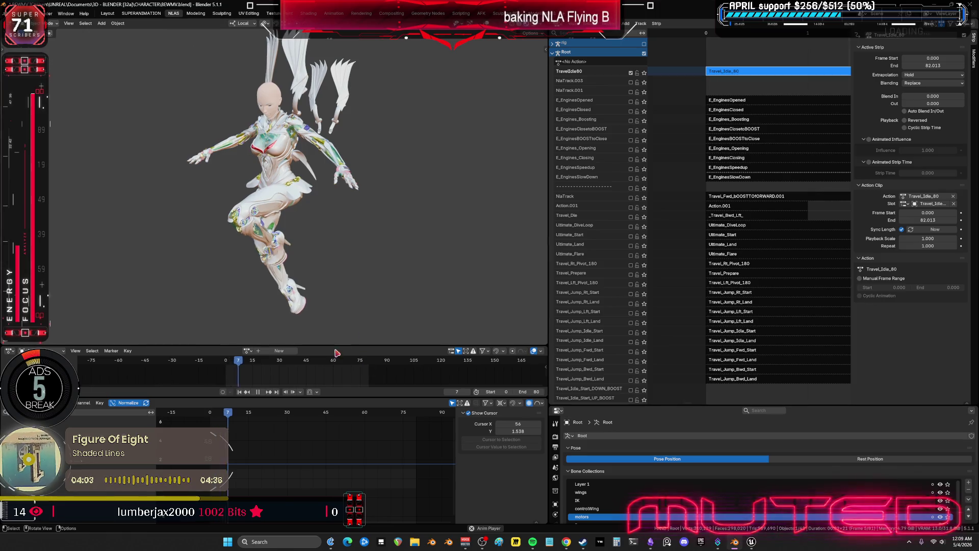
{"action": "key", "text": "space"}
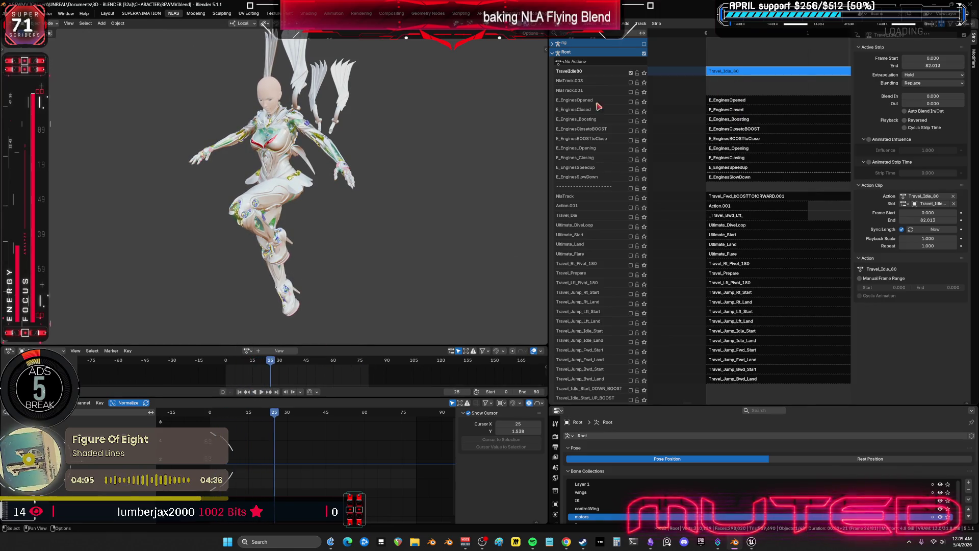
- Pan and zoom the NLA editor down to the F_Travel flying tracks
{"action": "left_click_drag", "start_coordinate": [549, 108], "coordinate": [311, 107]}
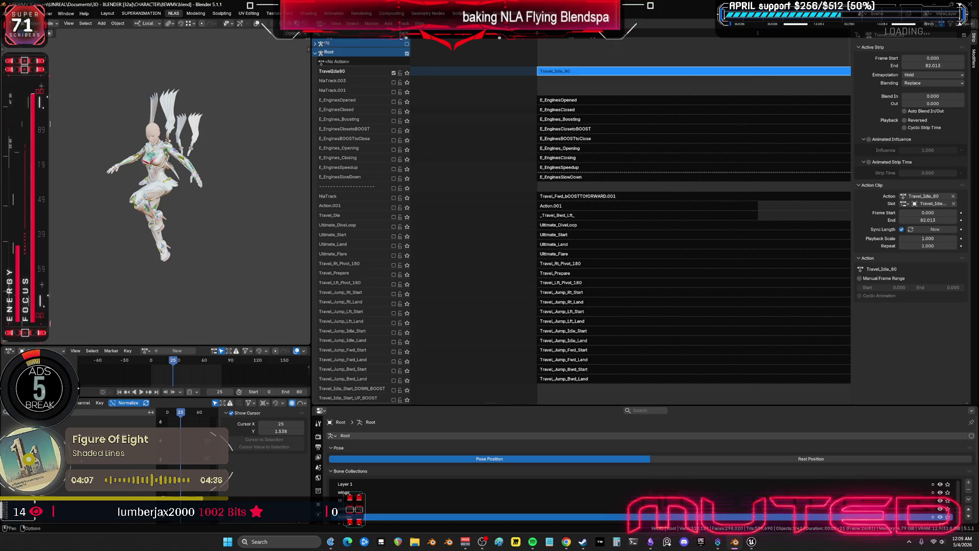
{"action": "mouse_move", "coordinate": [579, 82]}
{"action": "middle_mouse_down", "text": "ctrl"}
{"action": "mouse_move", "coordinate": [714, 120]}
{"action": "mouse_move", "coordinate": [549, 167]}
{"action": "mouse_move", "coordinate": [561, 178]}
{"action": "mouse_move", "coordinate": [689, 148]}
{"action": "mouse_move", "coordinate": [686, 136]}
{"action": "mouse_move", "coordinate": [520, 170]}
{"action": "middle_mouse_up", "text": "ctrl"}
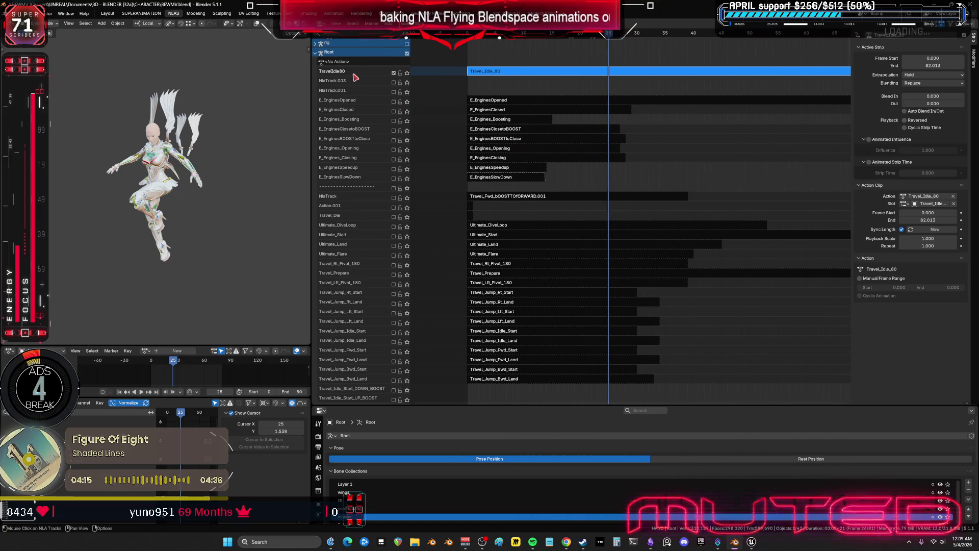
{"action": "mouse_move", "coordinate": [393, 310]}
{"action": "middle_mouse_down"}
{"action": "mouse_move", "coordinate": [372, 163]}
{"action": "mouse_move", "coordinate": [370, 202]}
{"action": "mouse_move", "coordinate": [377, 89]}
{"action": "mouse_move", "coordinate": [382, 401]}
{"action": "mouse_move", "coordinate": [400, 245]}
{"action": "middle_mouse_up"}
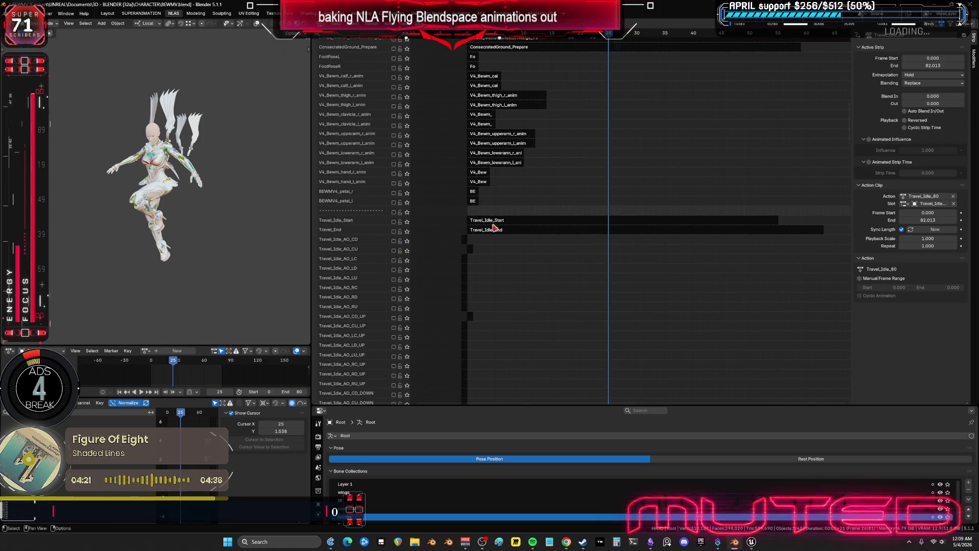
{"action": "scroll", "coordinate": [457, 234], "scroll_direction": "up", "scroll_amount": 4}
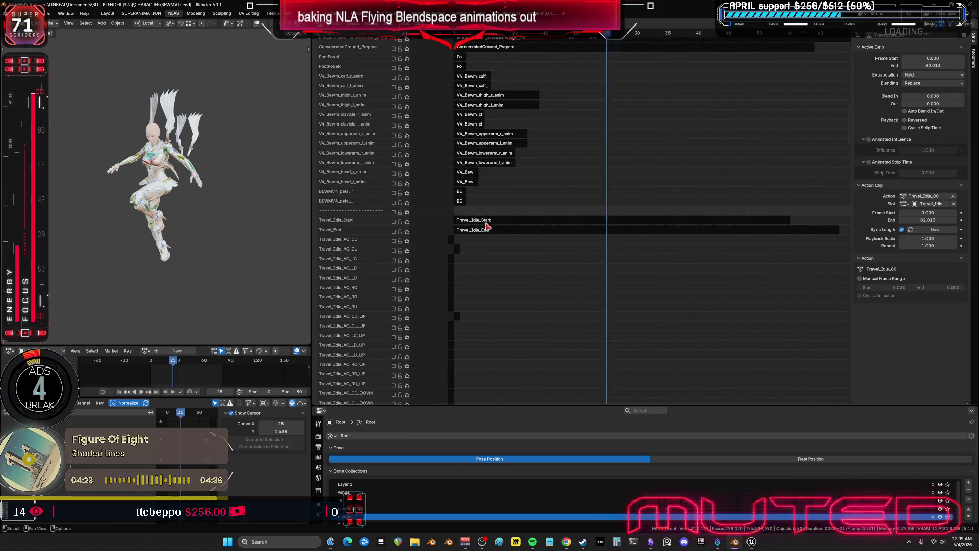
{"action": "scroll", "coordinate": [612, 248], "scroll_direction": "up", "scroll_amount": 4}
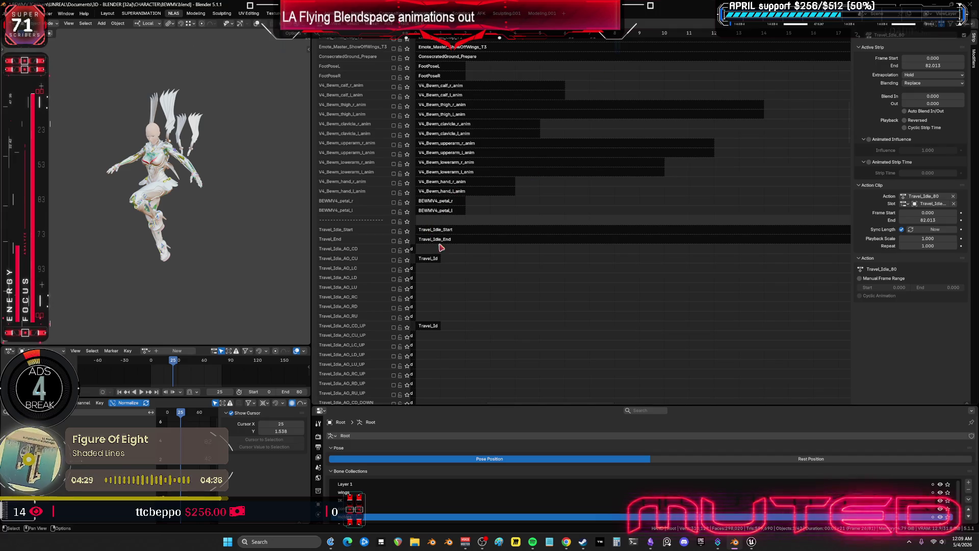
{"action": "mouse_move", "coordinate": [457, 284]}
{"action": "middle_mouse_down"}
{"action": "mouse_move", "coordinate": [476, 255]}
{"action": "mouse_move", "coordinate": [512, 112]}
{"action": "mouse_move", "coordinate": [512, 301]}
{"action": "mouse_move", "coordinate": [538, 198]}
{"action": "middle_mouse_up"}
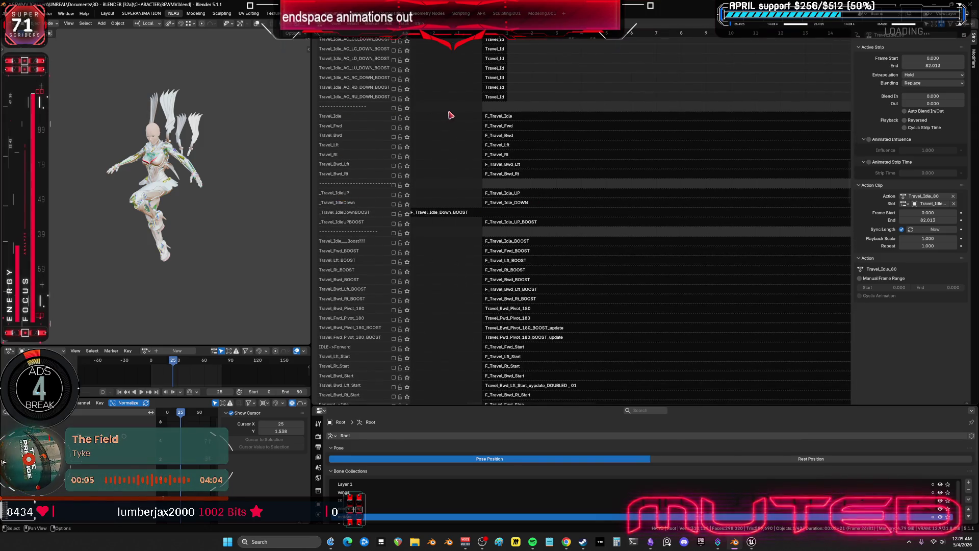
- Swap the F_Travel_Idle strip's action to Travel_Idle_80 and solo the Travel_Idle track
{"action": "left_click", "coordinate": [505, 119]}
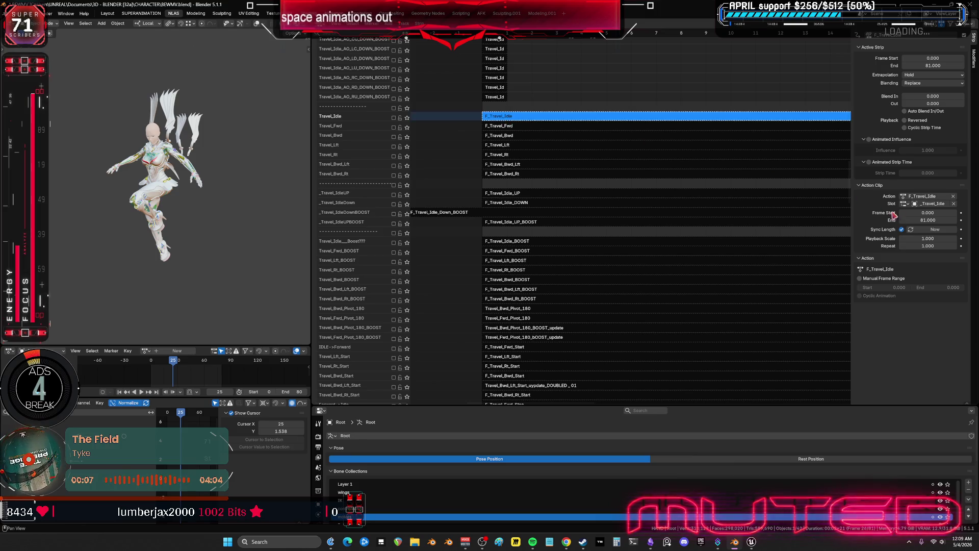
{"action": "left_click", "coordinate": [907, 197]}
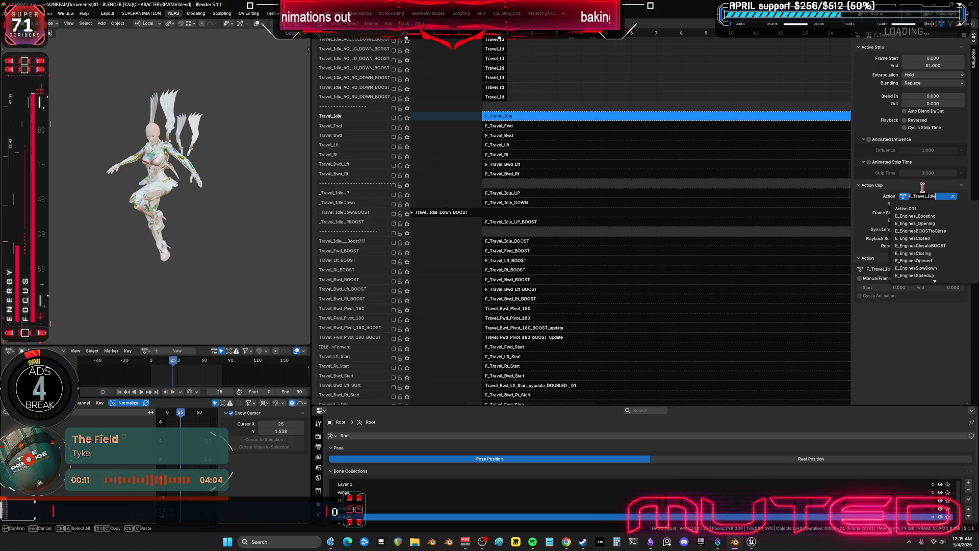
{"action": "type", "text": "801"}
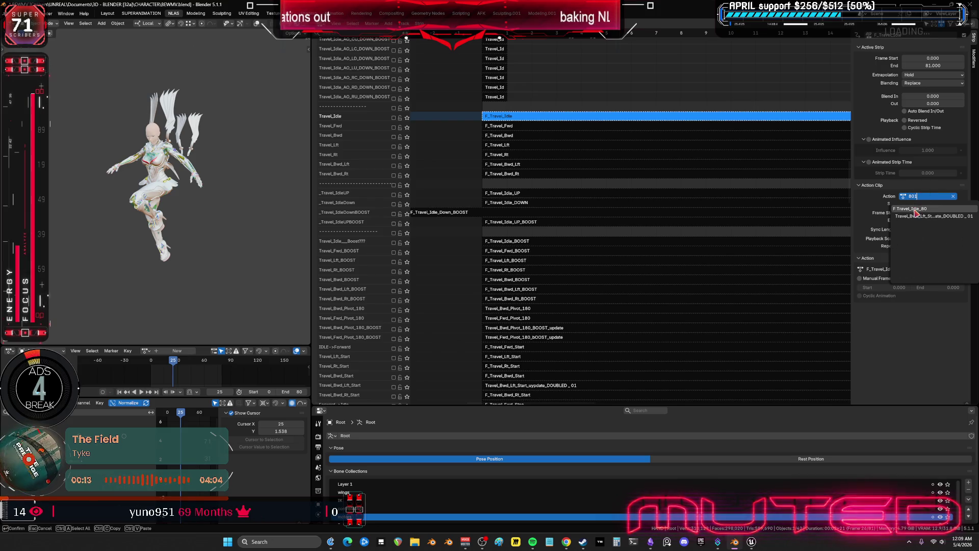
{"action": "key", "text": "Return"}
{"action": "left_click", "coordinate": [407, 118]}
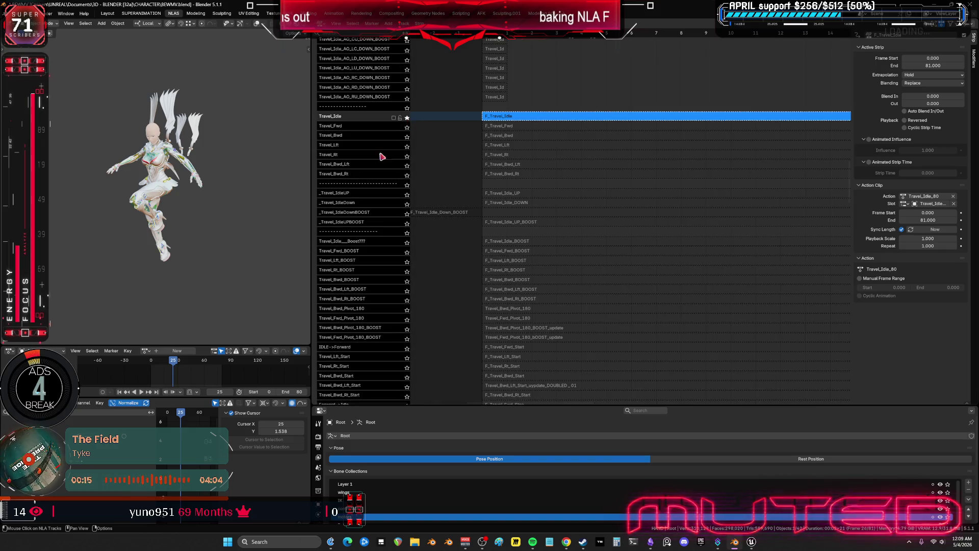
{"action": "left_click", "coordinate": [141, 392]}
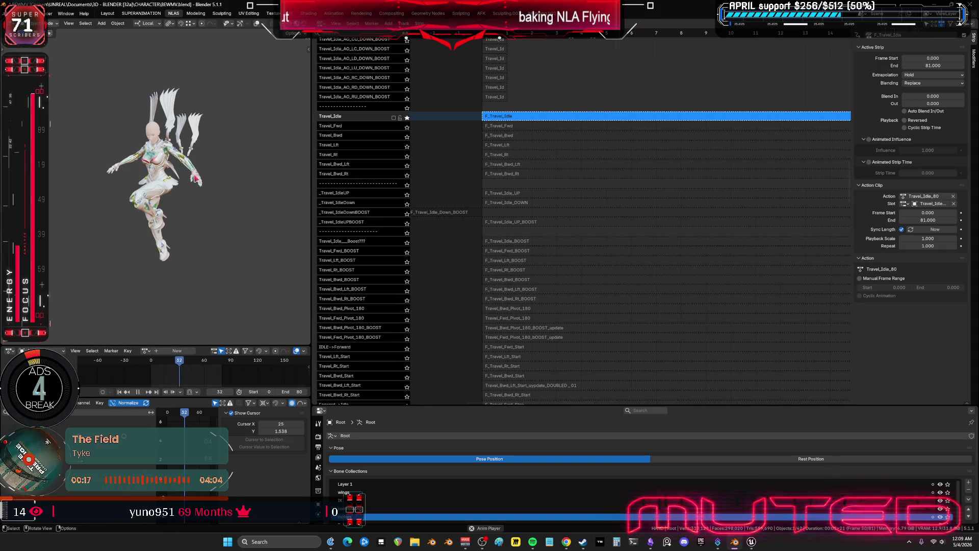
- Stop playback and delete the Travel_Idle_80 track
{"action": "mouse_move", "coordinate": [563, 107]}
{"action": "middle_mouse_down"}
{"action": "mouse_move", "coordinate": [568, 155]}
{"action": "mouse_move", "coordinate": [658, 317]}
{"action": "mouse_move", "coordinate": [636, 228]}
{"action": "middle_mouse_up"}
{"action": "scroll", "coordinate": [636, 227], "scroll_direction": "up", "scroll_amount": 10}
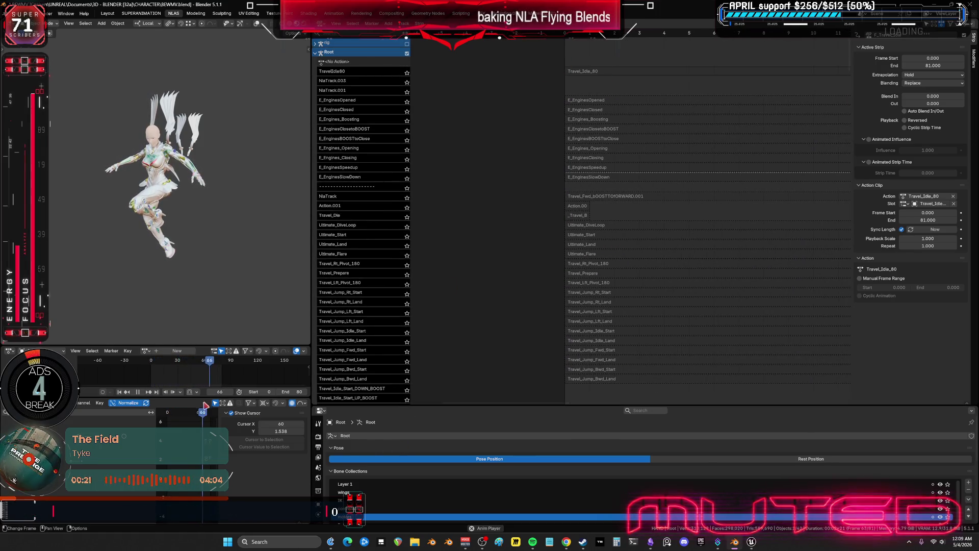
{"action": "key", "text": "space"}
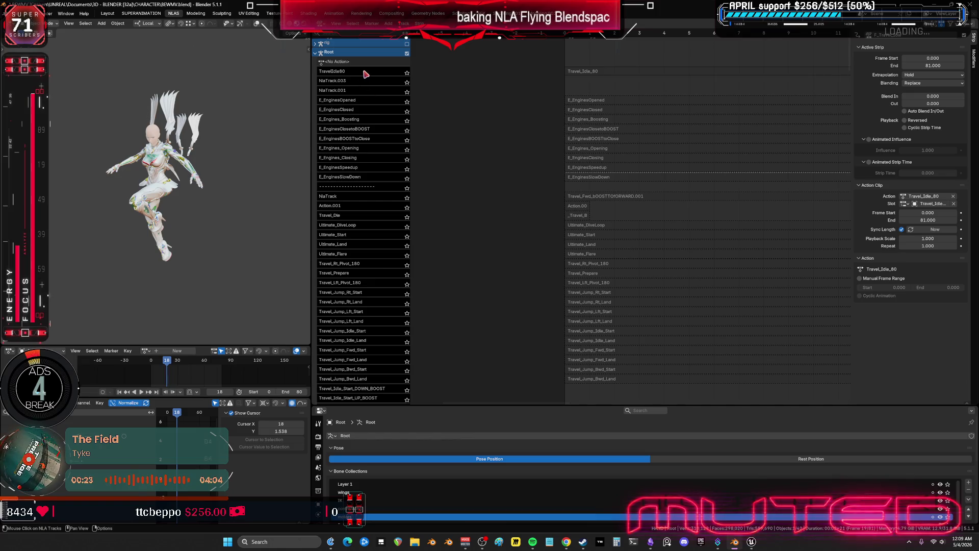
{"action": "right_click", "coordinate": [365, 74]}
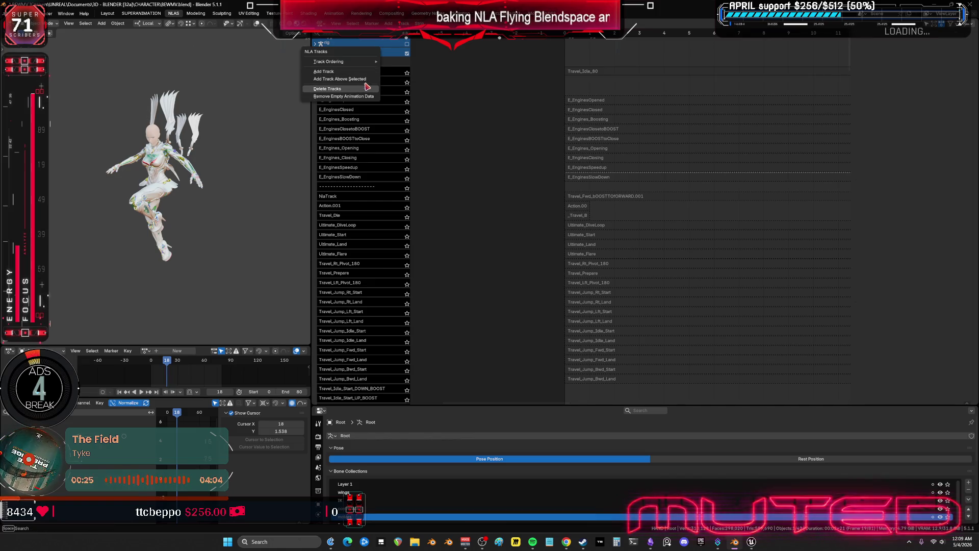
{"action": "key", "text": "Return"}
- Delete the spare NlaTrack.003 and NlaTrack.001 tracks
{"action": "left_click", "coordinate": [362, 75]}
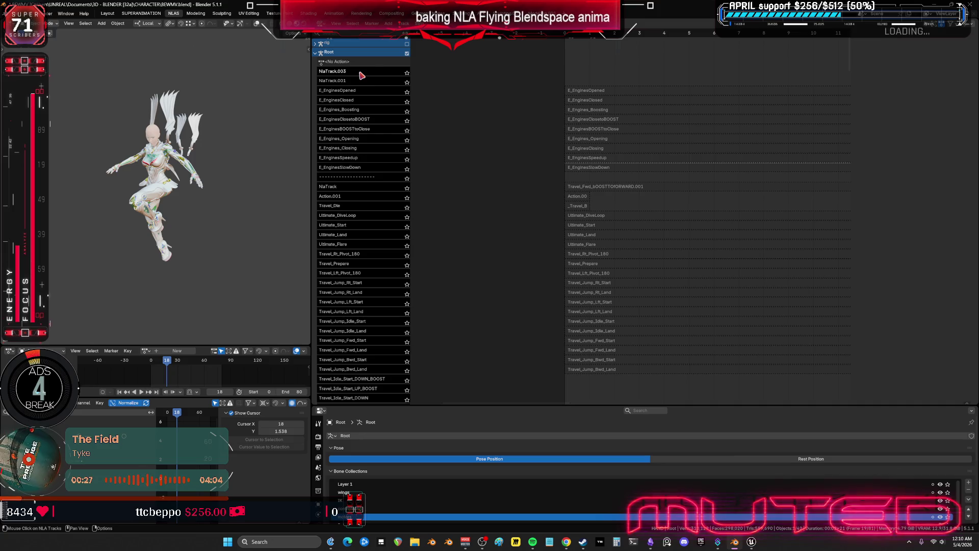
{"action": "right_click", "coordinate": [362, 75]}
{"action": "key", "text": "Return"}
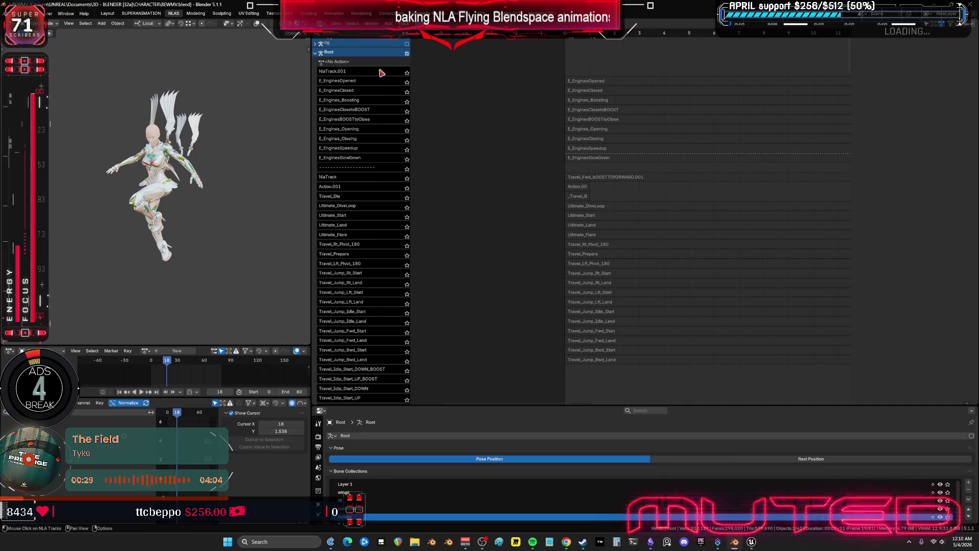
{"action": "left_click", "coordinate": [381, 73]}
{"action": "right_click", "coordinate": [381, 73]}
{"action": "key", "text": "Return"}
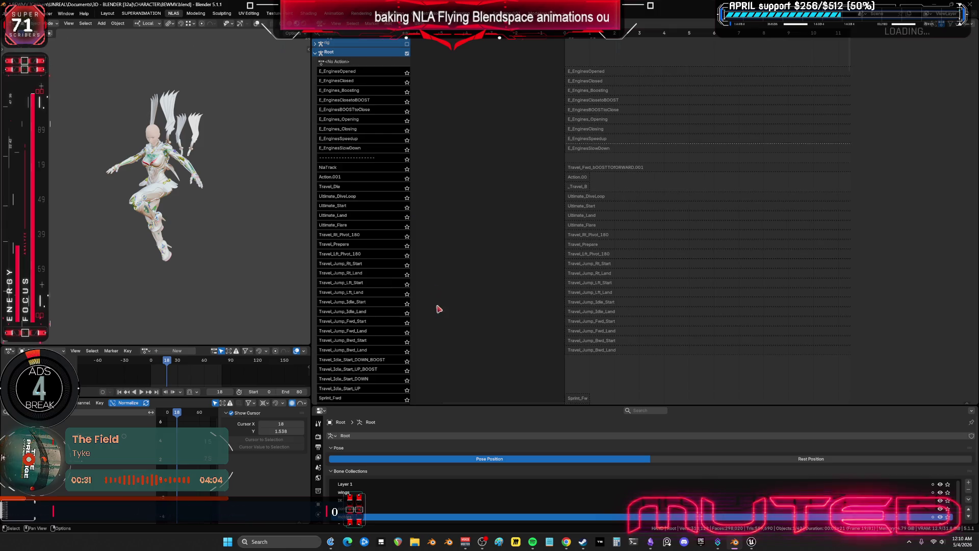
{"action": "middle_click_drag", "start_coordinate": [360, 324], "coordinate": [367, 159]}
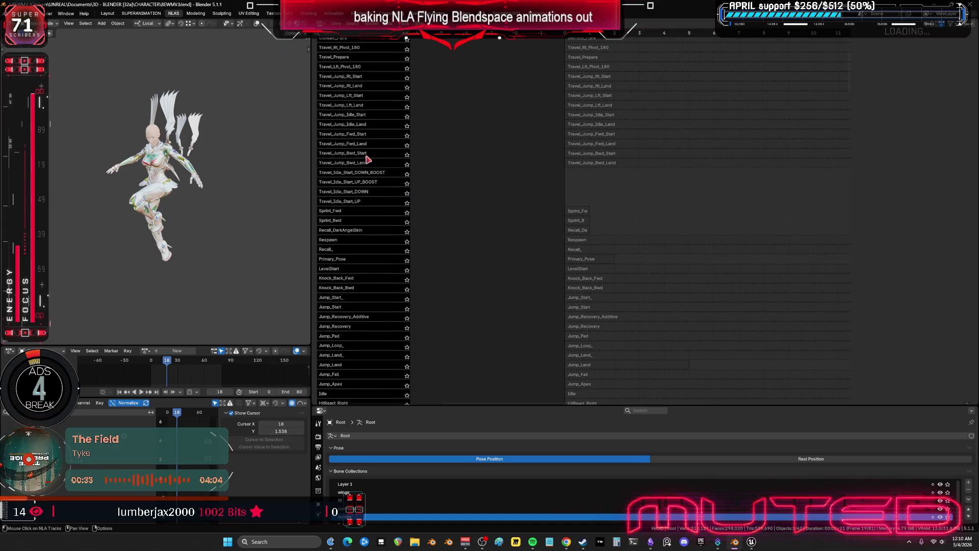
{"action": "mouse_move", "coordinate": [593, 257]}
{"action": "middle_mouse_down"}
{"action": "mouse_move", "coordinate": [586, 168]}
{"action": "mouse_move", "coordinate": [561, 114]}
{"action": "mouse_move", "coordinate": [599, 160]}
{"action": "mouse_move", "coordinate": [597, 201]}
{"action": "mouse_move", "coordinate": [573, 159]}
{"action": "middle_mouse_up"}
{"action": "left_click", "coordinate": [592, 251]}
- Unsolo the Travel_Idle track and set the F_Travel_Idle_Down_BOOST strip's start frame to 0
{"action": "scroll", "coordinate": [584, 237], "scroll_direction": "up", "scroll_amount": 2}
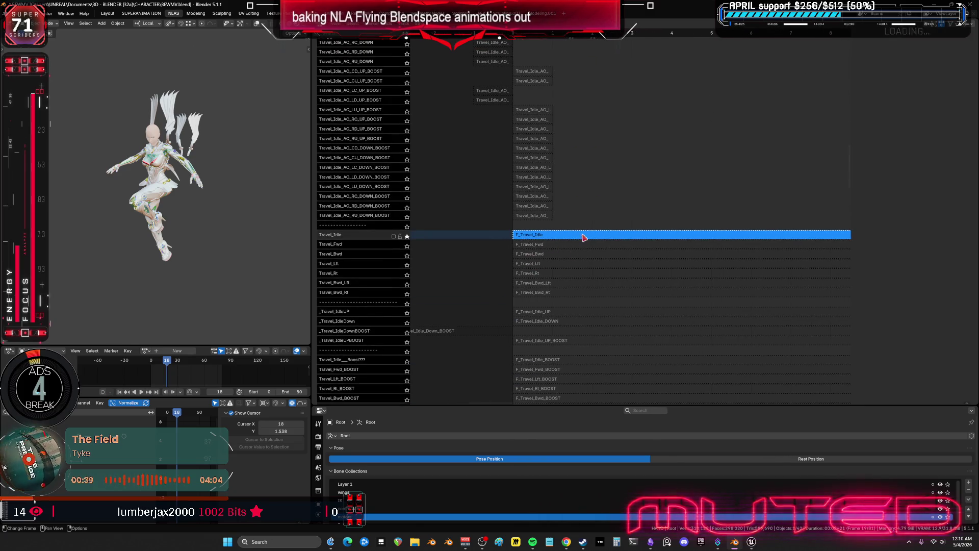
{"action": "scroll", "coordinate": [553, 245], "scroll_direction": "down", "scroll_amount": 1}
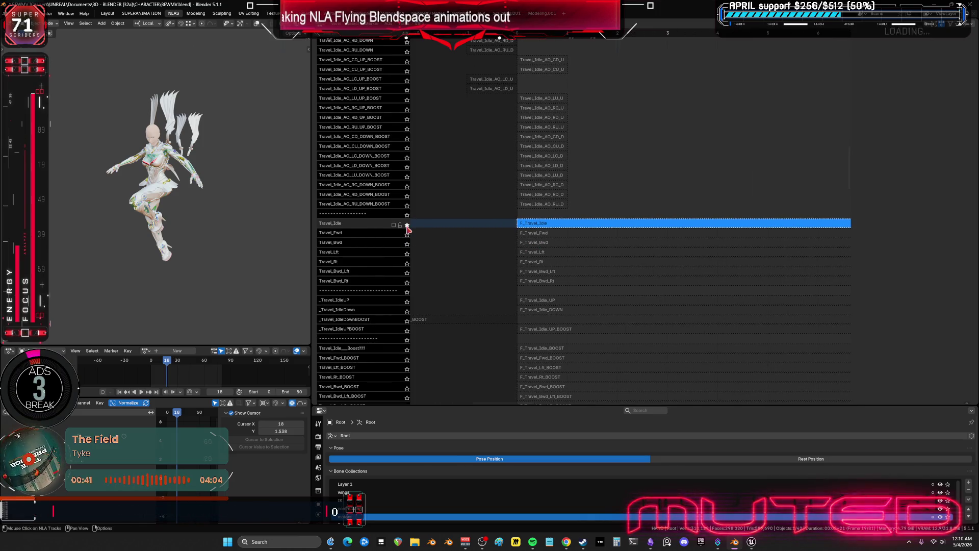
{"action": "left_click", "coordinate": [406, 224]}
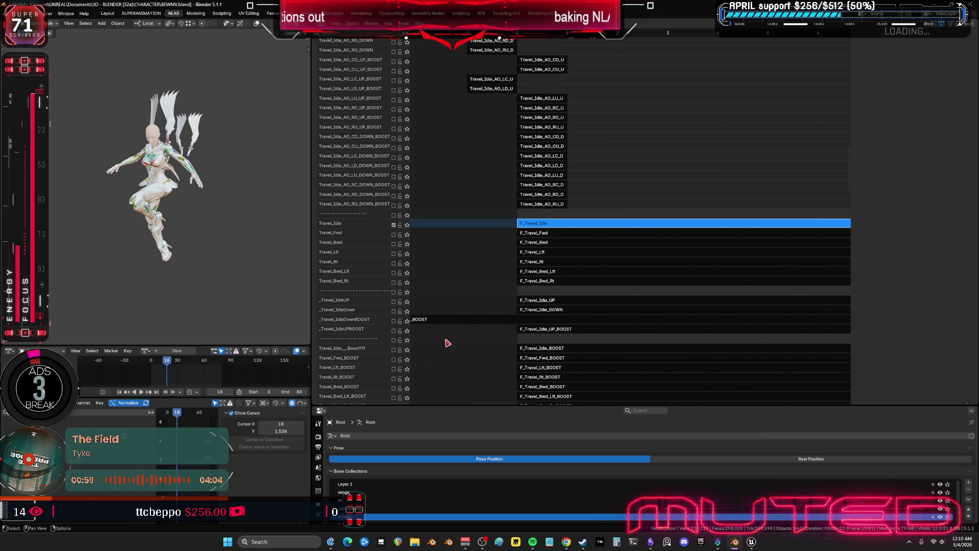
{"action": "mouse_move", "coordinate": [448, 343]}
{"action": "middle_mouse_down"}
{"action": "mouse_move", "coordinate": [463, 332]}
{"action": "mouse_move", "coordinate": [424, 271]}
{"action": "mouse_move", "coordinate": [455, 254]}
{"action": "middle_mouse_up"}
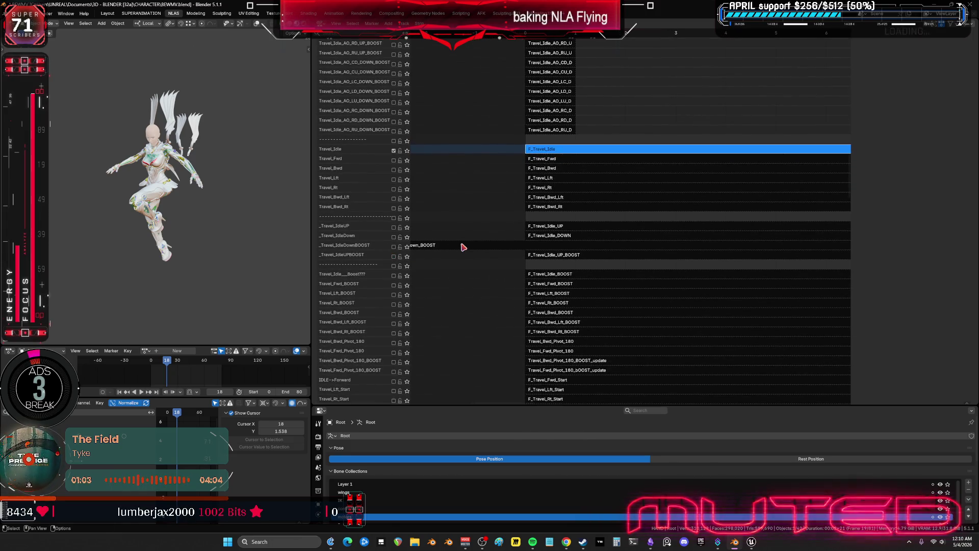
{"action": "left_click", "coordinate": [464, 247]}
{"action": "left_click", "coordinate": [939, 59]}
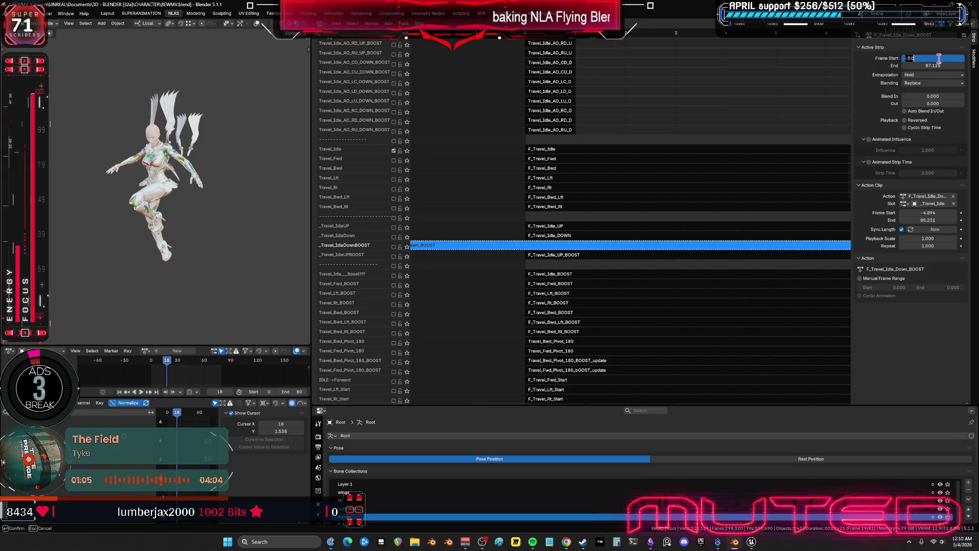
{"action": "type", "text": "0"}
{"action": "key", "text": "Return"}
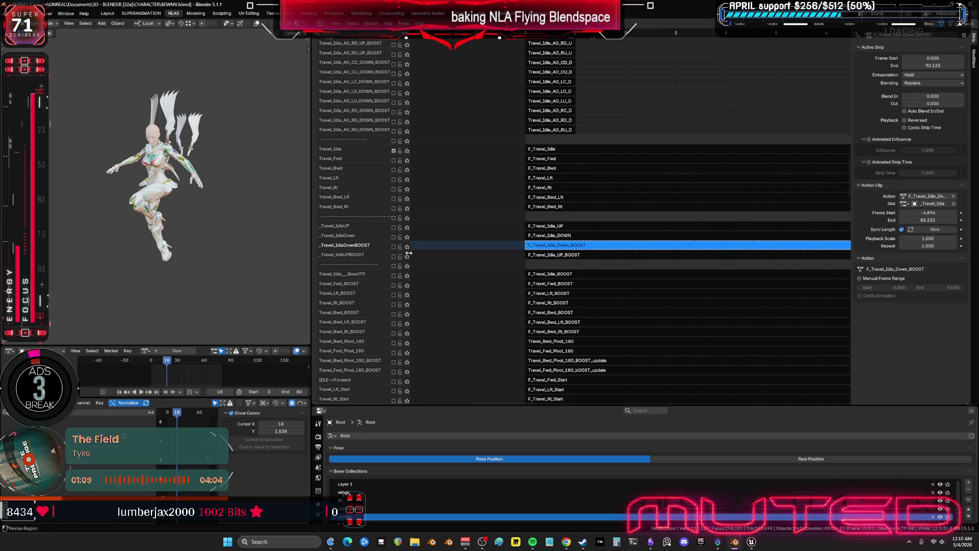
{"action": "mouse_move", "coordinate": [525, 280]}
{"action": "middle_mouse_down"}
{"action": "mouse_move", "coordinate": [524, 69]}
{"action": "mouse_move", "coordinate": [538, 345]}
{"action": "middle_mouse_up"}
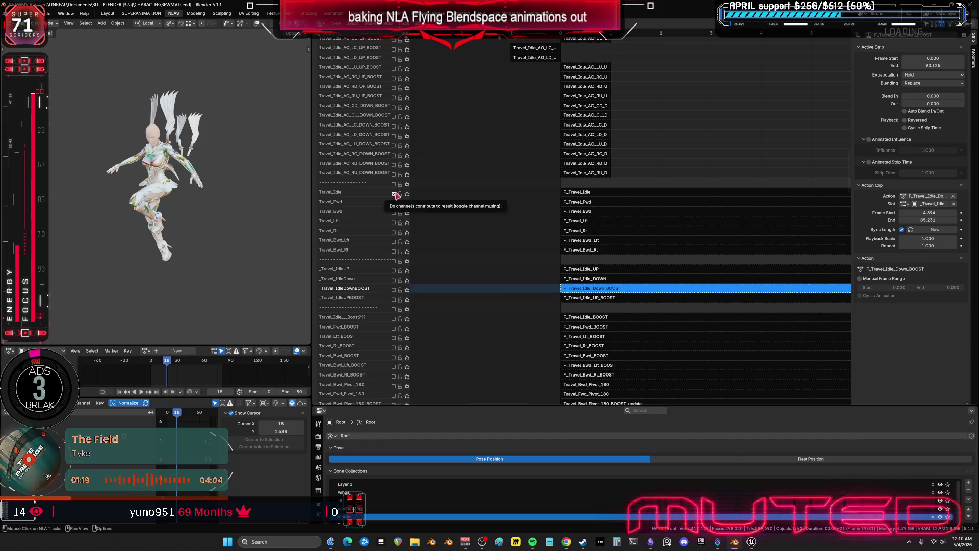
- Toggle the Travel_Idle track's mute off and on, then move it down two rows
{"action": "left_click", "coordinate": [395, 197]}
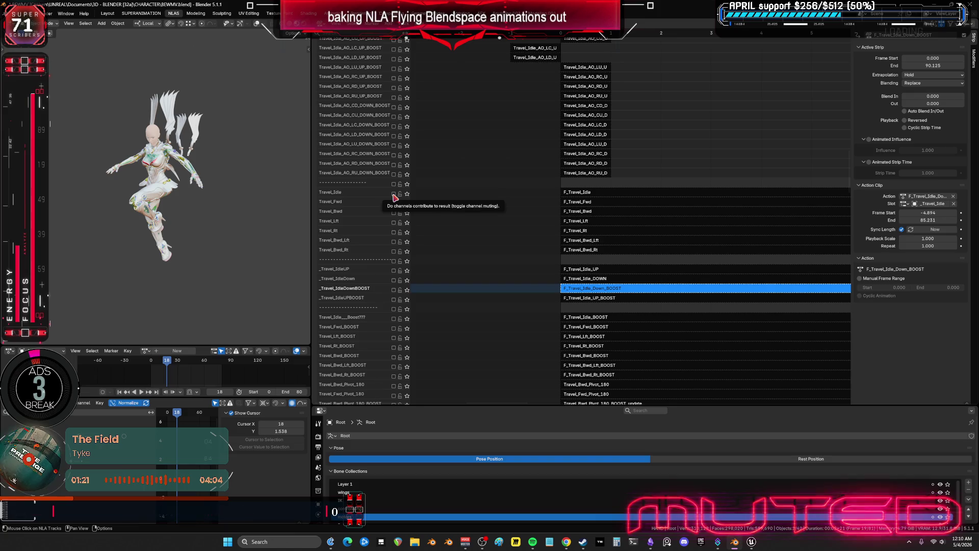
{"action": "left_click", "coordinate": [395, 195]}
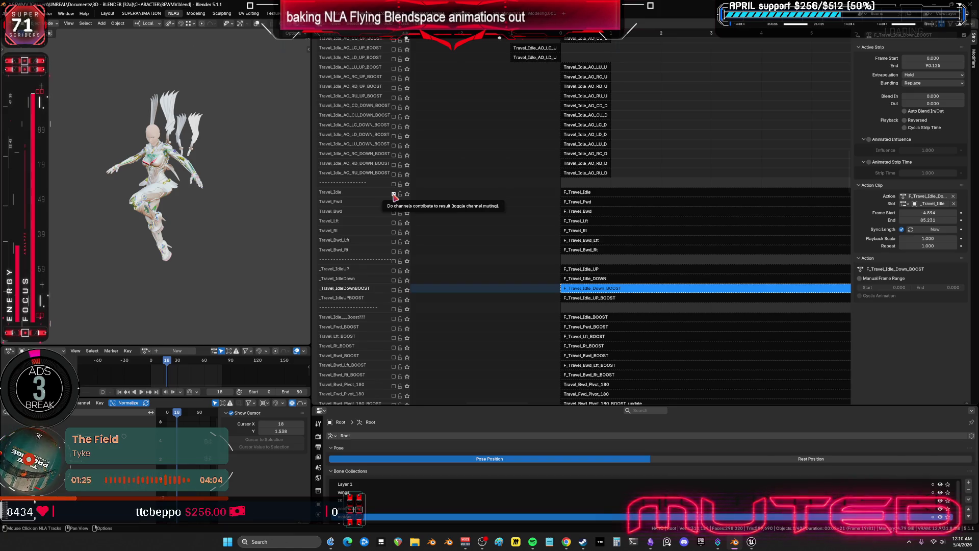
{"action": "left_click", "coordinate": [372, 195]}
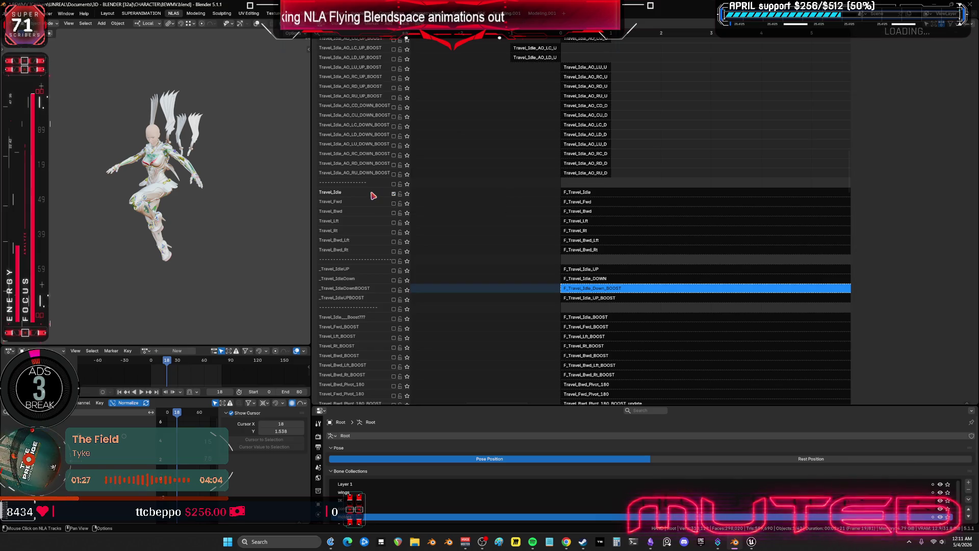
{"action": "right_click", "coordinate": [373, 196]}
{"action": "mouse_move", "coordinate": [380, 166]}
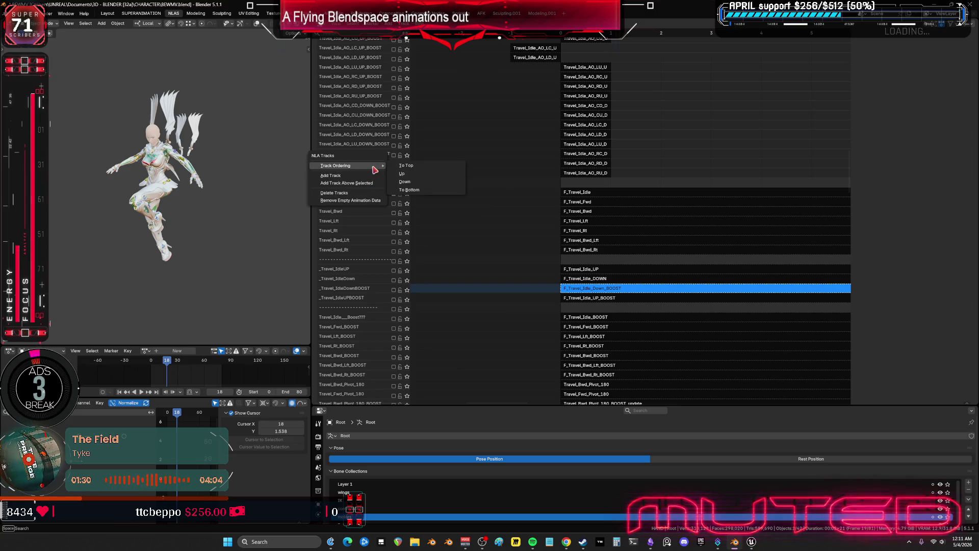
{"action": "left_click", "coordinate": [412, 184]}
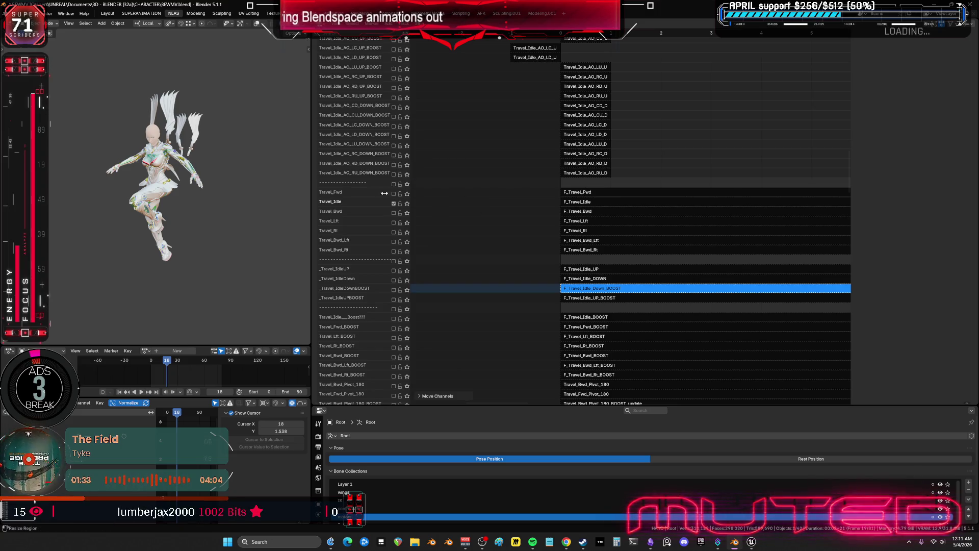
{"action": "right_click", "coordinate": [357, 202]}
{"action": "mouse_move", "coordinate": [364, 202]}
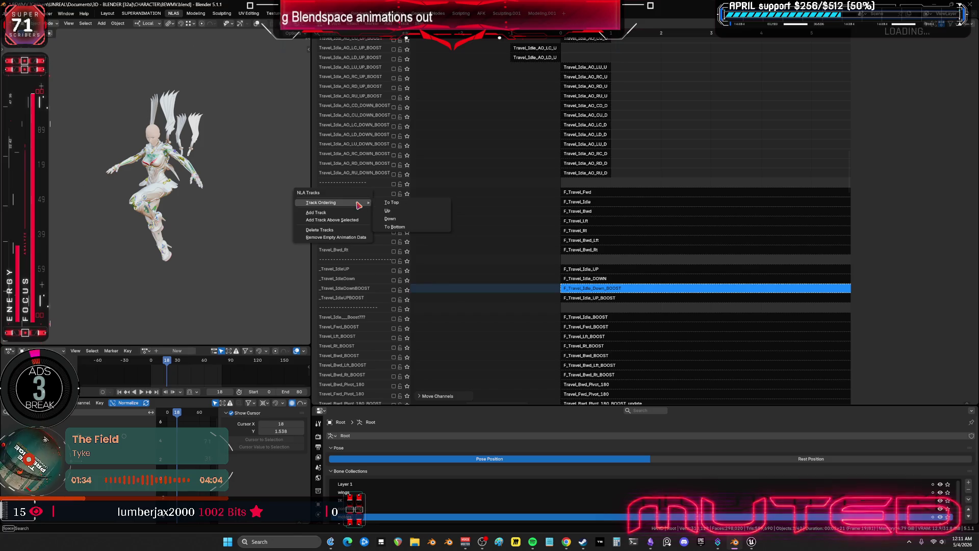
{"action": "left_click", "coordinate": [384, 218]}
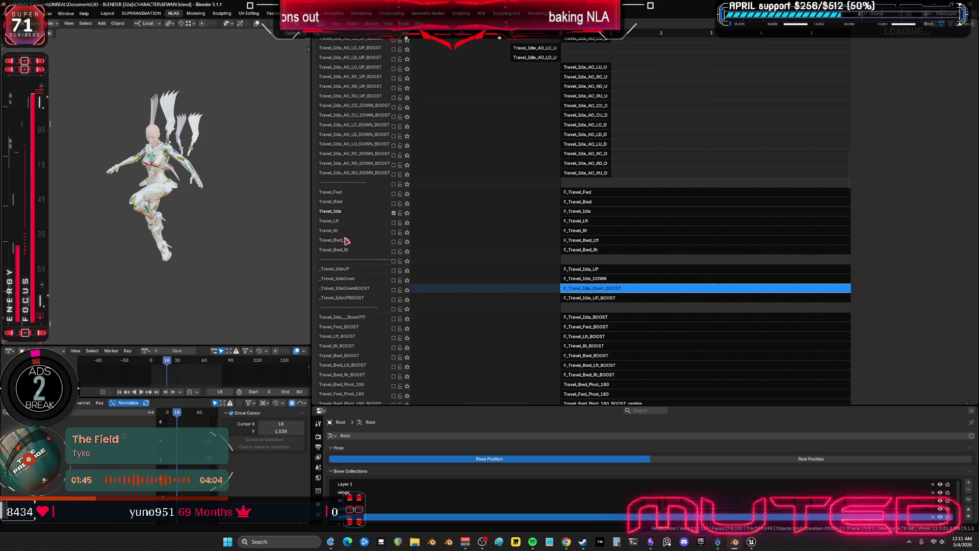
- Keep moving the Travel_Idle track down until it sits below F_Travel_Idle_UP_BOOST
{"action": "right_click", "coordinate": [352, 216]}
{"action": "mouse_move", "coordinate": [352, 215]}
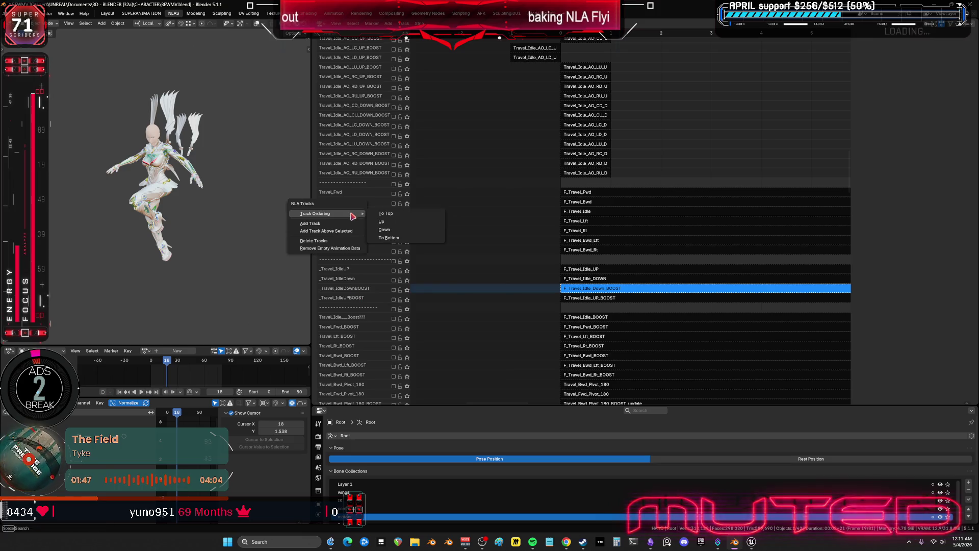
{"action": "left_click", "coordinate": [385, 230]}
{"action": "right_click", "coordinate": [364, 221]}
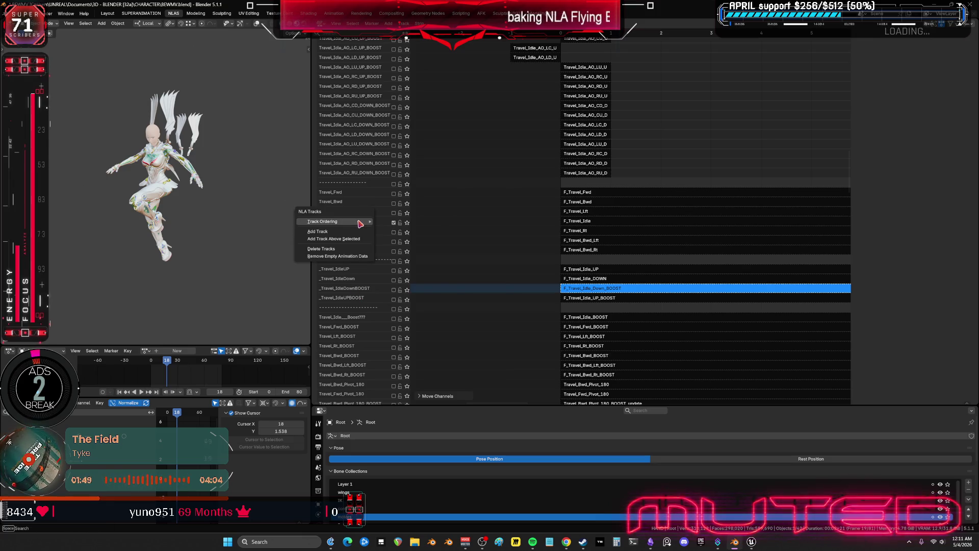
{"action": "mouse_move", "coordinate": [375, 222]}
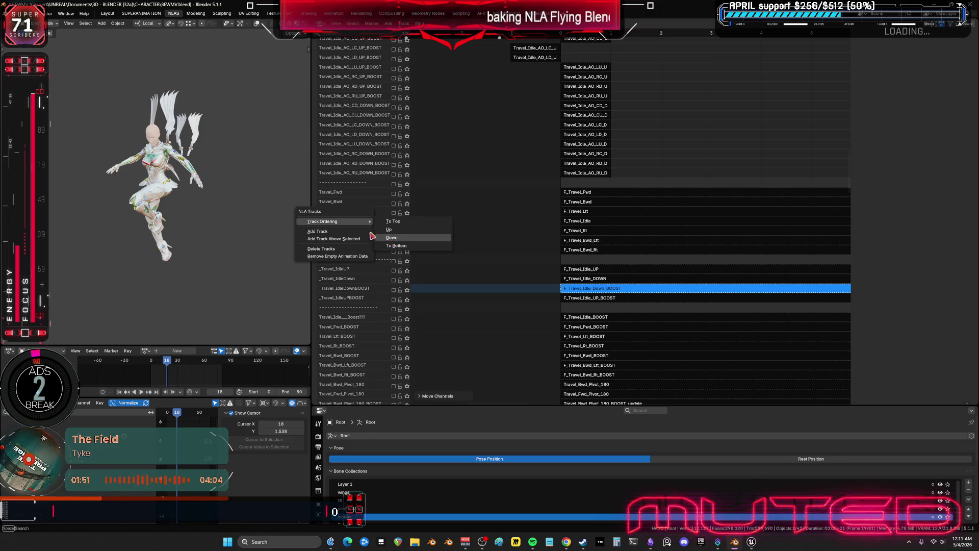
{"action": "left_click", "coordinate": [391, 238]}
{"action": "right_click", "coordinate": [364, 231]}
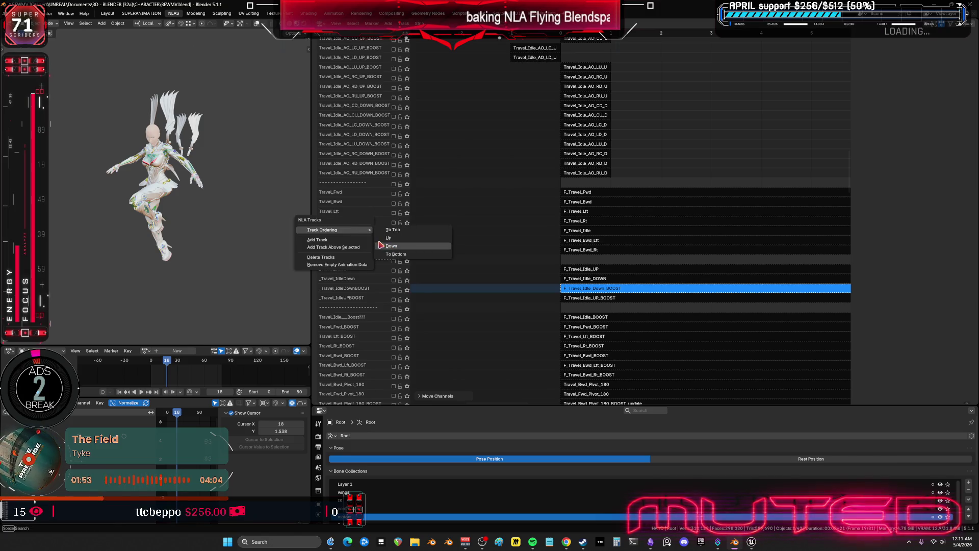
{"action": "left_click", "coordinate": [381, 245]}
{"action": "right_click", "coordinate": [365, 243]}
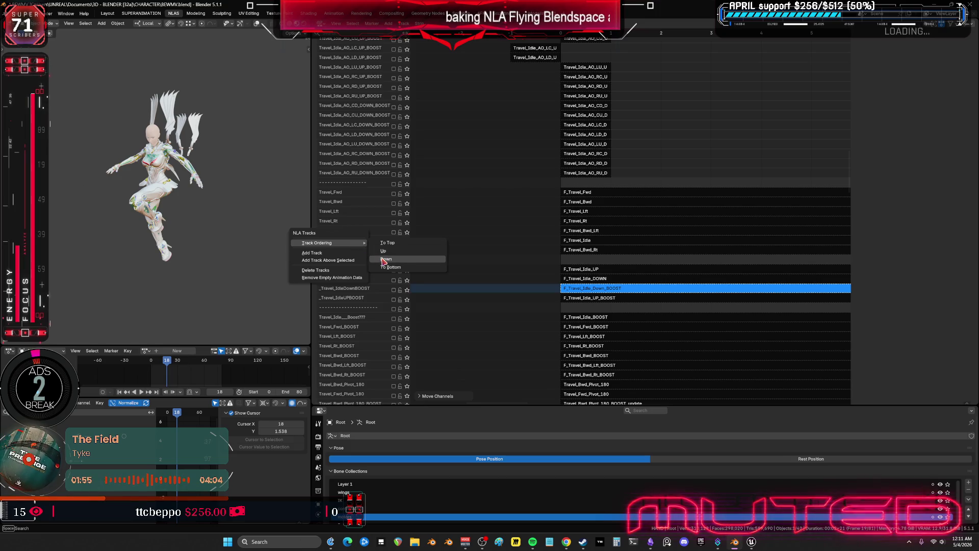
{"action": "left_click", "coordinate": [382, 261]}
{"action": "right_click", "coordinate": [374, 250]}
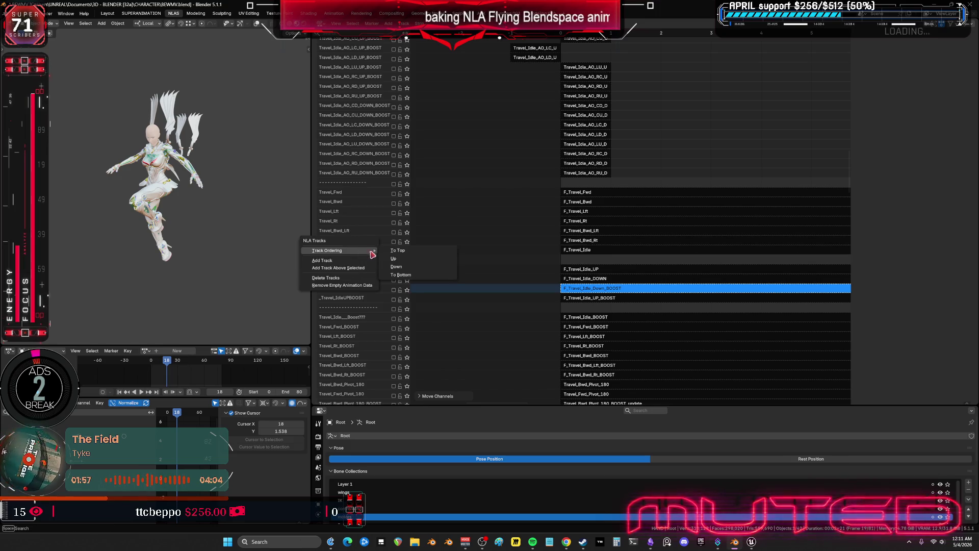
{"action": "left_click", "coordinate": [396, 268]}
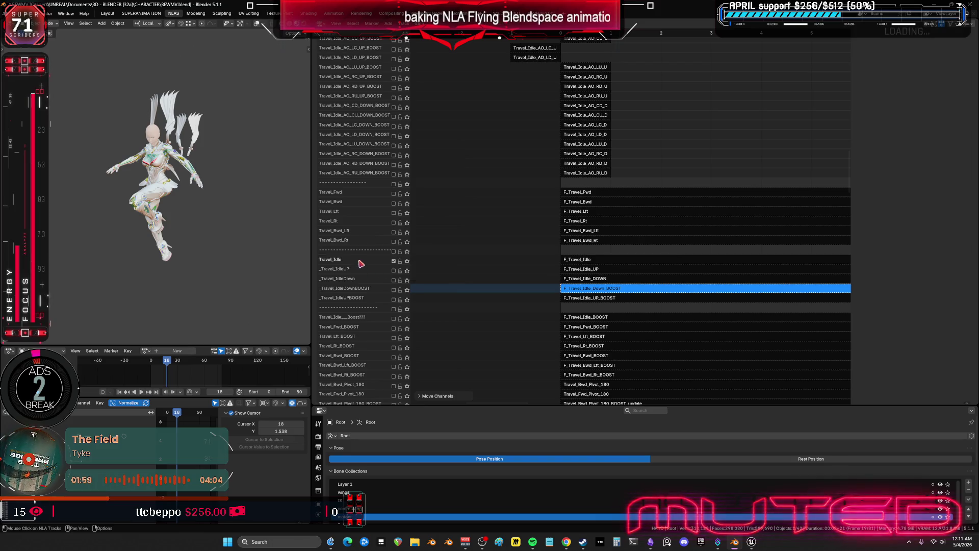
{"action": "right_click", "coordinate": [361, 263]}
{"action": "mouse_move", "coordinate": [363, 261]}
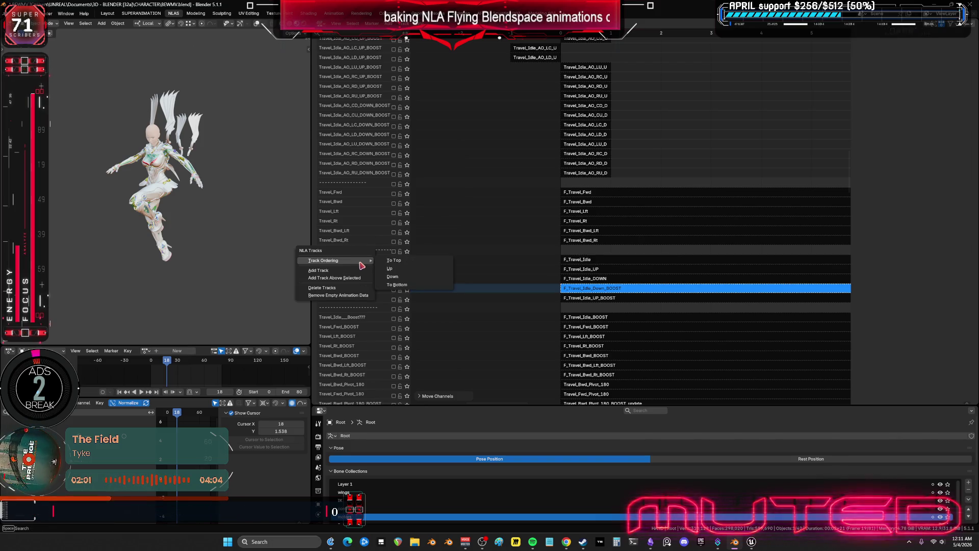
{"action": "left_click", "coordinate": [392, 276]}
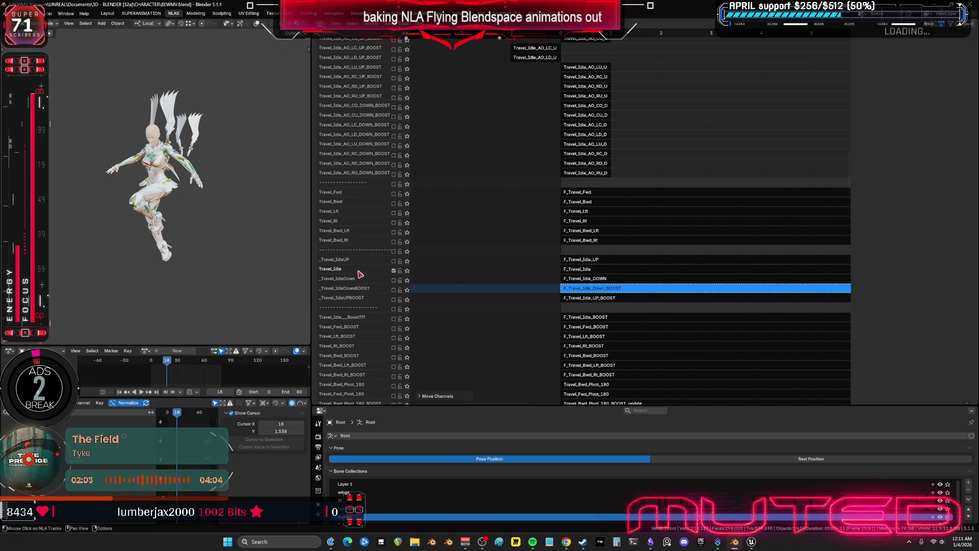
{"action": "right_click", "coordinate": [360, 268]}
{"action": "mouse_move", "coordinate": [368, 268]}
{"action": "left_click", "coordinate": [391, 285]}
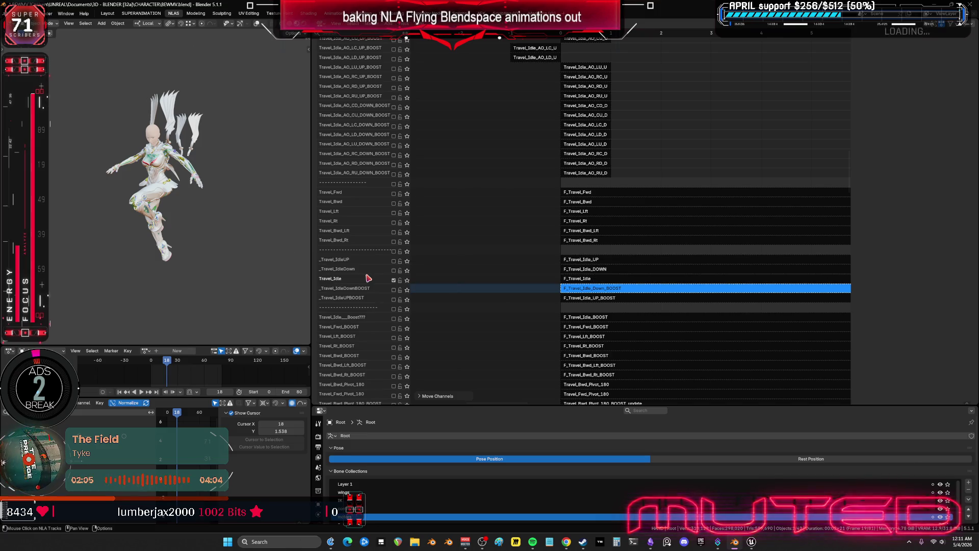
{"action": "right_click", "coordinate": [363, 279]}
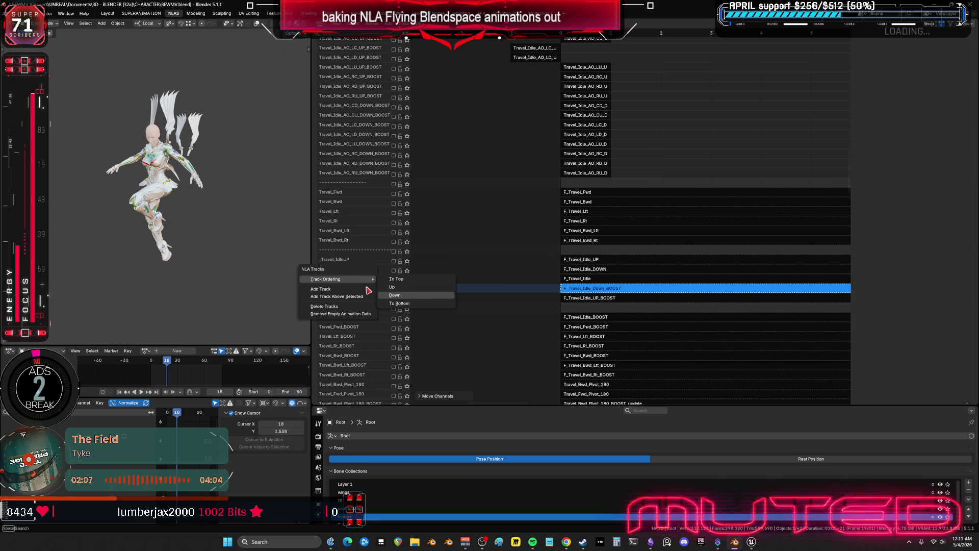
{"action": "left_click", "coordinate": [393, 295]}
{"action": "right_click", "coordinate": [365, 289]}
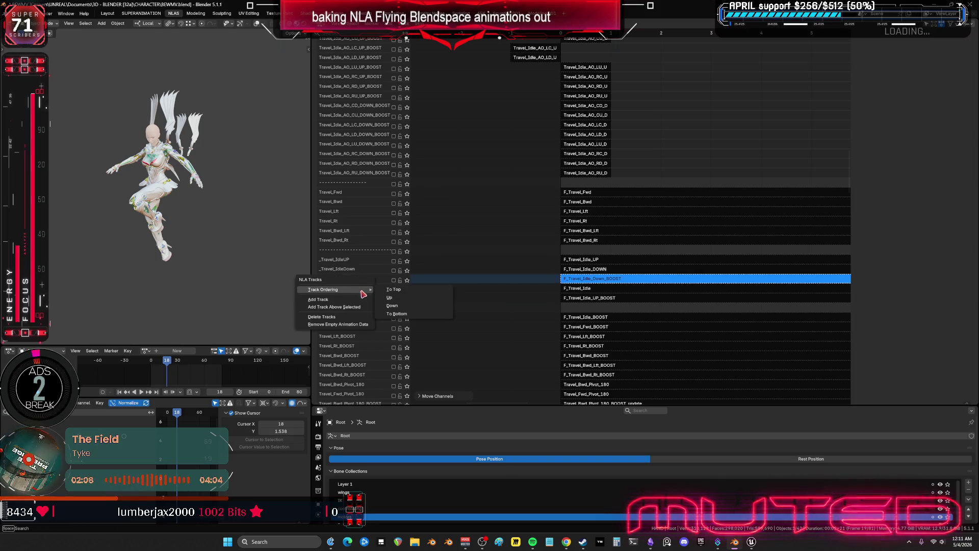
{"action": "left_click", "coordinate": [398, 305]}
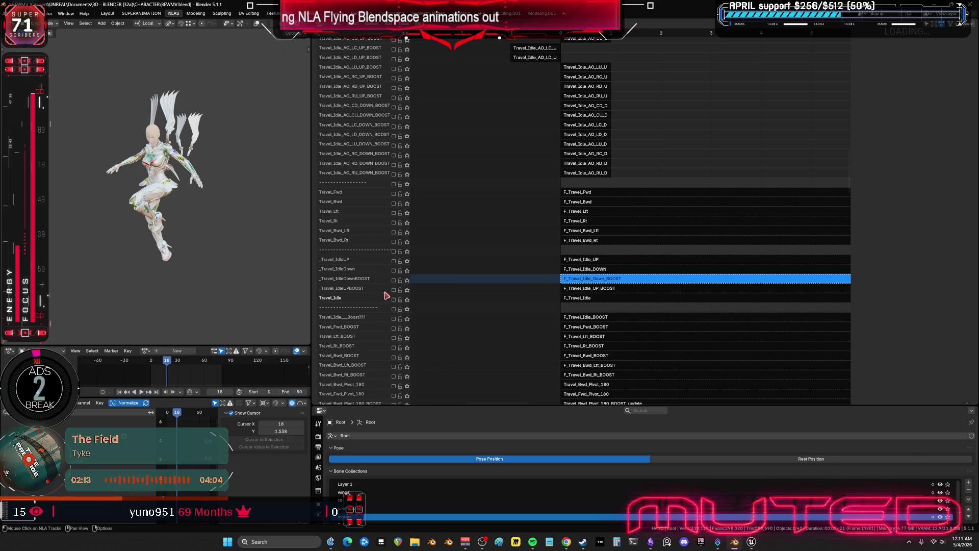
- Solo _Travel_IdleUPBOOST and enter tweak mode on its F_Travel_Idle_UP_BOOST strip
{"action": "left_click", "coordinate": [407, 290]}
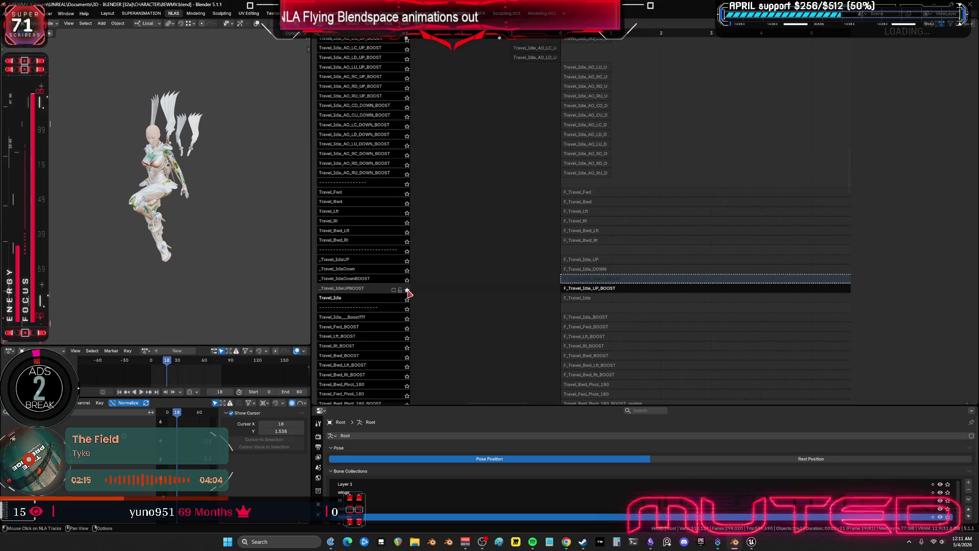
{"action": "left_click", "coordinate": [610, 289]}
{"action": "key", "text": "Tab"}
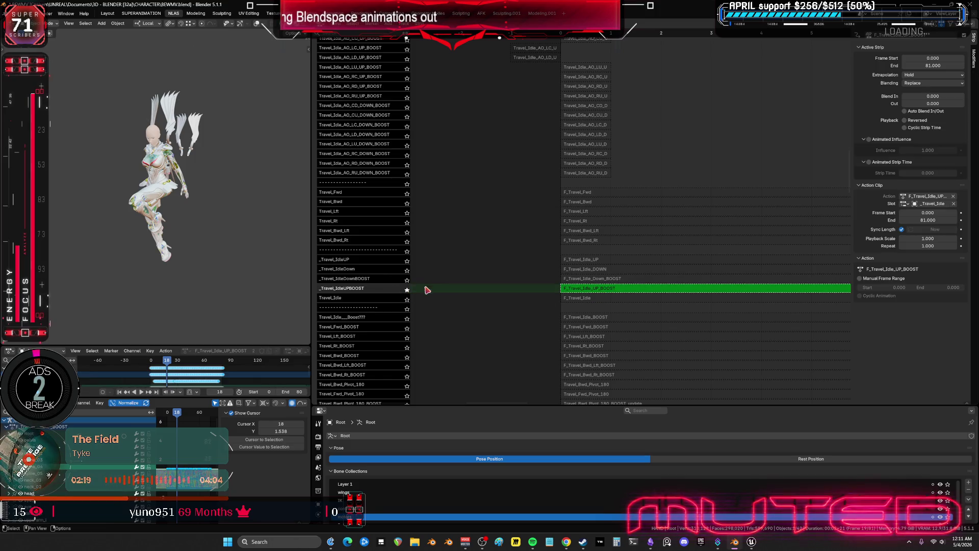
- Show the rig overlays, make Root.001 active in front view, and delete the selected object
{"action": "key", "text": "shift+alt+z"}
{"action": "left_click", "coordinate": [210, 180]}
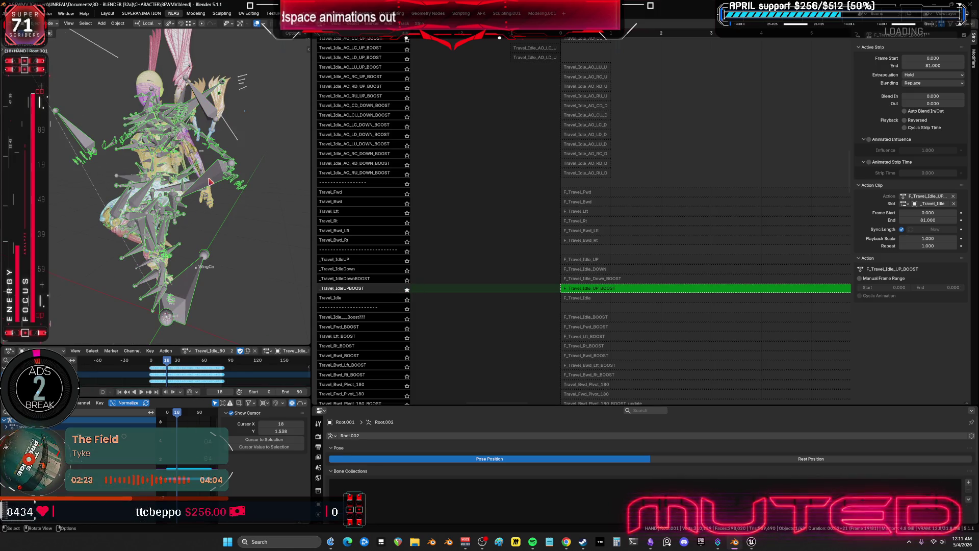
{"action": "key", "text": "ctrl+Tab"}
{"action": "key", "text": "ctrl+Tab"}
{"action": "key", "text": "KP_1"}
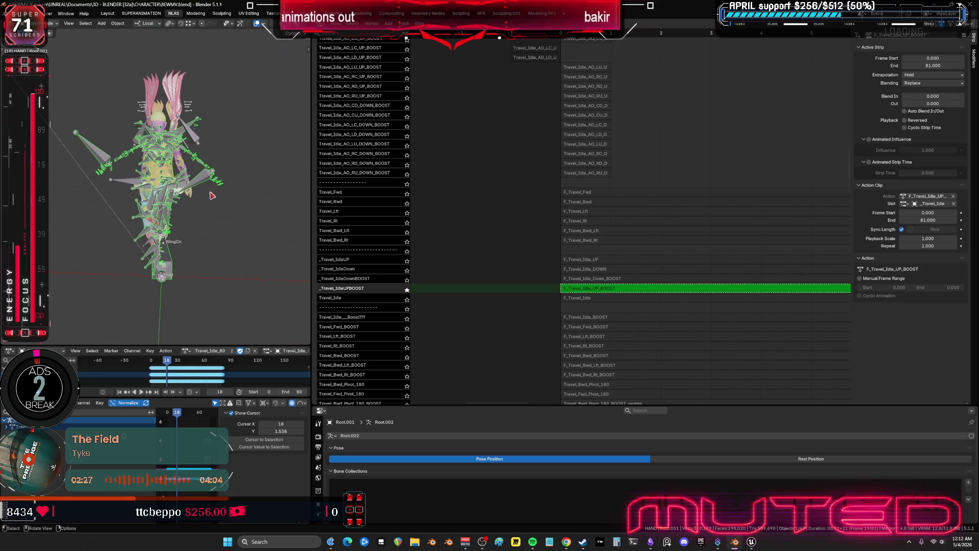
{"action": "key", "text": "g"}
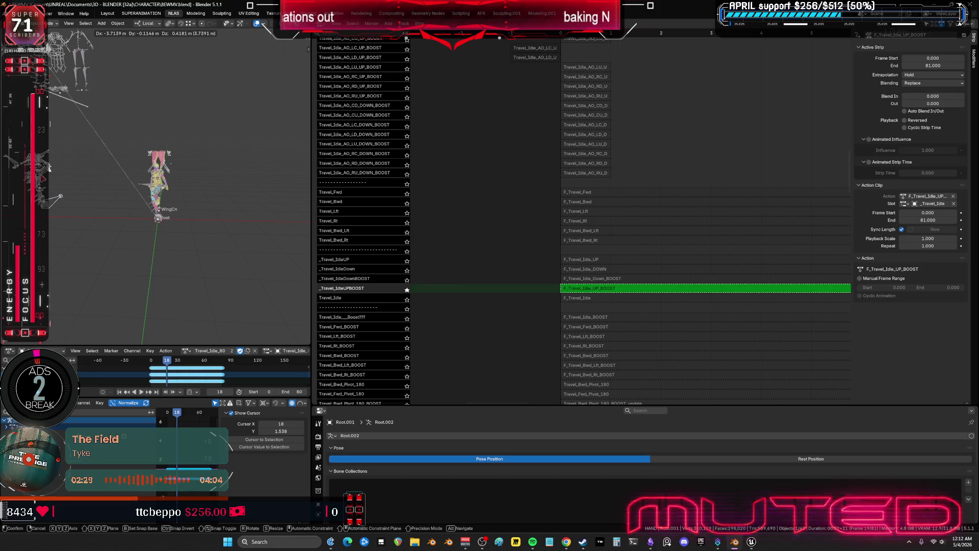
{"action": "key", "text": "Escape"}
{"action": "key", "text": "Delete"}
{"action": "scroll", "coordinate": [168, 194], "scroll_direction": "up", "scroll_amount": 3}
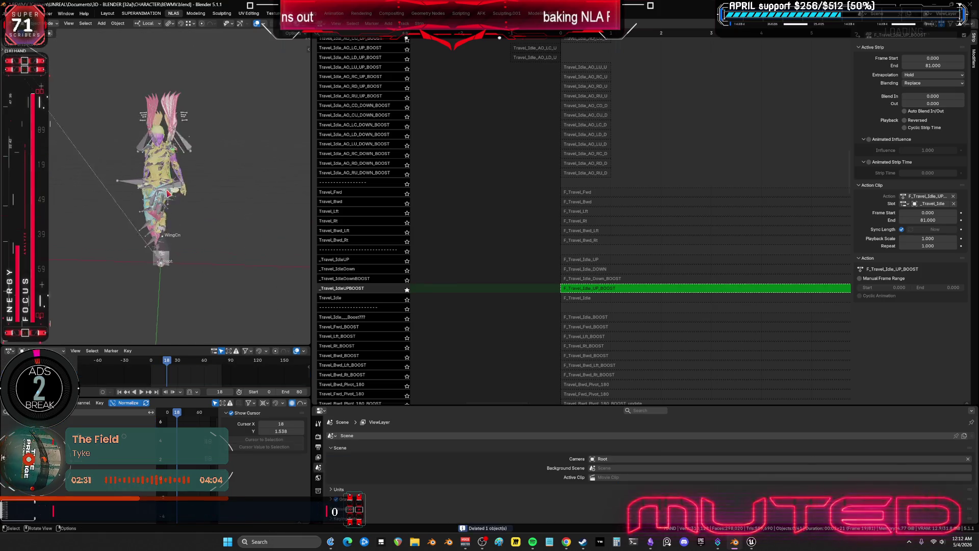
{"action": "scroll", "coordinate": [169, 194], "scroll_direction": "up", "scroll_amount": 2}
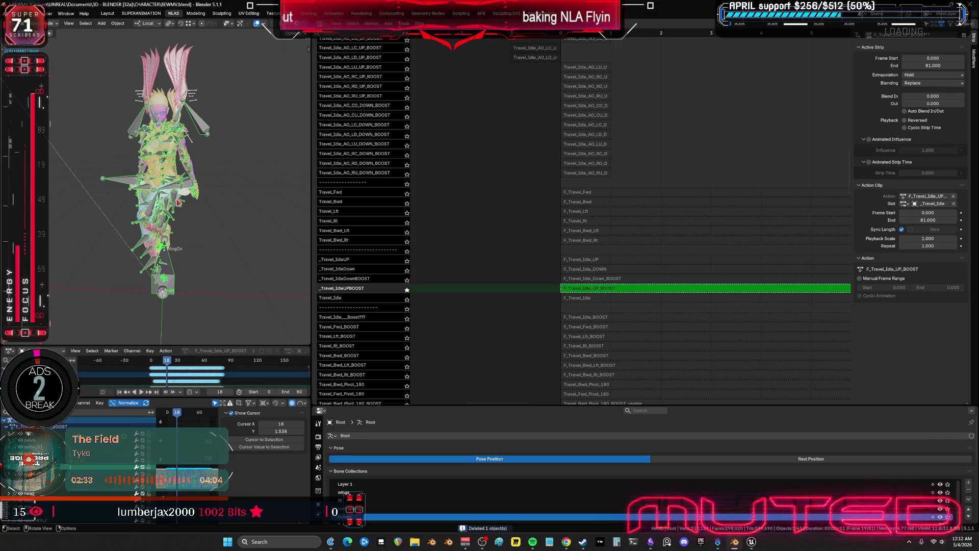
- Switch the rig to Pose Mode and maximize the F_Travel_Idle_UP_BOOST curves in the Graph Editor
{"action": "middle_click_drag", "start_coordinate": [230, 214], "coordinate": [194, 184]}
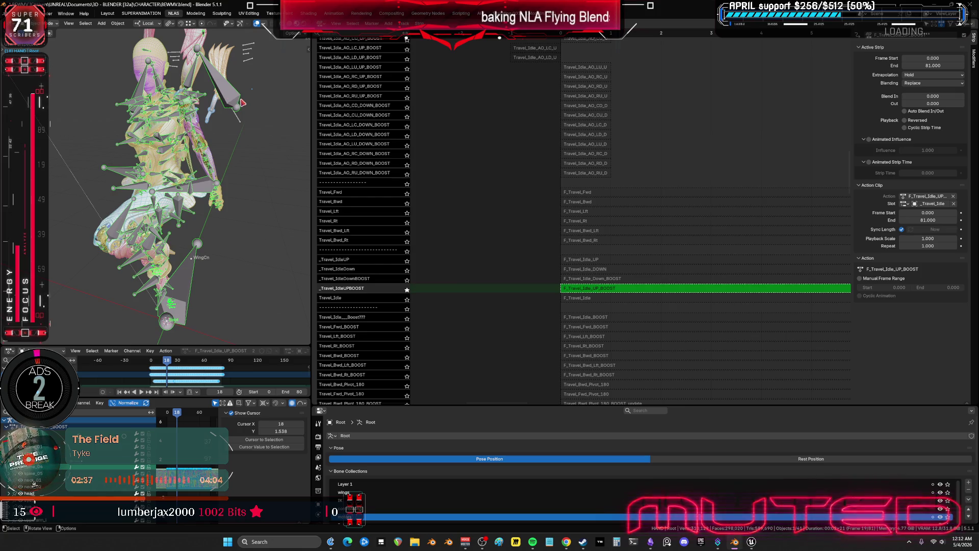
{"action": "key", "text": "ctrl+Tab"}
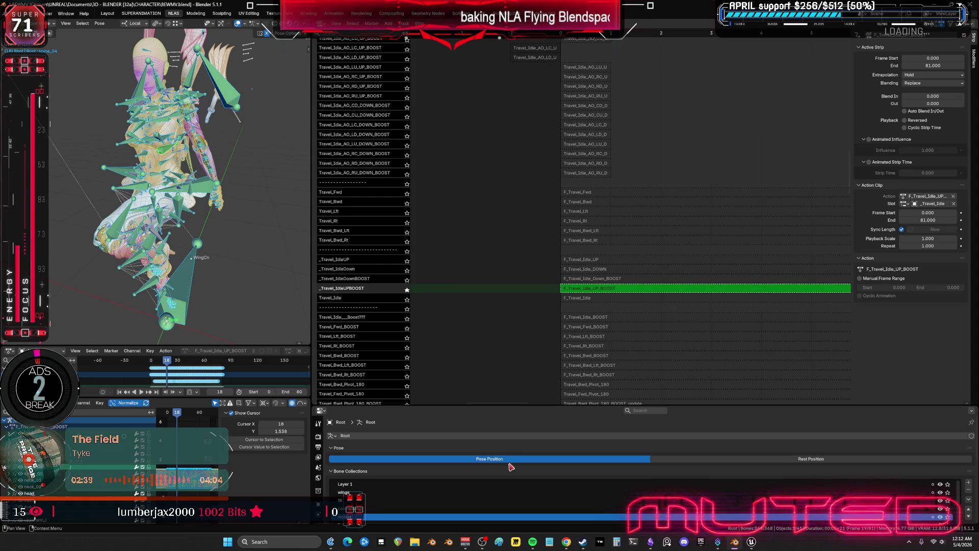
{"action": "key", "text": "ctrl+space"}
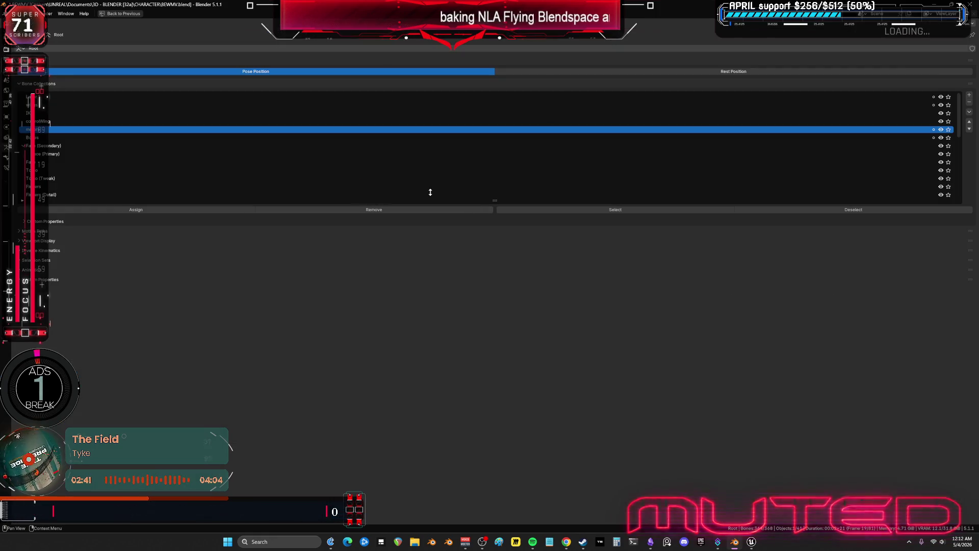
{"action": "scroll", "coordinate": [136, 125], "scroll_direction": "down", "scroll_amount": 5}
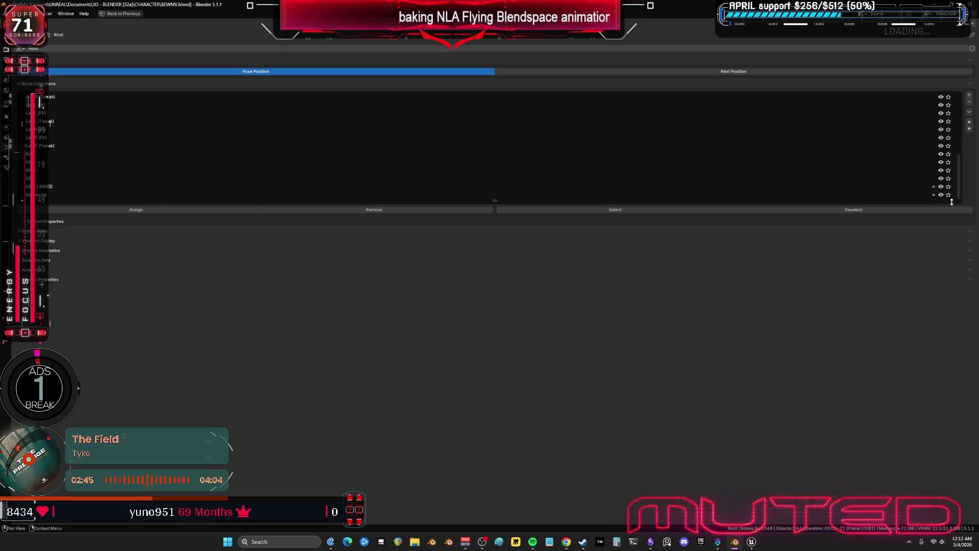
{"action": "key", "text": "ctrl+space"}
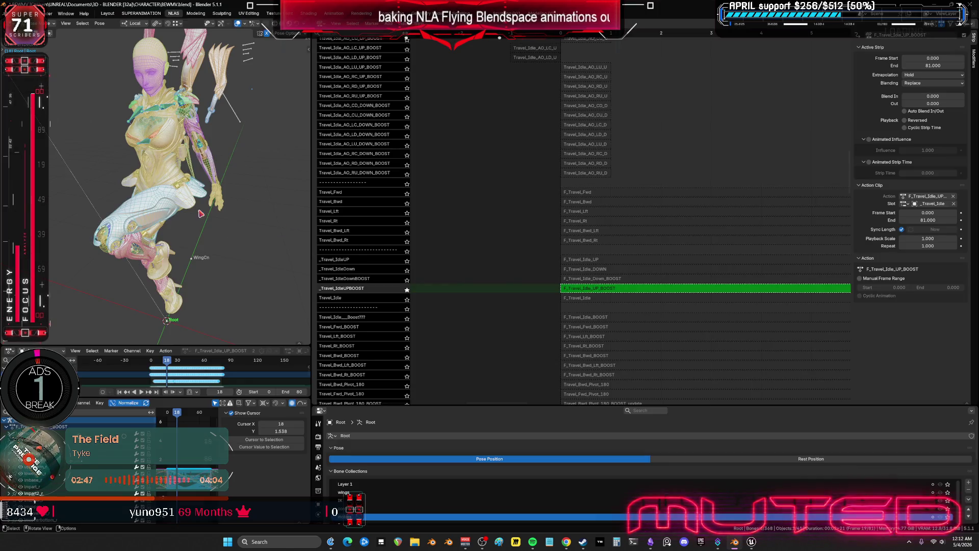
{"action": "middle_click_drag", "start_coordinate": [213, 123], "coordinate": [193, 173], "text": "shift"}
{"action": "middle_click_drag", "start_coordinate": [258, 110], "coordinate": [228, 117]}
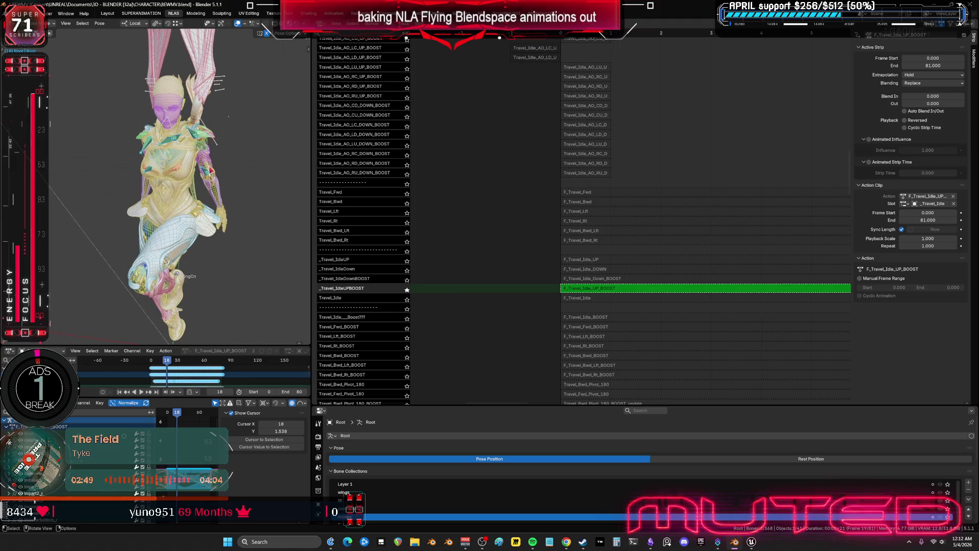
{"action": "key", "text": "ctrl+space"}
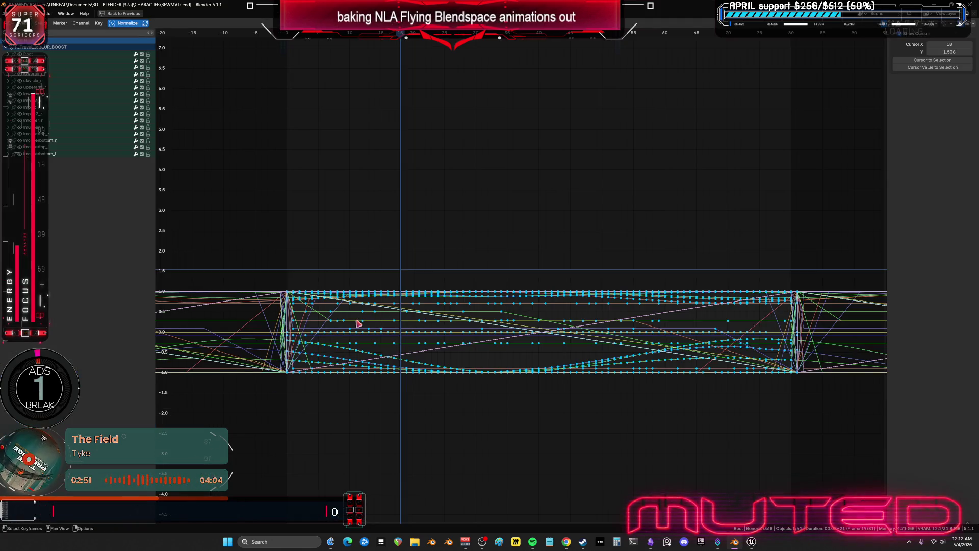
- Jump to frame 80, zoom the graph to frames 77–86, and box-select the seam keyframes
{"action": "key", "text": "shift+Right"}
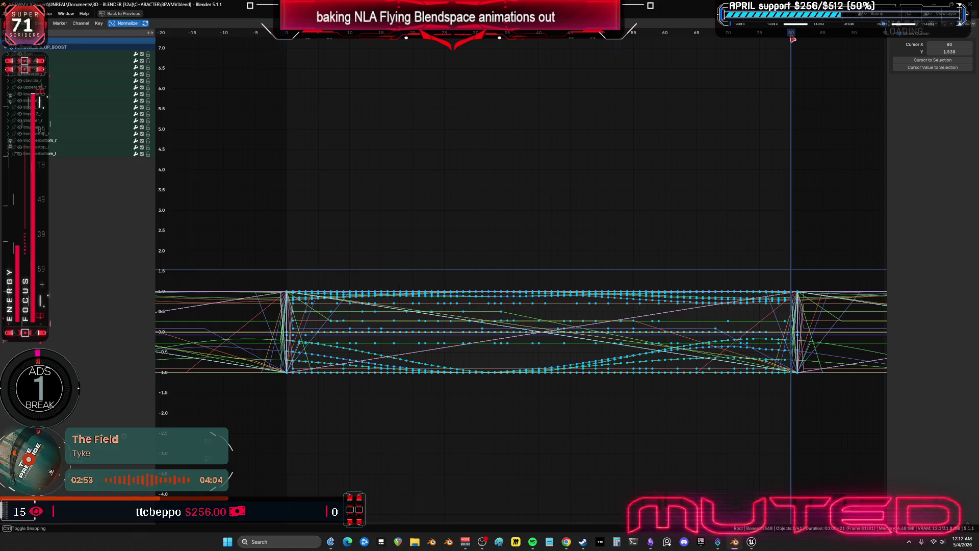
{"action": "key", "text": "ctrl+space"}
{"action": "key", "text": "ctrl+space"}
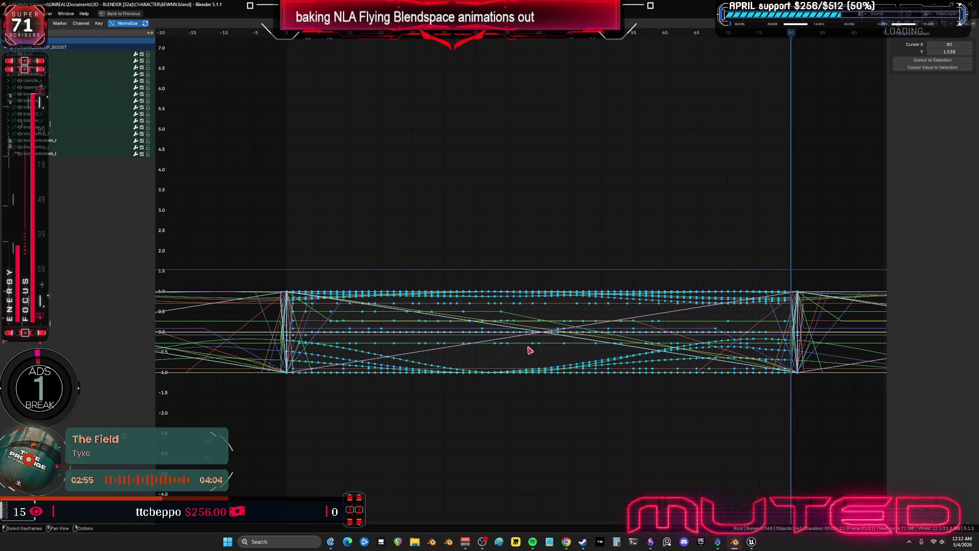
{"action": "scroll", "coordinate": [498, 361], "scroll_direction": "up", "scroll_amount": 5}
{"action": "mouse_move", "coordinate": [483, 323]}
{"action": "middle_mouse_down", "text": "ctrl"}
{"action": "mouse_move", "coordinate": [366, 345]}
{"action": "mouse_move", "coordinate": [727, 332]}
{"action": "mouse_move", "coordinate": [589, 423]}
{"action": "middle_mouse_up", "text": "ctrl"}
{"action": "left_click_drag", "start_coordinate": [586, 427], "coordinate": [450, 140]}
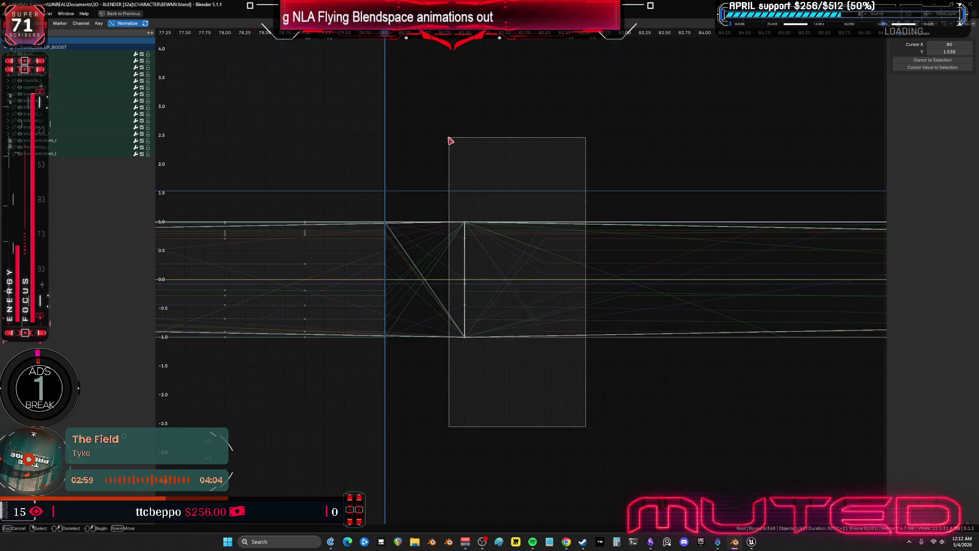
- Move the playhead back to frame 0 and restore the full workspace layout
{"action": "scroll", "coordinate": [483, 184], "scroll_direction": "down", "scroll_amount": 6}
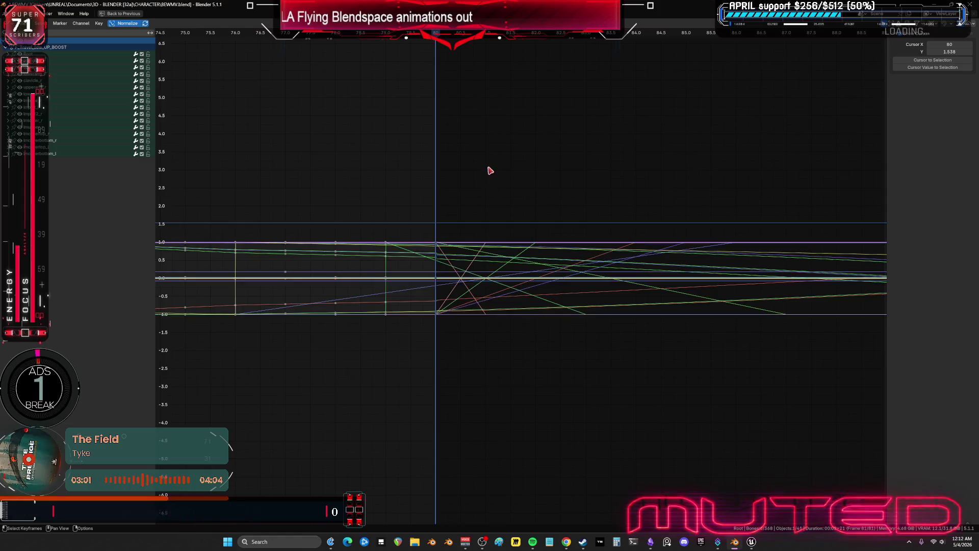
{"action": "scroll", "coordinate": [503, 175], "scroll_direction": "up", "scroll_amount": 10, "text": "ctrl"}
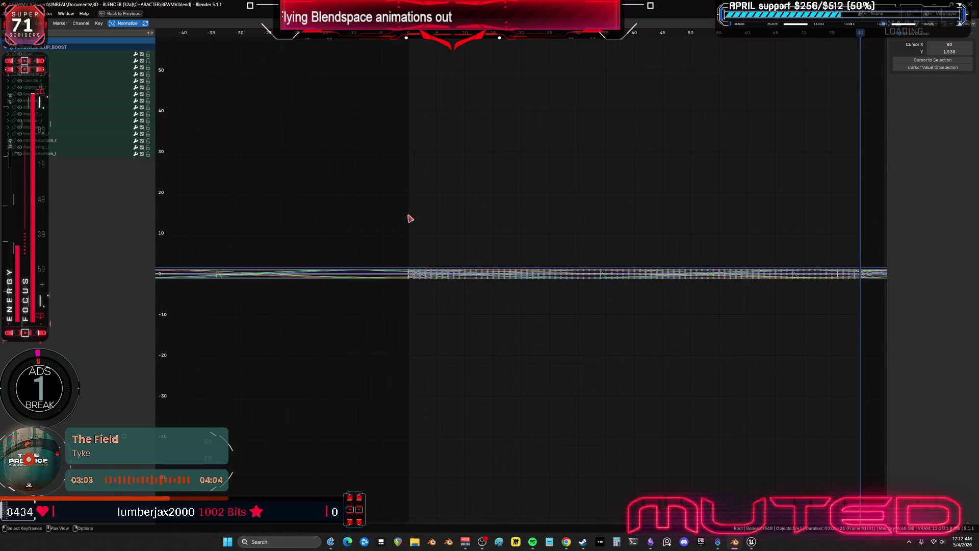
{"action": "scroll", "coordinate": [378, 225], "scroll_direction": "up", "scroll_amount": 1}
{"action": "left_click_drag", "start_coordinate": [233, 34], "coordinate": [235, 34]}
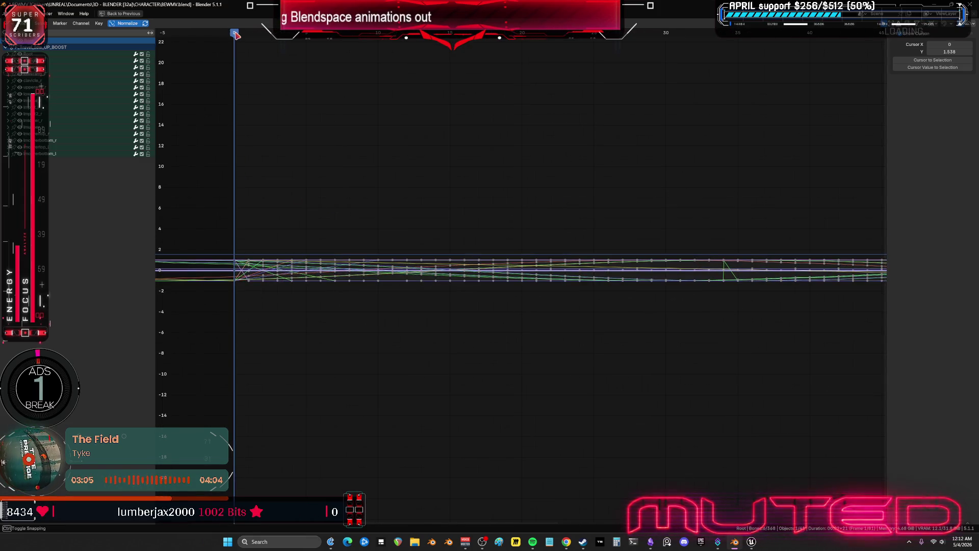
{"action": "key", "text": "ctrl+space"}
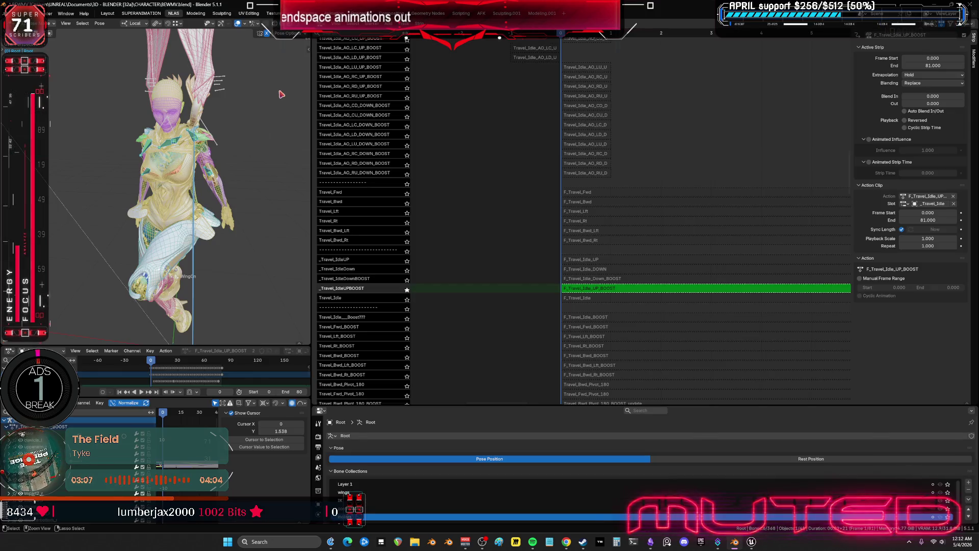
- Play the flying idle loop, orbit to the character's side, then stop playback
{"action": "left_click", "coordinate": [141, 392]}
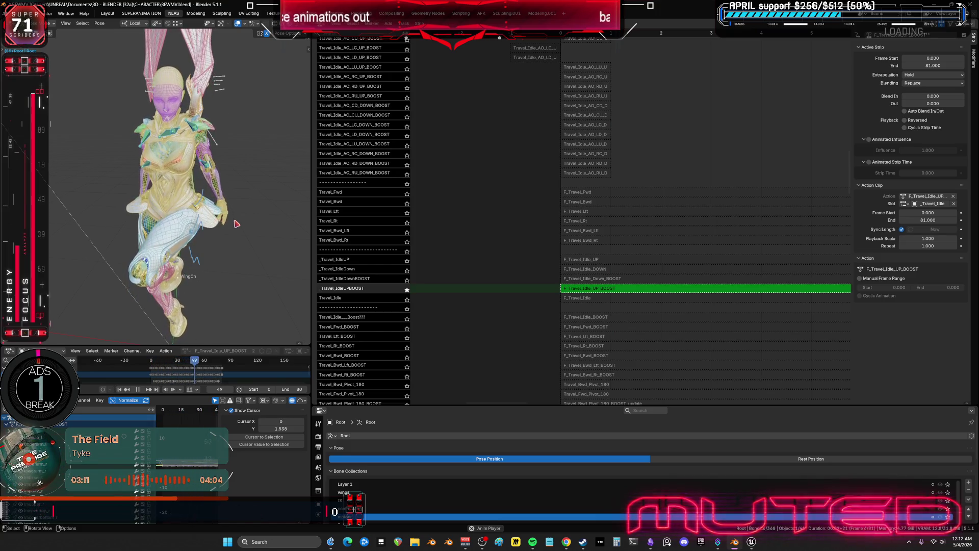
{"action": "middle_click_drag", "start_coordinate": [241, 225], "coordinate": [182, 214]}
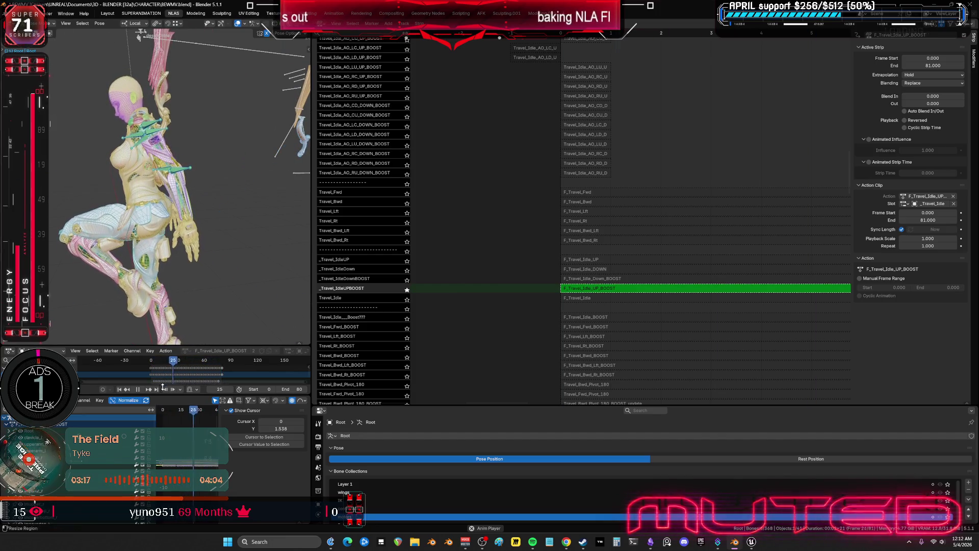
{"action": "key", "text": "space"}
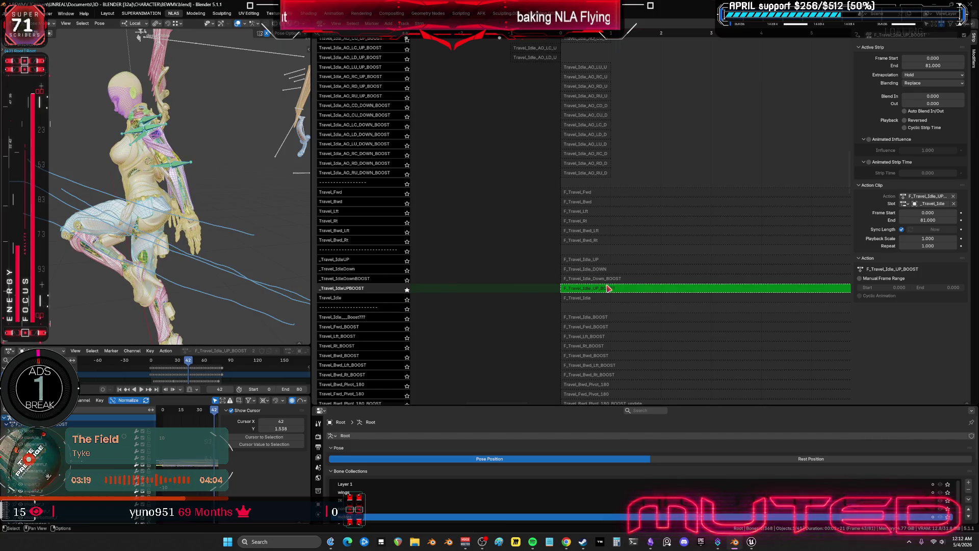
- Leave and re-enter tweak editing of the F_Travel_Idle_UP_BOOST strip
{"action": "key", "text": "Tab"}
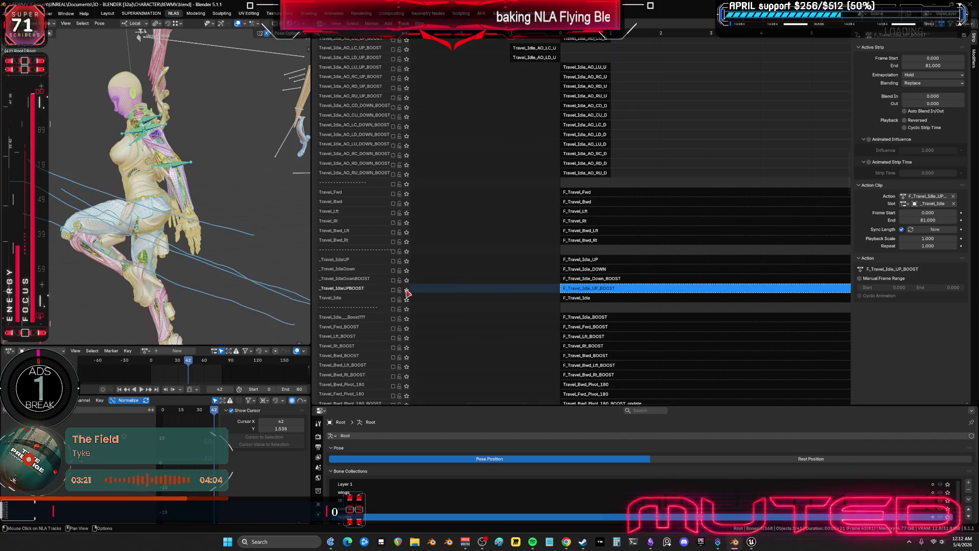
{"action": "key", "text": "Tab"}
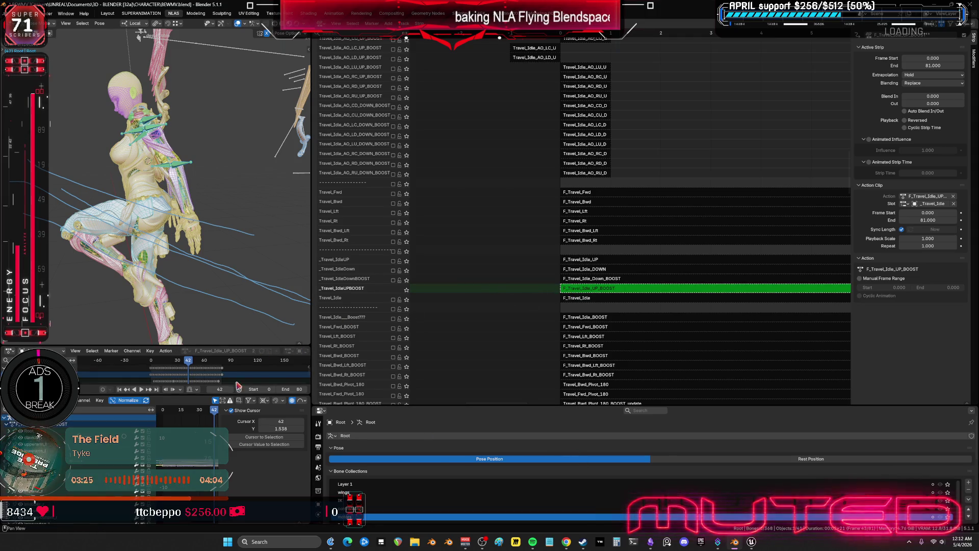
{"action": "middle_click_drag", "start_coordinate": [148, 230], "coordinate": [185, 236]}
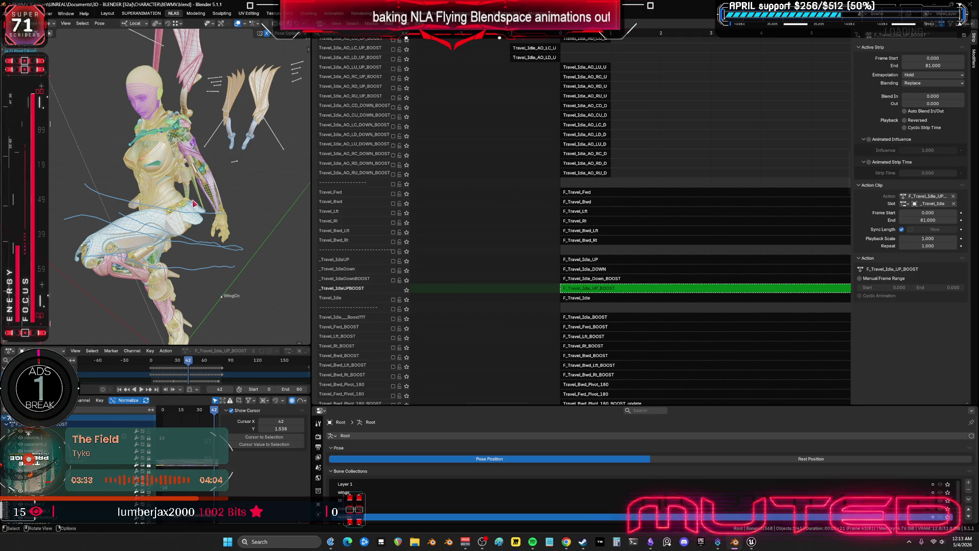
- Hide the selected chest bones, enlarge the bone collections panel, then unhide the bones
{"action": "key", "text": "h"}
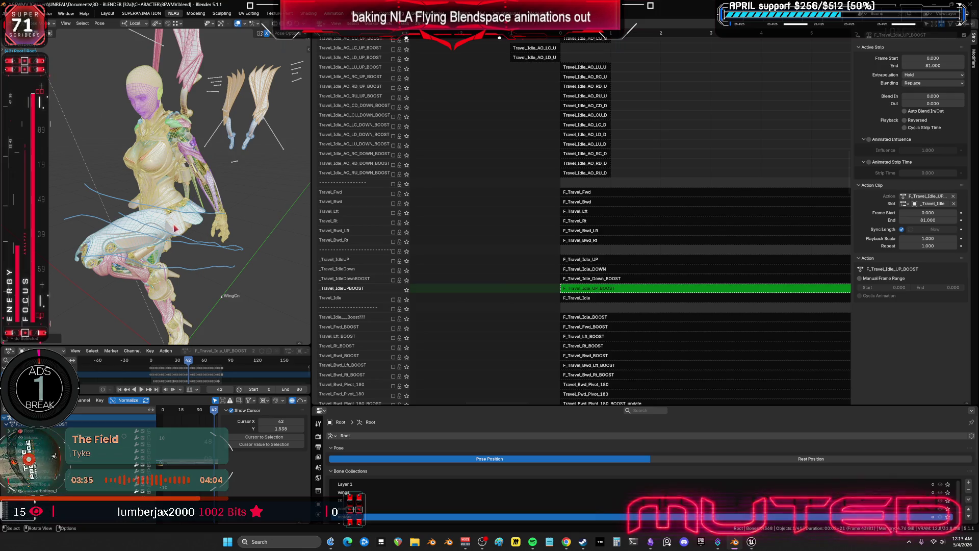
{"action": "scroll", "coordinate": [932, 510], "scroll_direction": "down", "scroll_amount": 5}
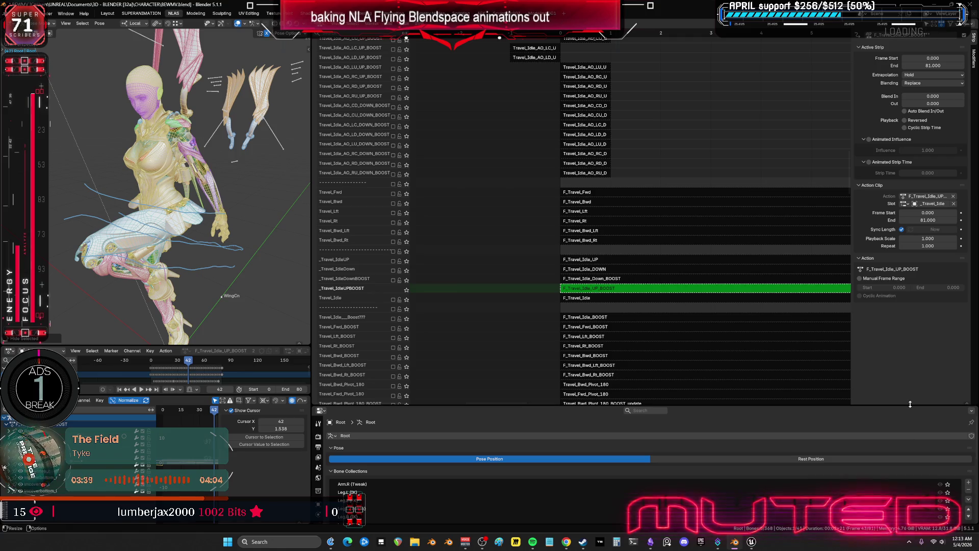
{"action": "left_click_drag", "start_coordinate": [910, 404], "coordinate": [910, 291]}
{"action": "key", "text": "alt+h"}
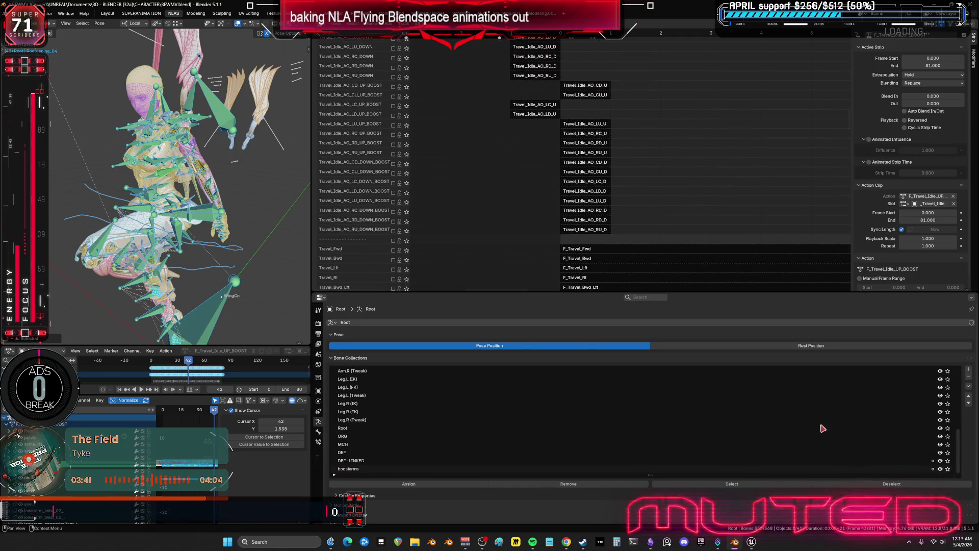
- Zoom out the full-window graph to all frames, reset the playhead to frame 0, and restore the layout
{"action": "middle_click_drag", "start_coordinate": [179, 245], "coordinate": [245, 243]}
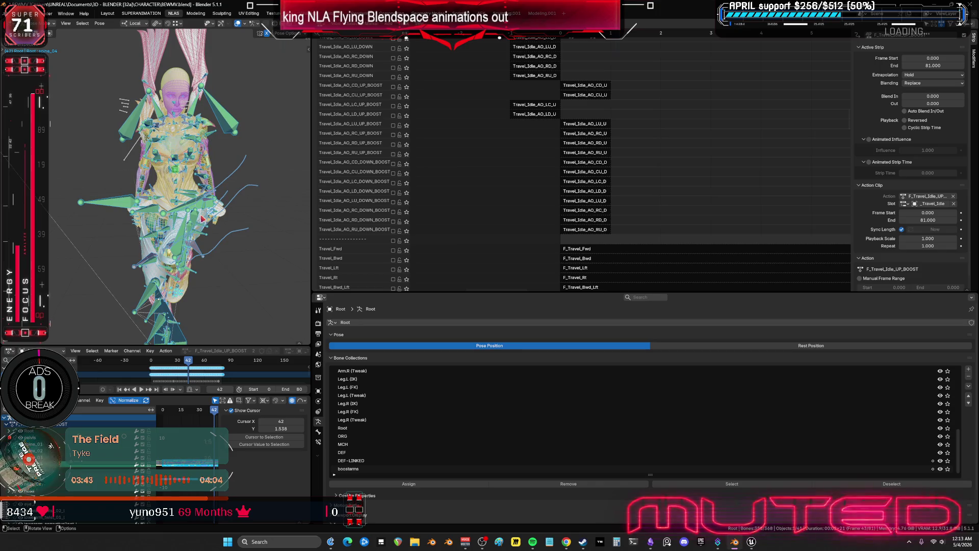
{"action": "key", "text": "ctrl+space"}
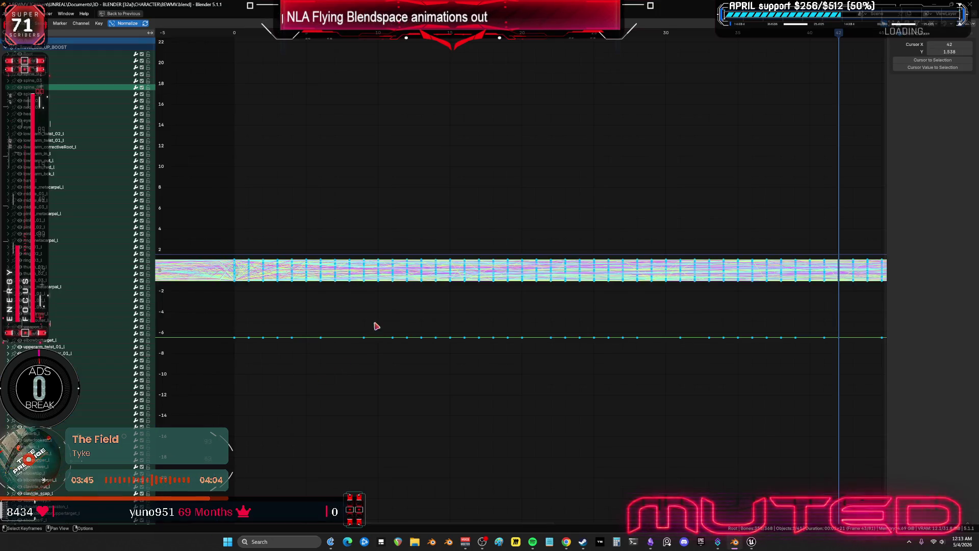
{"action": "scroll", "coordinate": [586, 321], "scroll_direction": "down", "scroll_amount": 5}
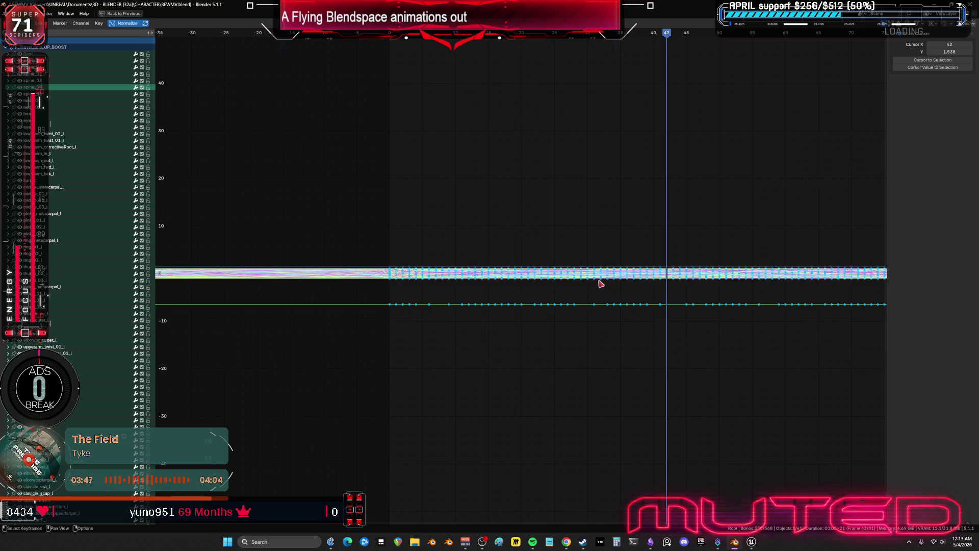
{"action": "mouse_move", "coordinate": [675, 295]}
{"action": "middle_mouse_down", "text": "ctrl"}
{"action": "mouse_move", "coordinate": [649, 285]}
{"action": "mouse_move", "coordinate": [622, 289]}
{"action": "middle_mouse_up", "text": "ctrl"}
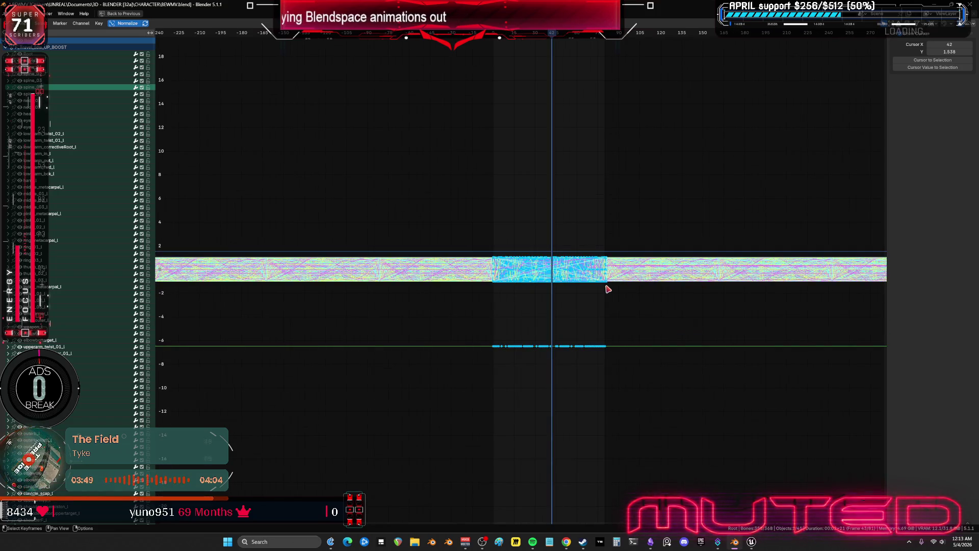
{"action": "key", "text": "shift+Left"}
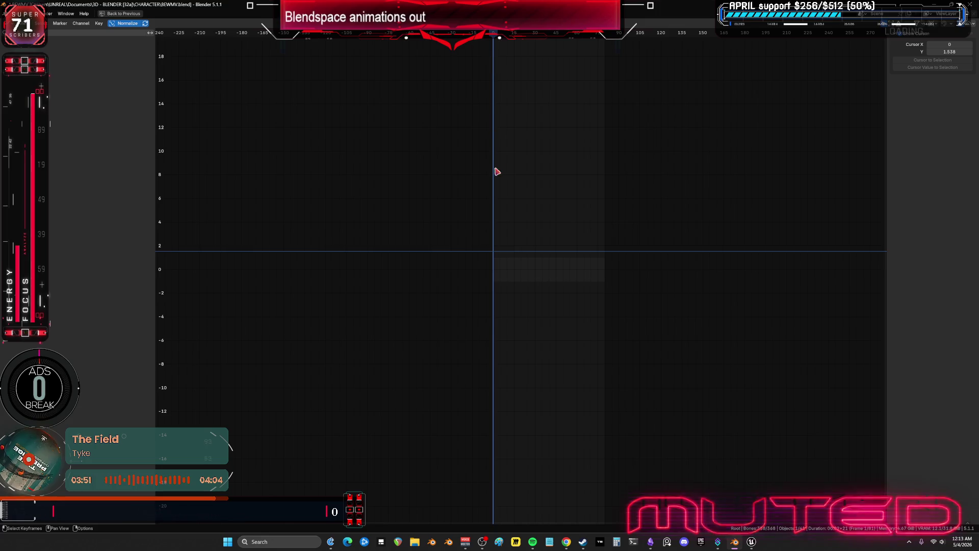
{"action": "key", "text": "ctrl+space"}
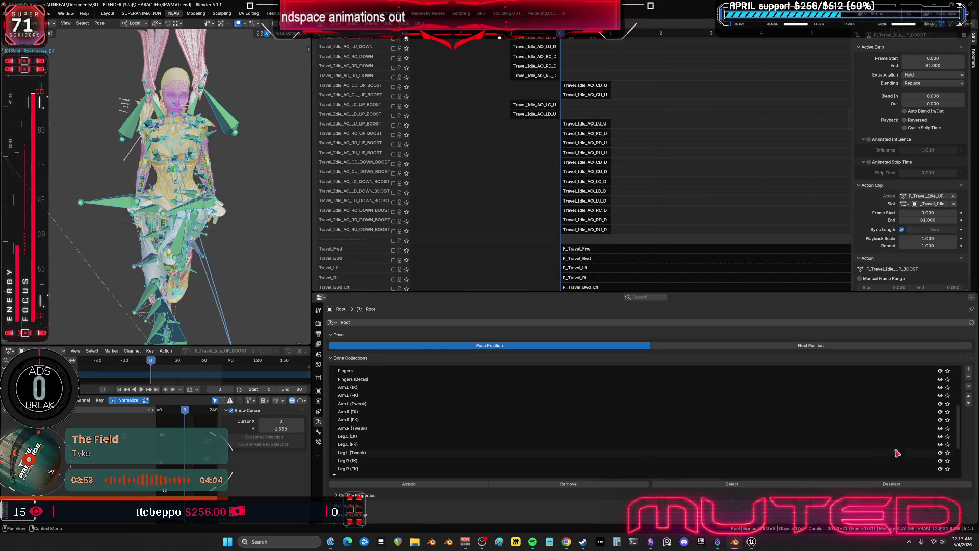
- Reveal all hidden bones and check their curves in the full-window graph editor
{"action": "middle_click_drag", "start_coordinate": [249, 233], "coordinate": [237, 235]}
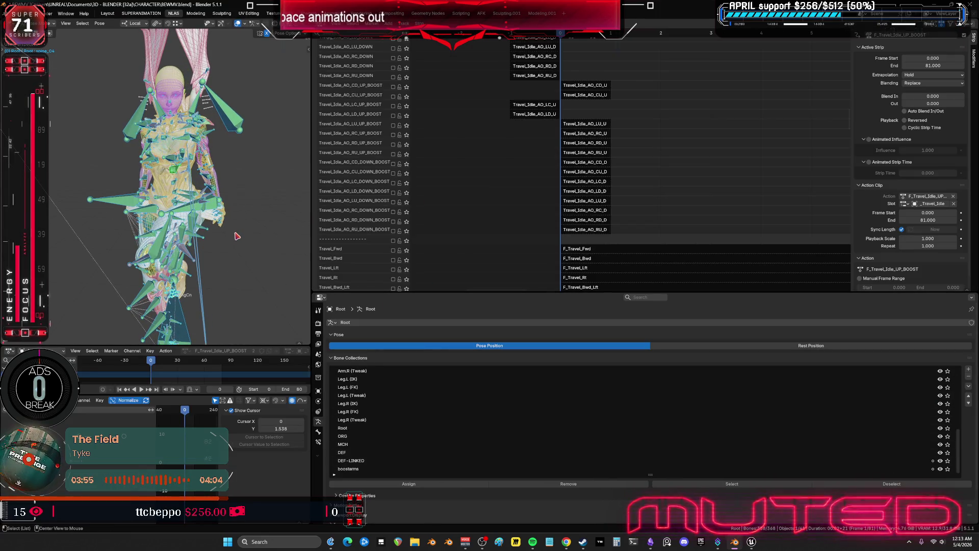
{"action": "key", "text": "alt+h"}
{"action": "key", "text": "ctrl+space"}
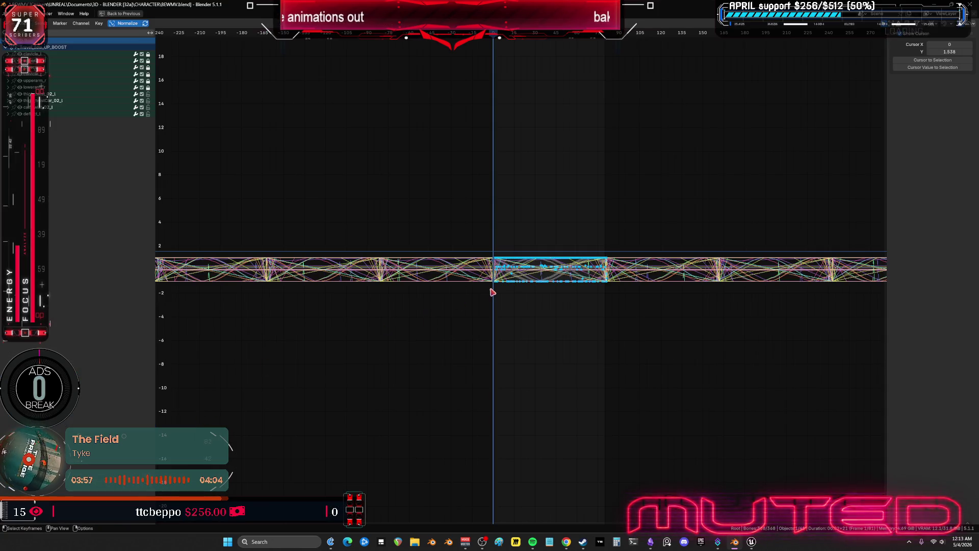
{"action": "key", "text": "ctrl+space"}
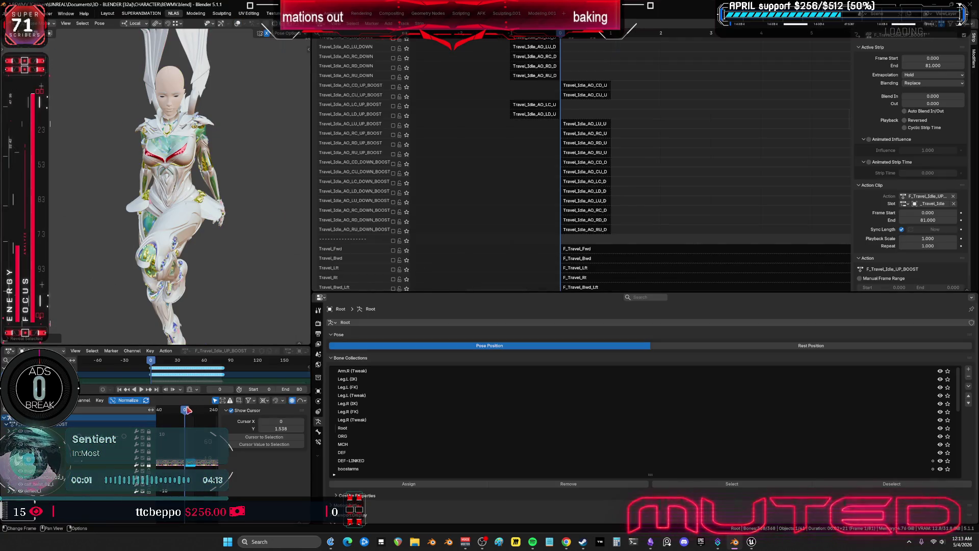
- Scrub to frame 114, exit strip editing, and solo the _Travel_IdleUPBOOST track
{"action": "left_click", "coordinate": [198, 410]}
{"action": "middle_click_drag", "start_coordinate": [491, 194], "coordinate": [483, 65]}
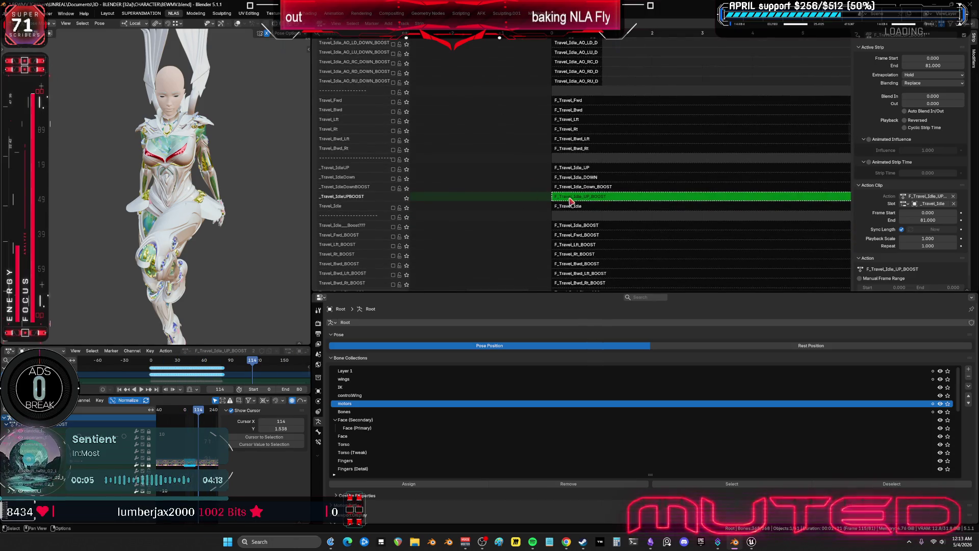
{"action": "key", "text": "Tab"}
{"action": "left_click", "coordinate": [406, 199]}
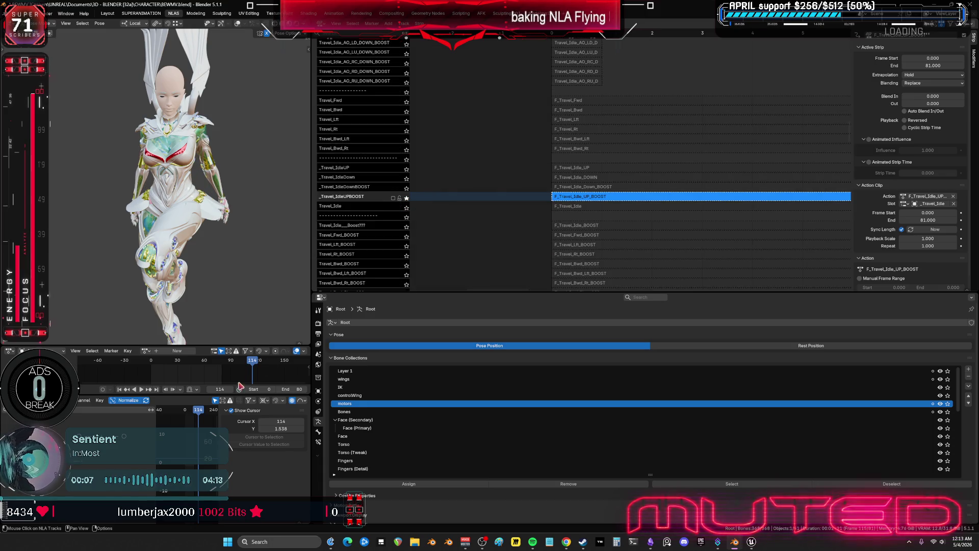
- Play the soloed loop in a full-window viewport, viewing the character's back and front
{"action": "key", "text": "space"}
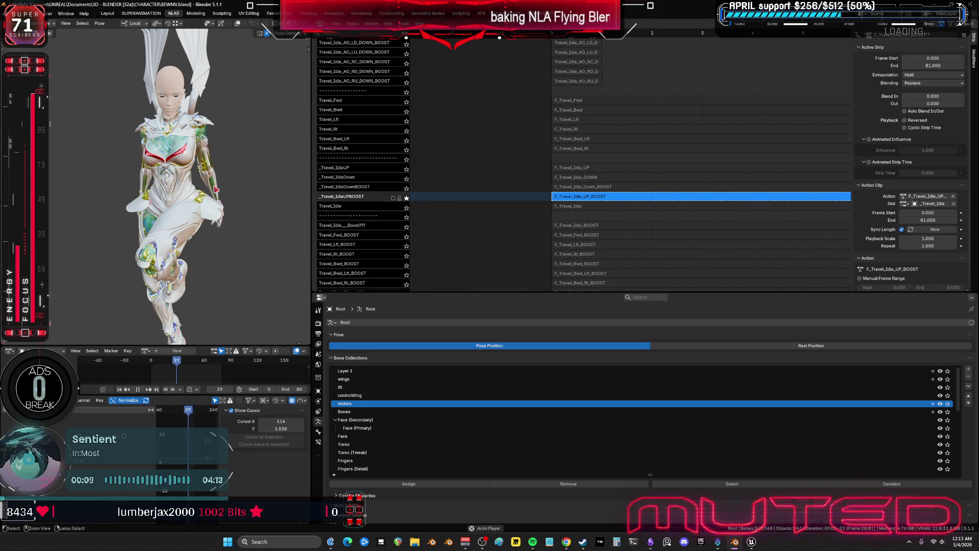
{"action": "key", "text": "ctrl+space"}
{"action": "key", "text": "ctrl+KP_1"}
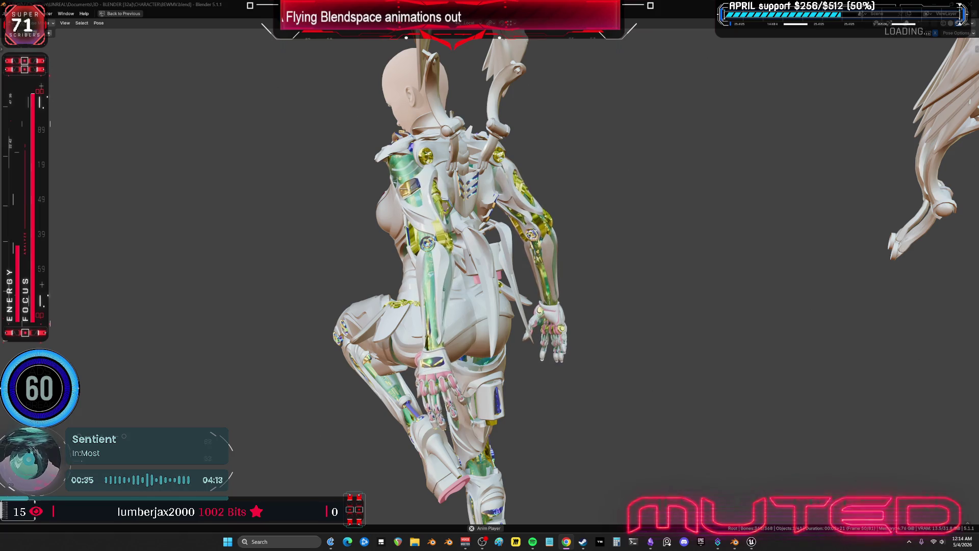
{"action": "middle_click_drag", "start_coordinate": [357, 255], "coordinate": [529, 255]}
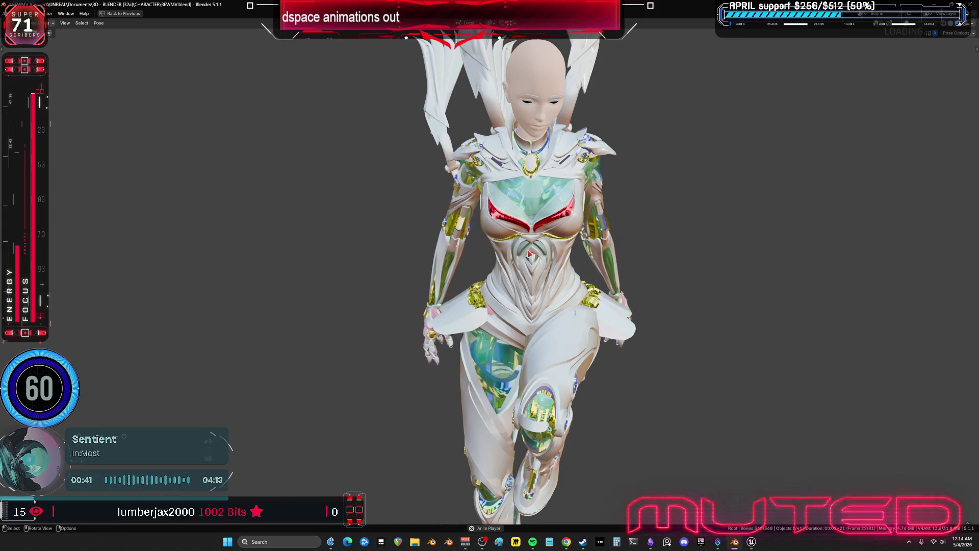
{"action": "scroll", "coordinate": [601, 232], "scroll_direction": "down", "scroll_amount": 3}
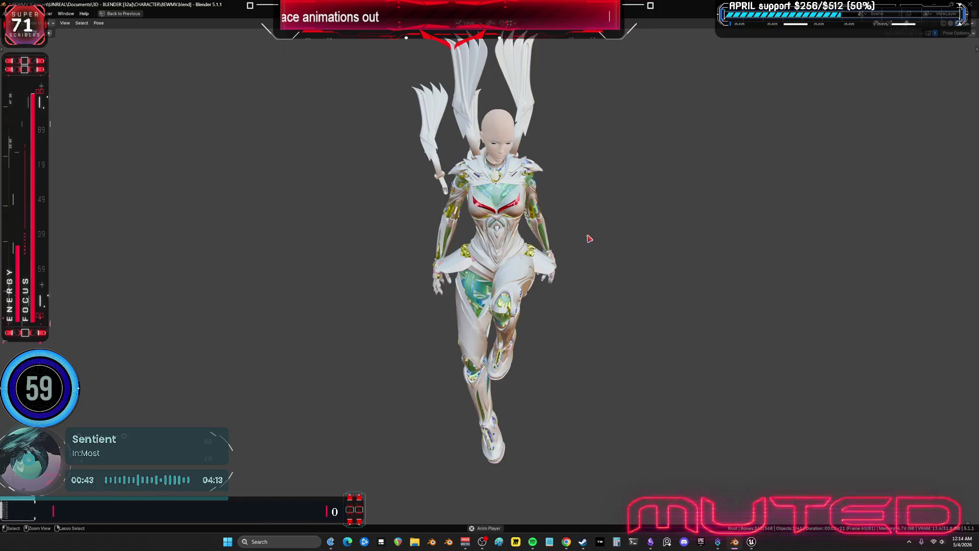
{"action": "key", "text": "ctrl+space"}
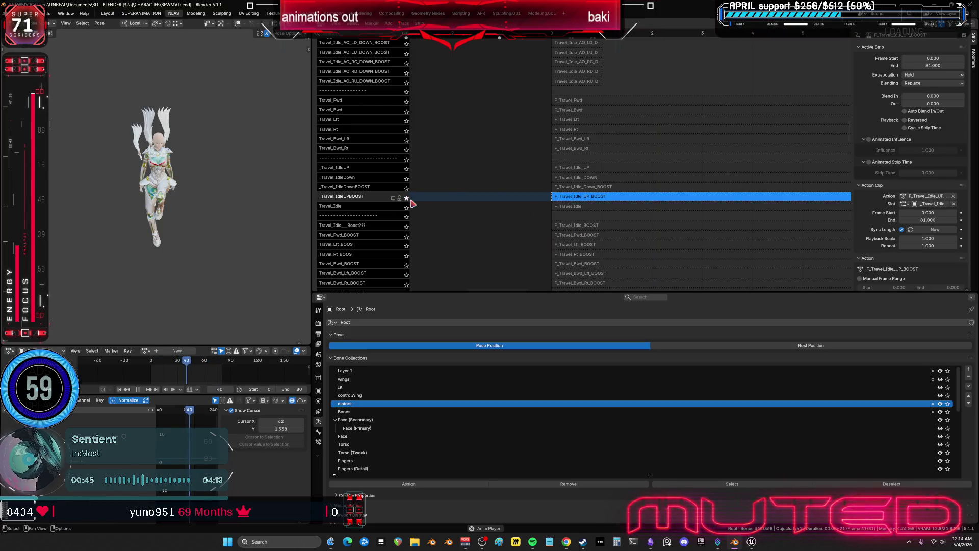
- Turn off soloing, toggle the Travel_Idle track, and enable the _Travel_IdleUPBOOST track
{"action": "left_click", "coordinate": [406, 199]}
{"action": "middle_click_drag", "start_coordinate": [227, 306], "coordinate": [224, 232]}
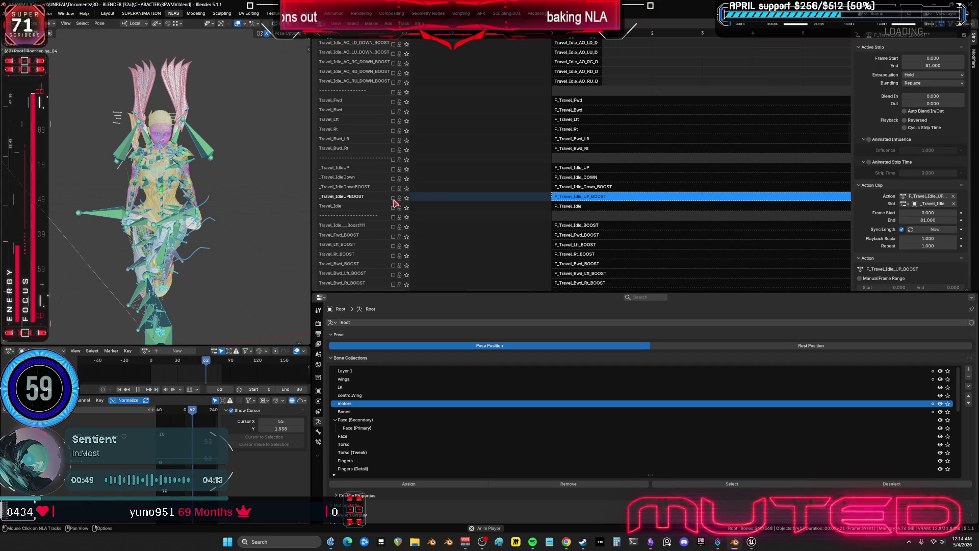
{"action": "left_click", "coordinate": [393, 208]}
{"action": "left_click", "coordinate": [393, 197]}
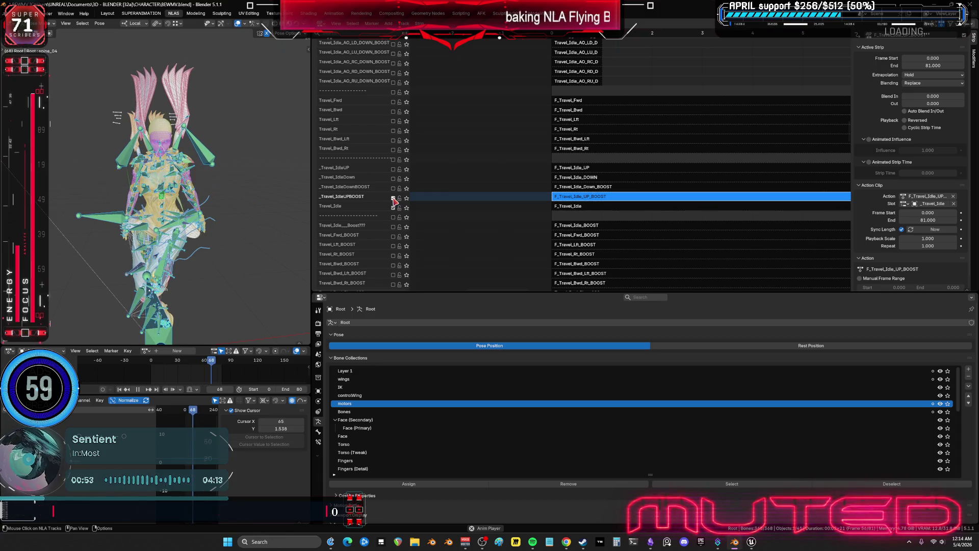
- Preview the character full-window in solid shading, orbiting to see its back
{"action": "middle_click_drag", "start_coordinate": [245, 220], "coordinate": [265, 223]}
{"action": "key", "text": "ctrl+space"}
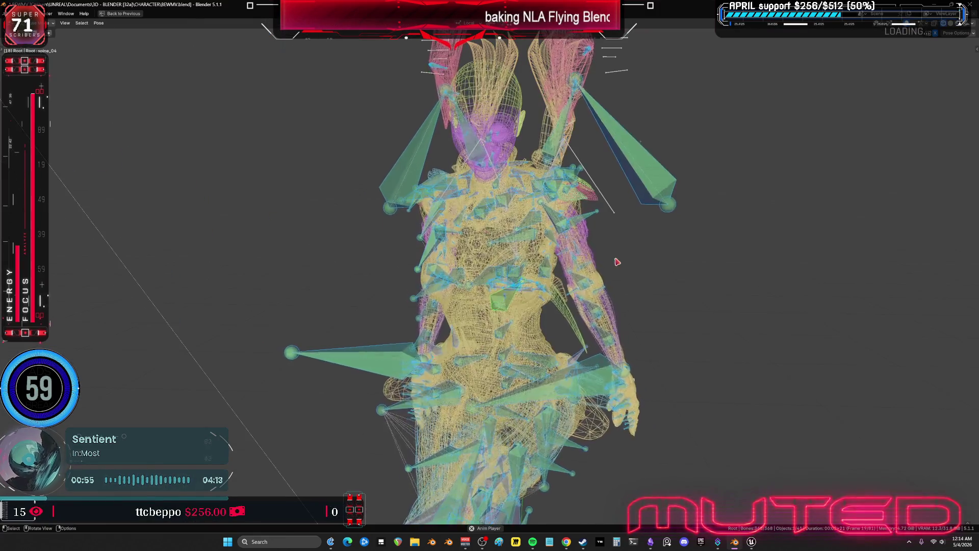
{"action": "key", "text": "shift+z"}
{"action": "mouse_move", "coordinate": [674, 262]}
{"action": "middle_mouse_down"}
{"action": "mouse_move", "coordinate": [597, 213]}
{"action": "mouse_move", "coordinate": [500, 210]}
{"action": "mouse_move", "coordinate": [555, 212]}
{"action": "mouse_move", "coordinate": [610, 260]}
{"action": "middle_mouse_up"}
{"action": "key", "text": "ctrl+space"}
- Scroll down the NLA track list and enable the Wings_Travel_BOOSTUP track
{"action": "scroll", "coordinate": [610, 260], "scroll_direction": "up", "scroll_amount": 10}
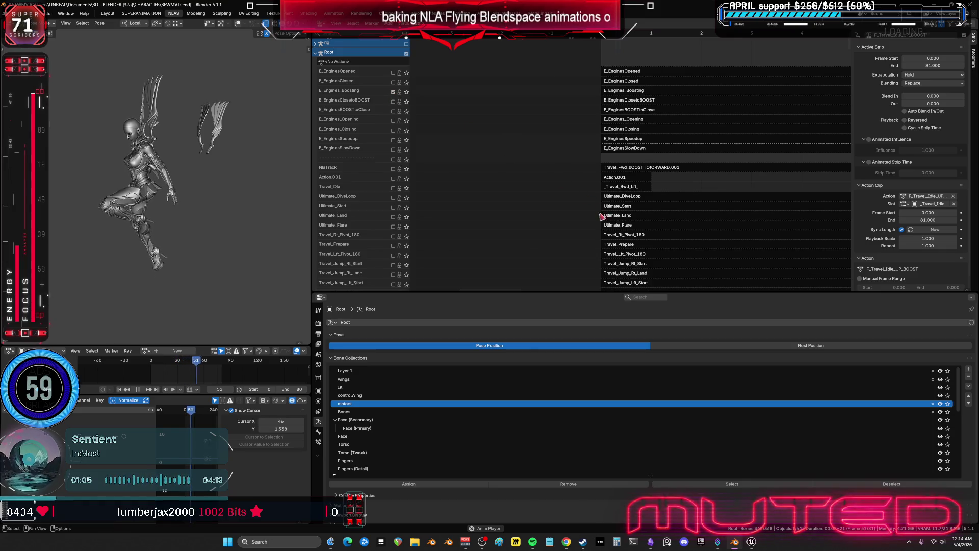
{"action": "mouse_move", "coordinate": [653, 237]}
{"action": "middle_mouse_down"}
{"action": "mouse_move", "coordinate": [460, 157]}
{"action": "mouse_move", "coordinate": [485, 201]}
{"action": "mouse_move", "coordinate": [509, 201]}
{"action": "mouse_move", "coordinate": [531, 223]}
{"action": "mouse_move", "coordinate": [516, 154]}
{"action": "mouse_move", "coordinate": [521, 75]}
{"action": "mouse_move", "coordinate": [477, 218]}
{"action": "mouse_move", "coordinate": [435, 163]}
{"action": "mouse_move", "coordinate": [374, 138]}
{"action": "middle_mouse_up"}
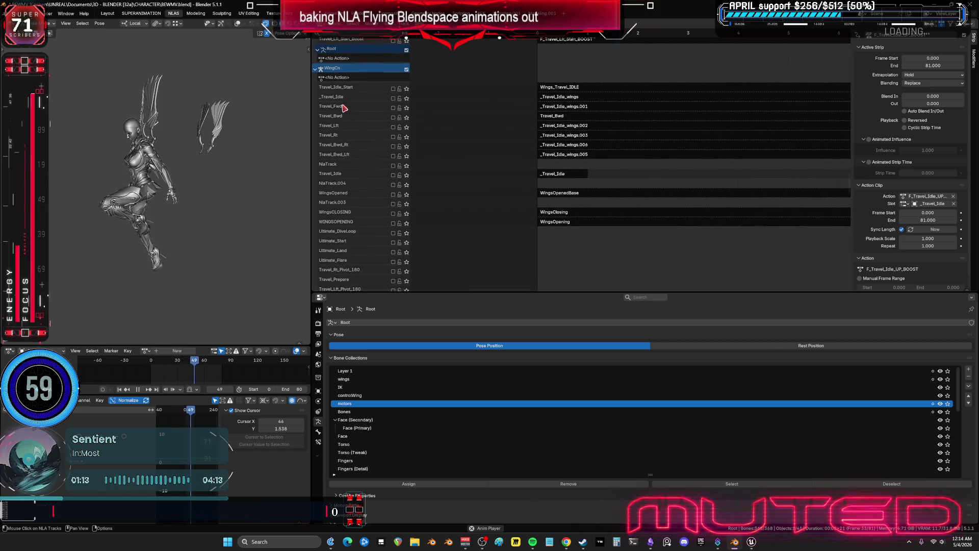
{"action": "middle_click_drag", "start_coordinate": [445, 224], "coordinate": [446, 30]}
{"action": "scroll", "coordinate": [483, 223], "scroll_direction": "down", "scroll_amount": 8}
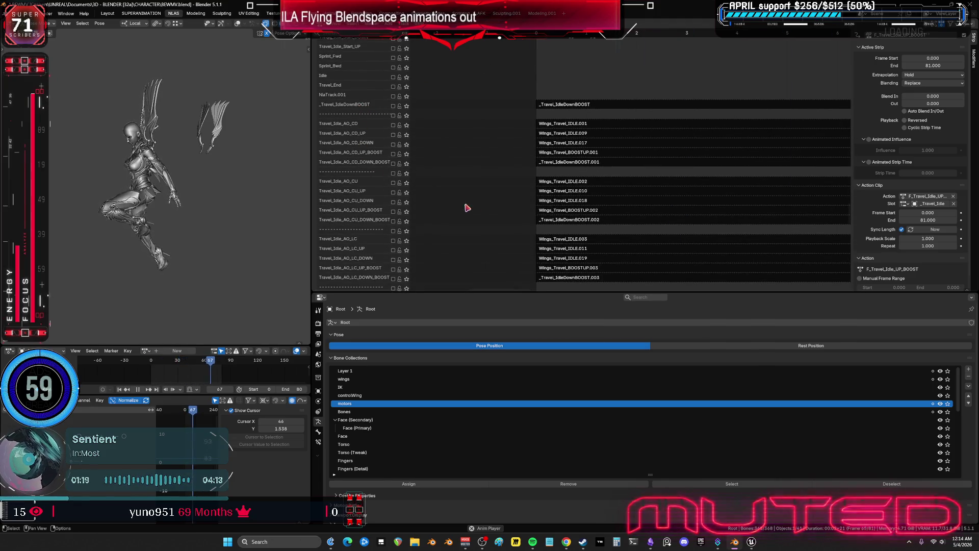
{"action": "scroll", "coordinate": [461, 201], "scroll_direction": "down", "scroll_amount": 16}
{"action": "scroll", "coordinate": [472, 182], "scroll_direction": "down", "scroll_amount": 3}
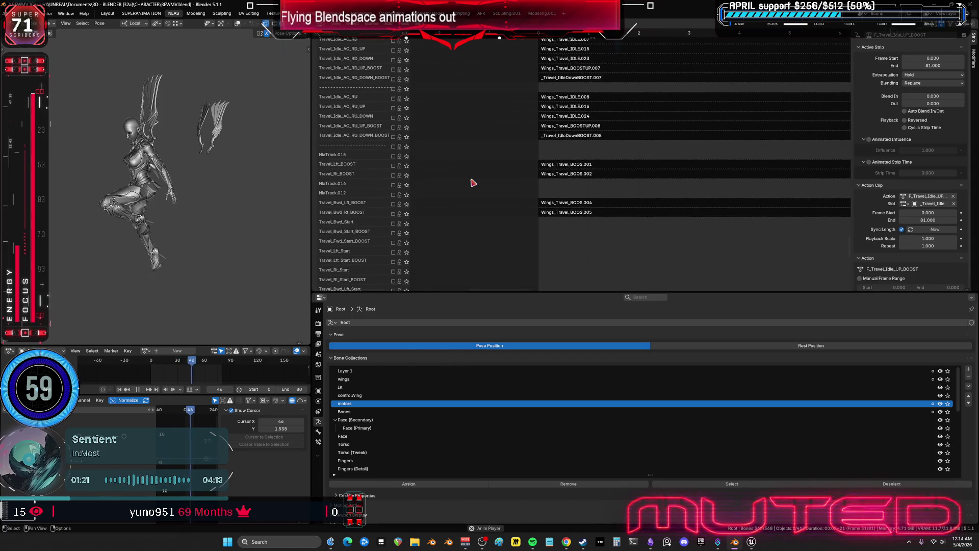
{"action": "scroll", "coordinate": [462, 188], "scroll_direction": "down", "scroll_amount": 6}
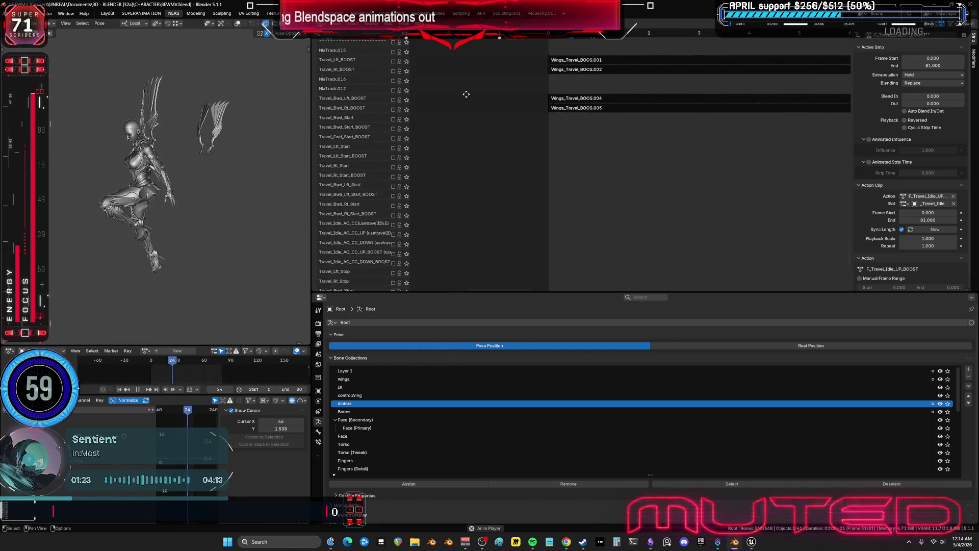
{"action": "scroll", "coordinate": [464, 153], "scroll_direction": "down", "scroll_amount": 10}
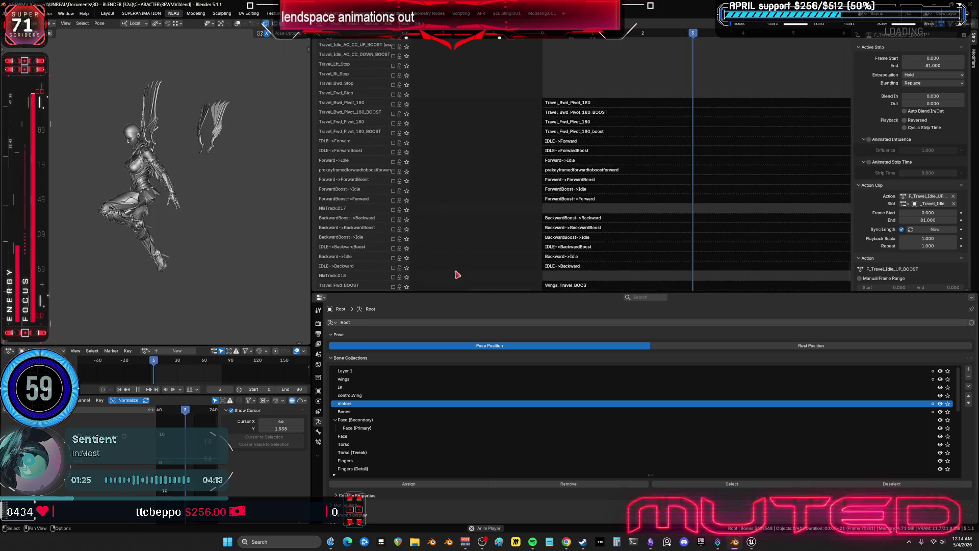
{"action": "middle_click_drag", "start_coordinate": [438, 171], "coordinate": [438, 180]}
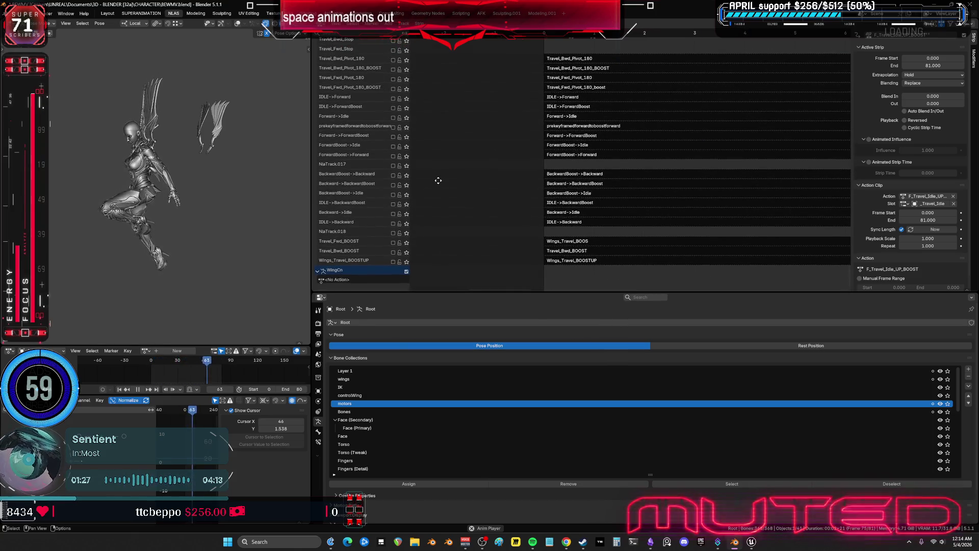
{"action": "left_click", "coordinate": [394, 262]}
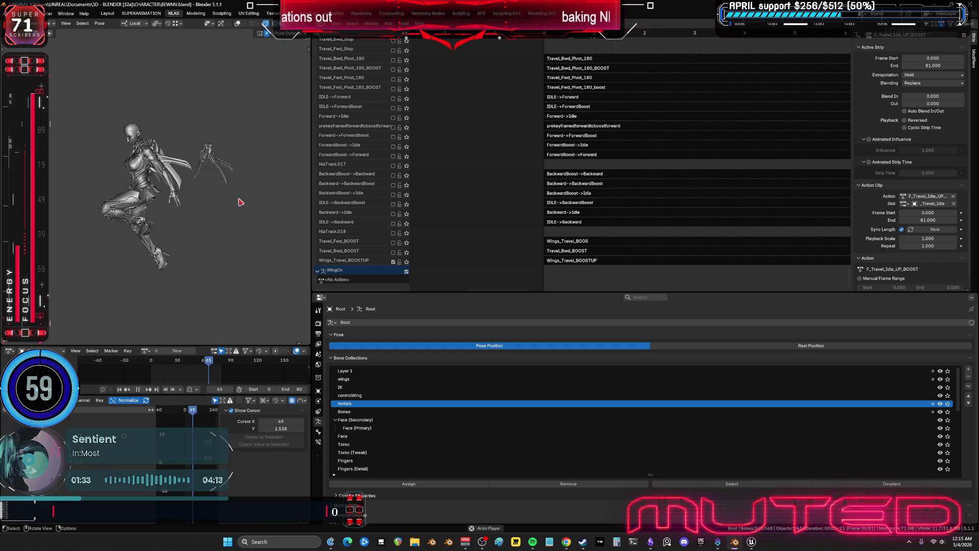
- Orbit behind the character and bring the E_Engines and Ultimate tracks into view
{"action": "scroll", "coordinate": [232, 200], "scroll_direction": "up", "scroll_amount": 5}
{"action": "mouse_move", "coordinate": [250, 230]}
{"action": "middle_mouse_down"}
{"action": "mouse_move", "coordinate": [147, 233]}
{"action": "mouse_move", "coordinate": [164, 223]}
{"action": "middle_mouse_up"}
{"action": "mouse_move", "coordinate": [537, 137]}
{"action": "middle_mouse_down", "text": "ctrl"}
{"action": "mouse_move", "coordinate": [524, 160]}
{"action": "mouse_move", "coordinate": [561, 205]}
{"action": "mouse_move", "coordinate": [517, 317]}
{"action": "mouse_move", "coordinate": [490, 60]}
{"action": "middle_mouse_up", "text": "ctrl"}
{"action": "mouse_move", "coordinate": [508, 101]}
{"action": "middle_mouse_down"}
{"action": "mouse_move", "coordinate": [586, 266]}
{"action": "mouse_move", "coordinate": [500, 38]}
{"action": "mouse_move", "coordinate": [486, 82]}
{"action": "middle_mouse_up"}
- Select the E_Engines_Boosting strip and set its Strip End to frame 80
{"action": "left_click", "coordinate": [561, 90]}
{"action": "scroll", "coordinate": [644, 129], "scroll_direction": "down", "scroll_amount": 5}
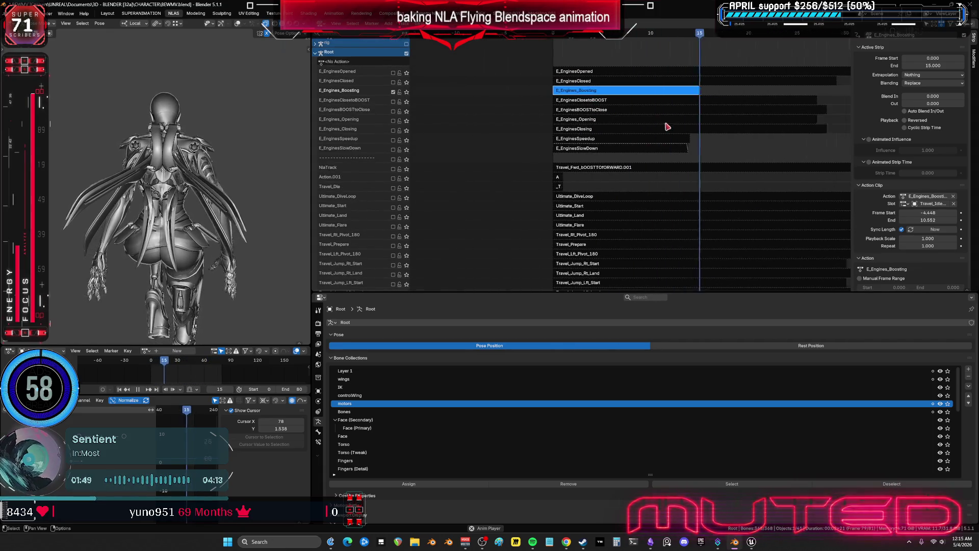
{"action": "left_click", "coordinate": [927, 65]}
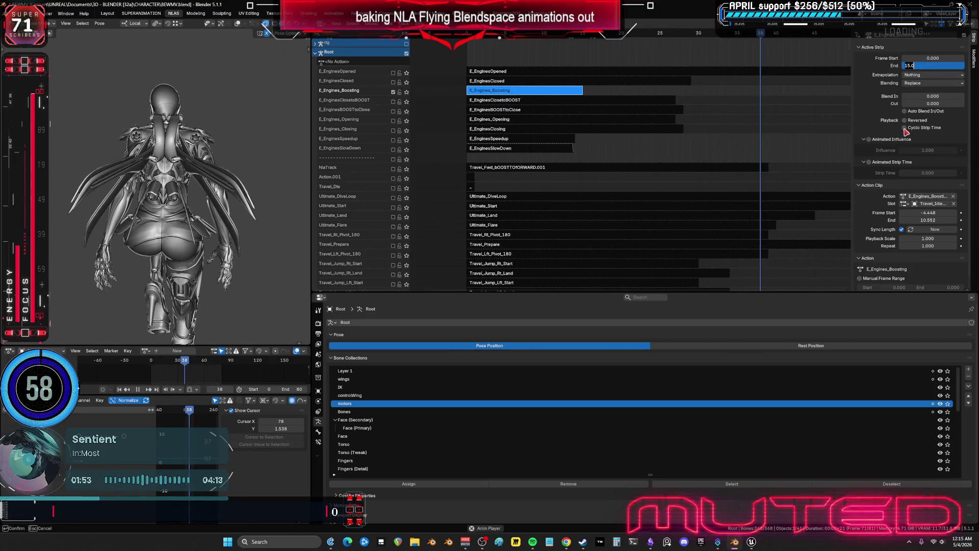
{"action": "key", "text": "Return"}
{"action": "left_click", "coordinate": [917, 67]}
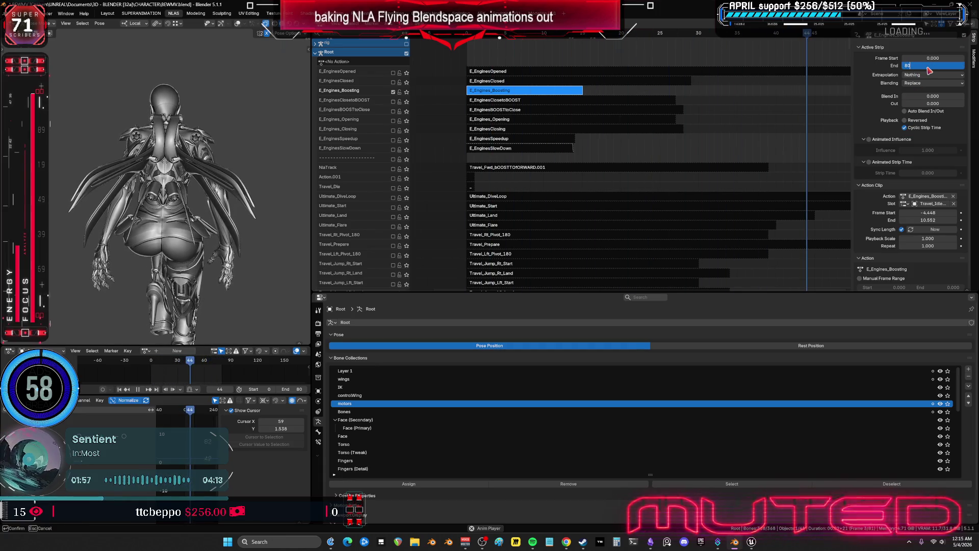
{"action": "key", "text": "Return"}
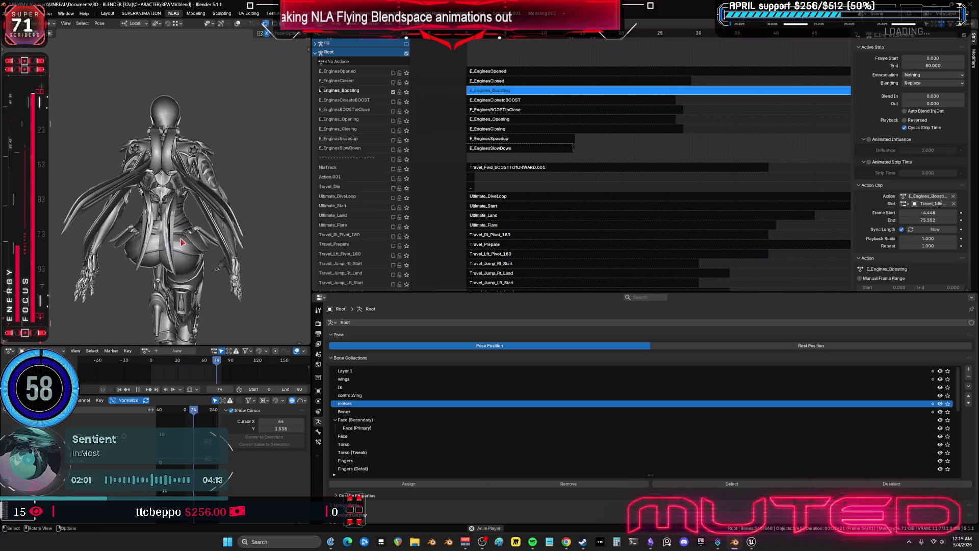
- Review the animation in a full-window 3D view, then bring the F_Travel_Idle tracks into view
{"action": "mouse_move", "coordinate": [182, 243]}
{"action": "middle_mouse_down"}
{"action": "mouse_move", "coordinate": [188, 190]}
{"action": "mouse_move", "coordinate": [230, 176]}
{"action": "middle_mouse_up"}
{"action": "key", "text": "ctrl+space"}
{"action": "scroll", "coordinate": [347, 173], "scroll_direction": "down", "scroll_amount": 5}
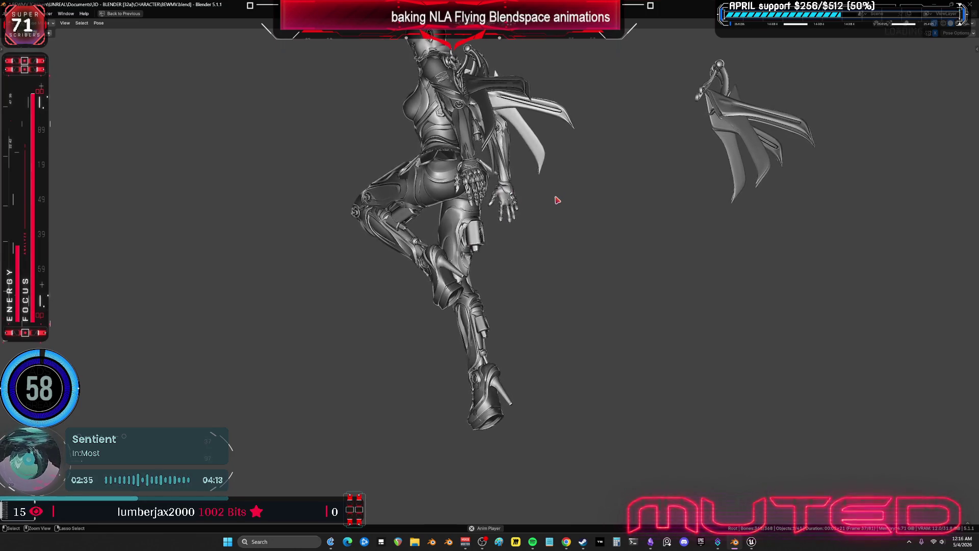
{"action": "key", "text": "ctrl+space"}
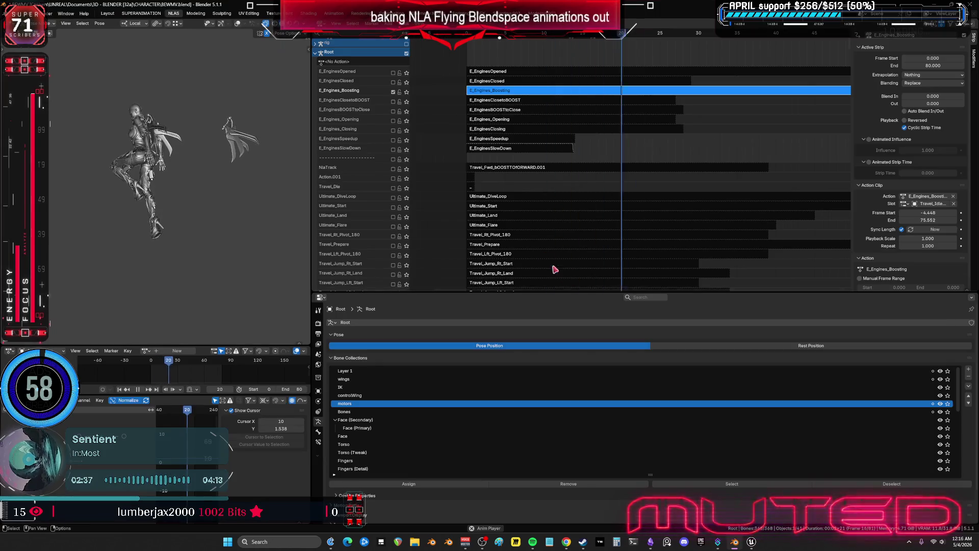
{"action": "mouse_move", "coordinate": [540, 201]}
{"action": "middle_mouse_down"}
{"action": "mouse_move", "coordinate": [538, 79]}
{"action": "mouse_move", "coordinate": [551, 210]}
{"action": "mouse_move", "coordinate": [500, 235]}
{"action": "middle_mouse_up"}
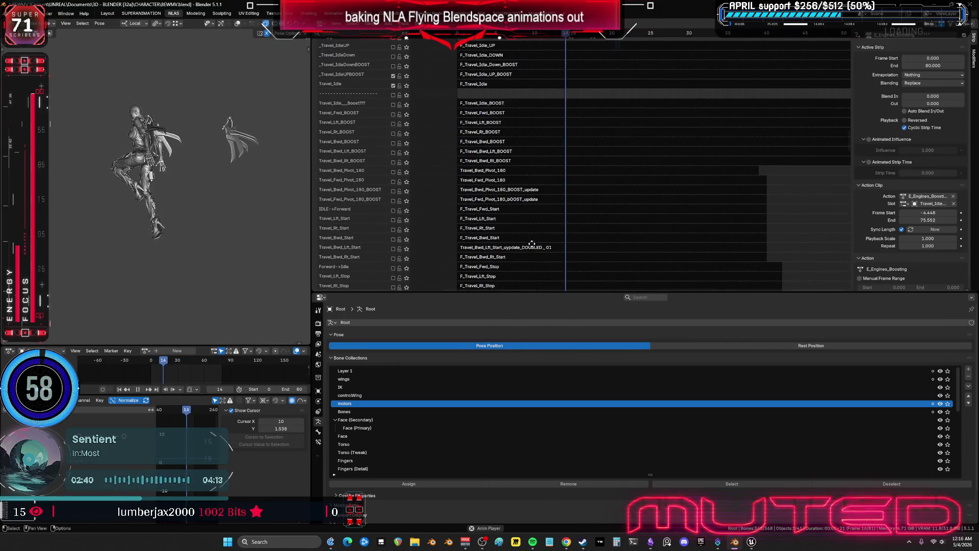
- Tweak-edit the F_Travel_Idle strip and inspect its curves full-window, toggling Normalize on and off
{"action": "left_click", "coordinate": [479, 85]}
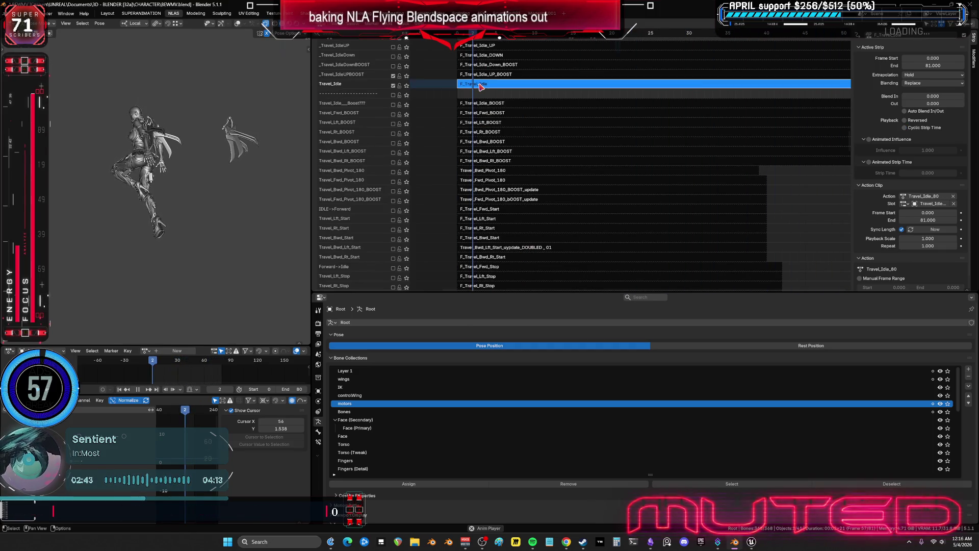
{"action": "key", "text": "Tab"}
{"action": "key", "text": "ctrl+space"}
{"action": "mouse_move", "coordinate": [584, 320]}
{"action": "middle_mouse_down", "text": "ctrl"}
{"action": "mouse_move", "coordinate": [584, 301]}
{"action": "mouse_move", "coordinate": [613, 313]}
{"action": "middle_mouse_up", "text": "ctrl"}
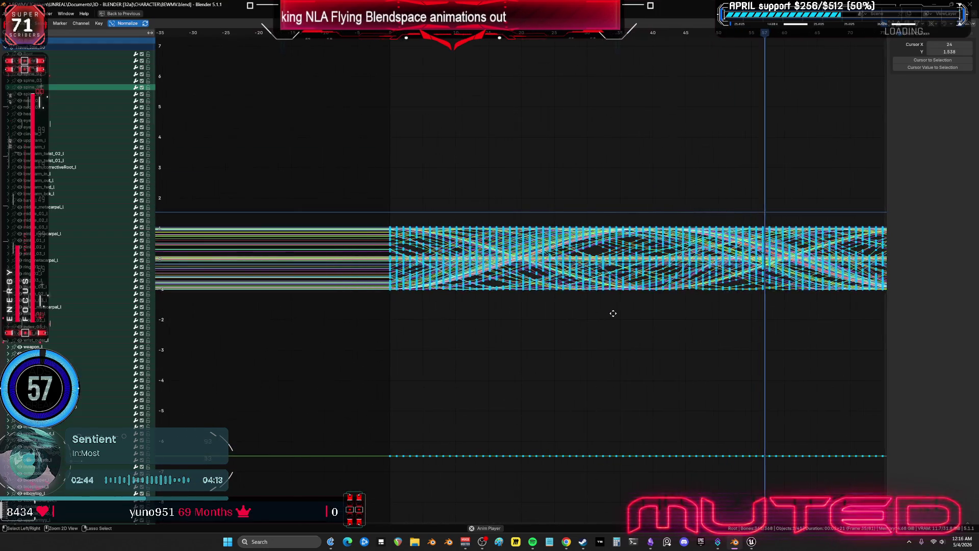
{"action": "left_click", "coordinate": [128, 24]}
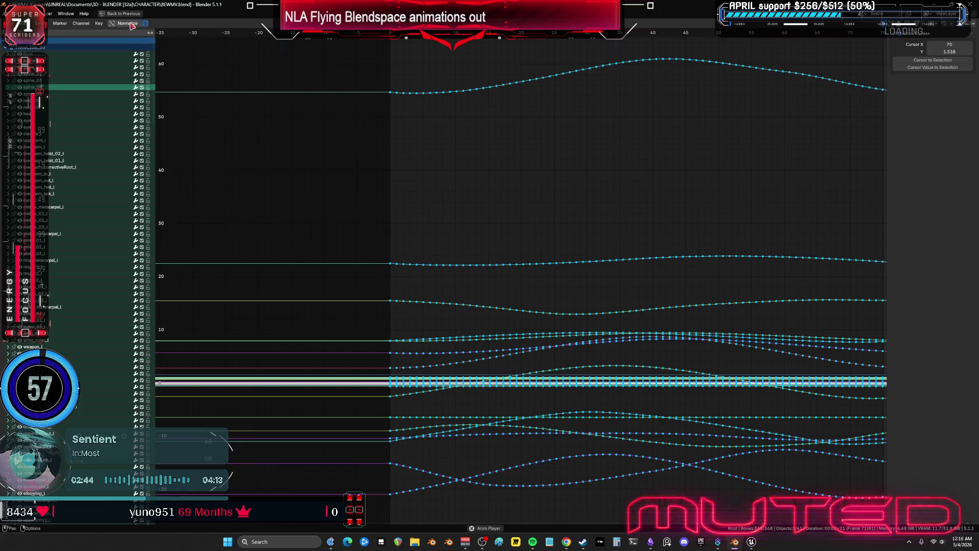
{"action": "left_click", "coordinate": [128, 23]}
{"action": "mouse_move", "coordinate": [589, 298]}
{"action": "middle_mouse_down"}
{"action": "mouse_move", "coordinate": [543, 293]}
{"action": "mouse_move", "coordinate": [420, 331]}
{"action": "middle_mouse_up"}
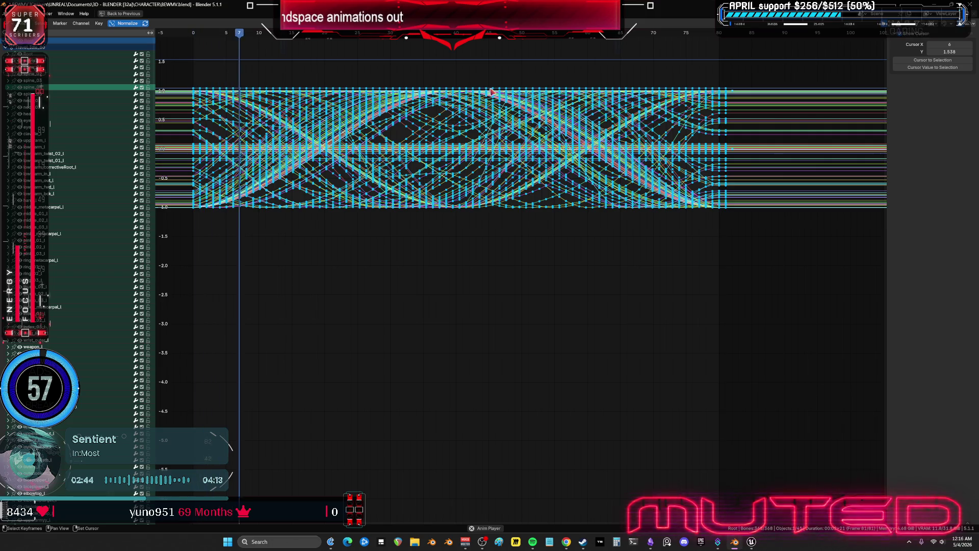
{"action": "middle_click_drag", "start_coordinate": [446, 72], "coordinate": [455, 90]}
- Shift the action's keys one frame earlier along the time axis and restore the layout
{"action": "key", "text": "g"}
{"action": "key", "text": "x"}
{"action": "key", "text": "minus"}
{"action": "key", "text": "1"}
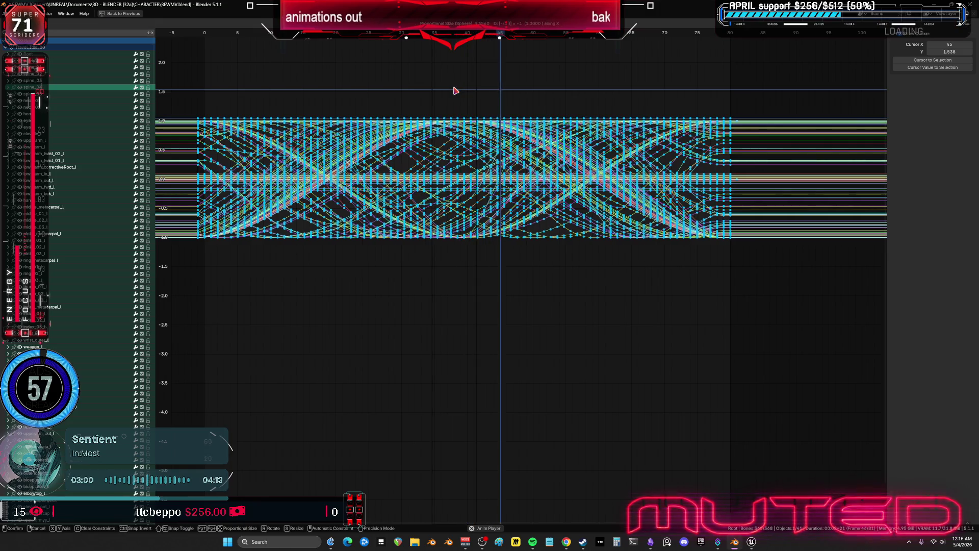
{"action": "key", "text": "Return"}
{"action": "key", "text": "ctrl+space"}
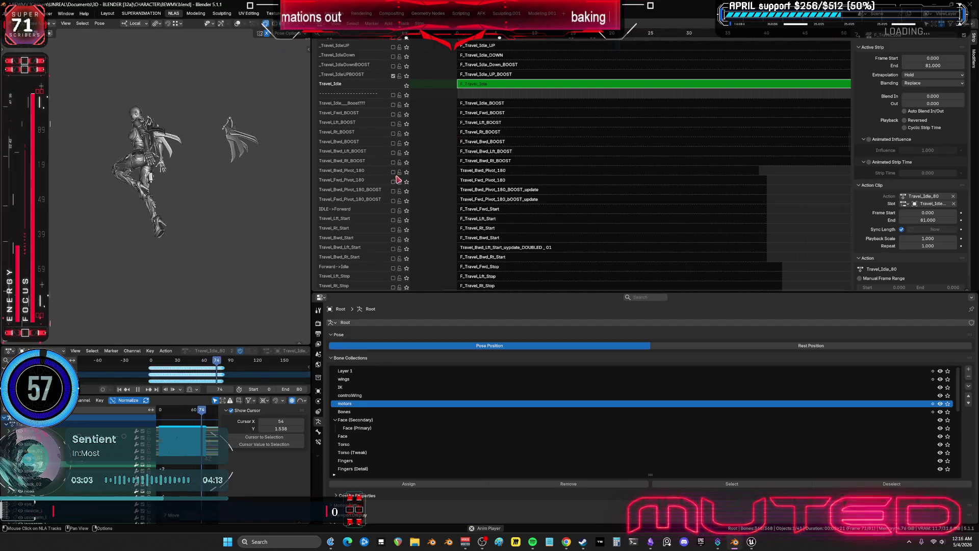
- Toggle the viewport's see-through bone display, then cancel the key move so keys start at frame 0
{"action": "key", "text": "ctrl+space"}
{"action": "scroll", "coordinate": [417, 183], "scroll_direction": "up", "scroll_amount": 5}
{"action": "key", "text": "alt+z"}
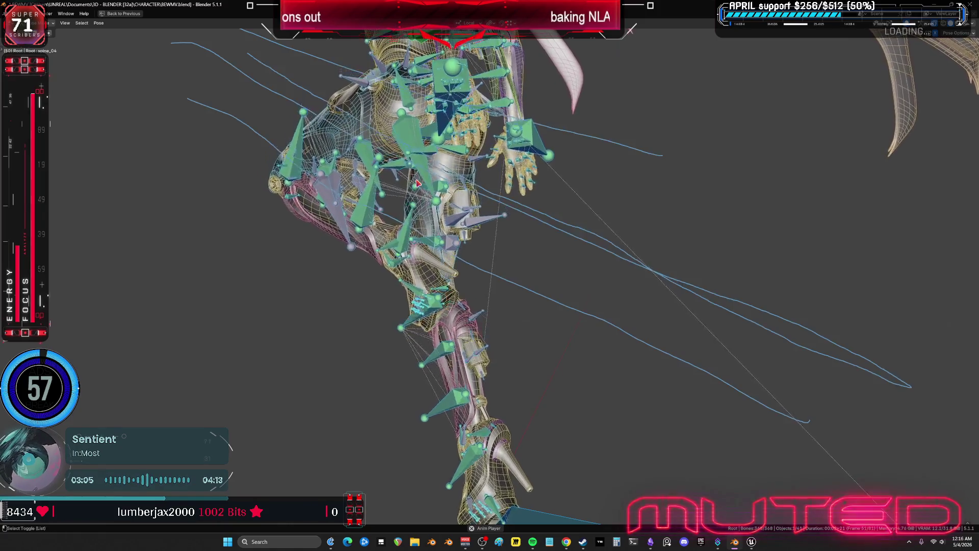
{"action": "key", "text": "alt+z"}
{"action": "key", "text": "ctrl+space"}
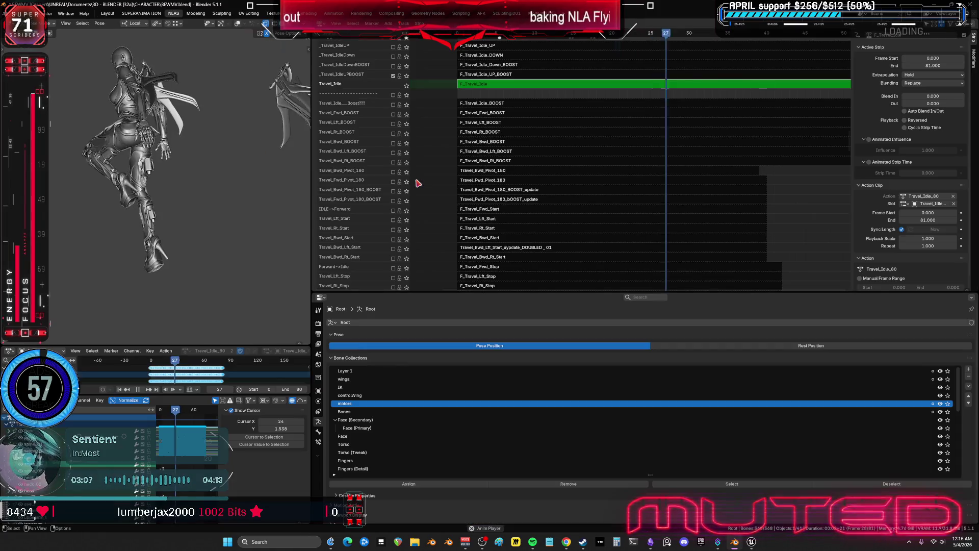
{"action": "key", "text": "ctrl+space"}
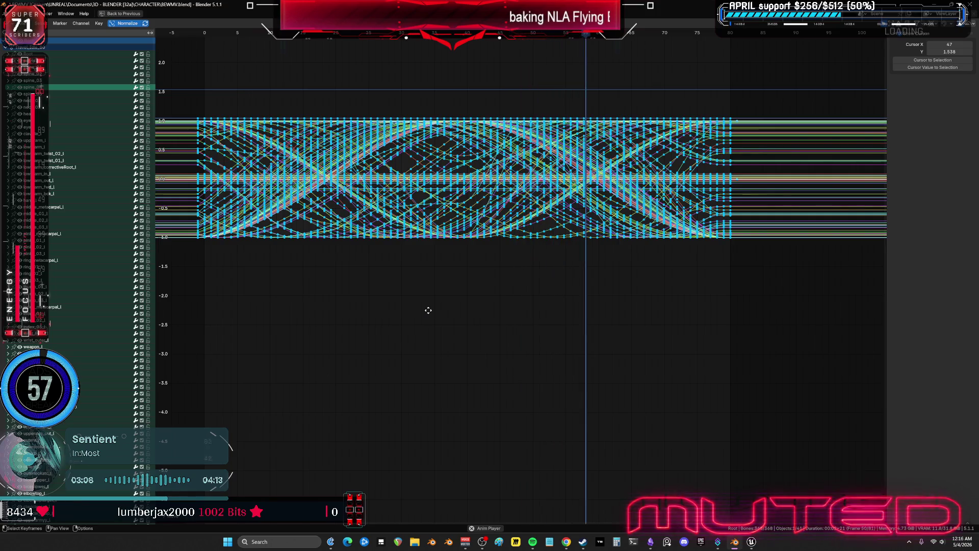
{"action": "key", "text": "Escape"}
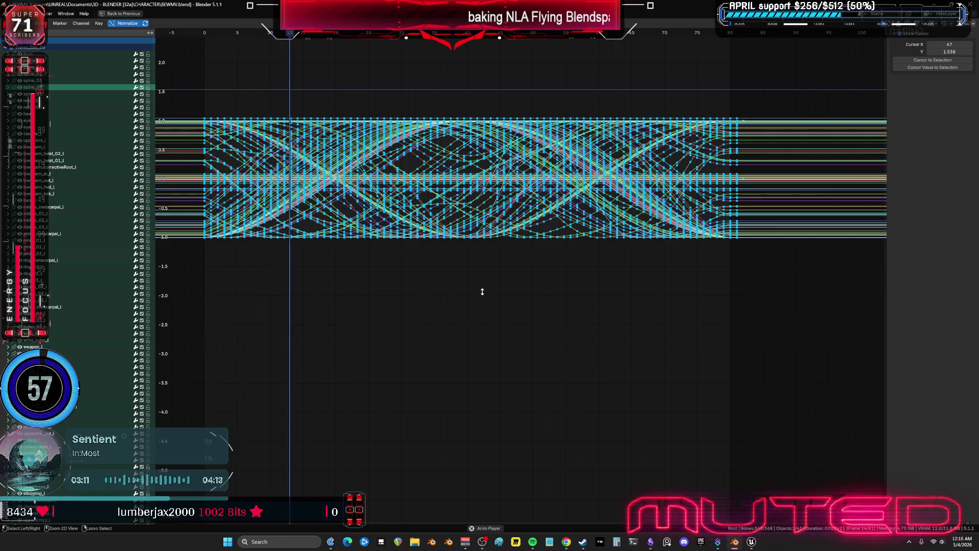
- Pan the full-window curves from the loop's end back to its start
{"action": "key", "text": "ctrl+space"}
{"action": "key", "text": "ctrl+space"}
{"action": "middle_click_drag", "start_coordinate": [633, 211], "coordinate": [464, 323]}
{"action": "scroll", "coordinate": [464, 322], "scroll_direction": "up", "scroll_amount": 5}
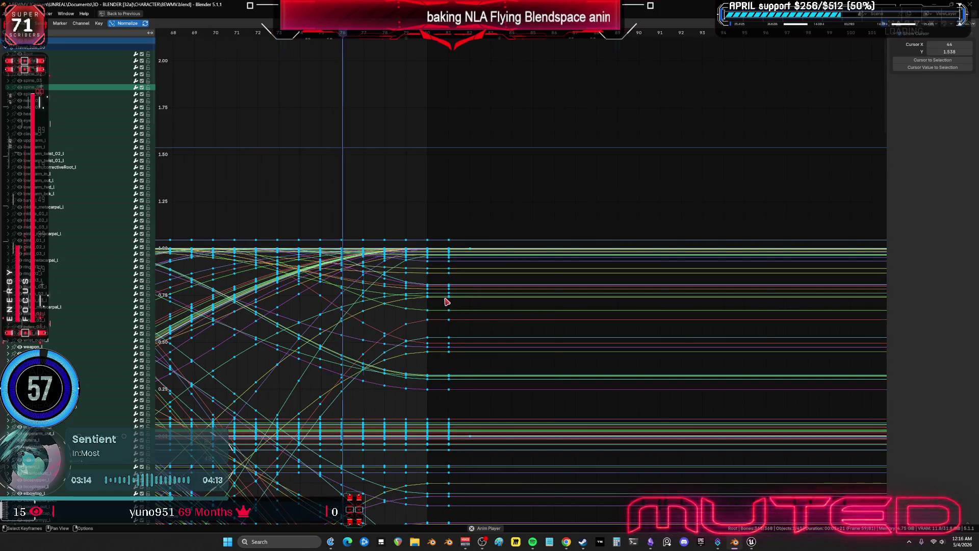
{"action": "scroll", "coordinate": [447, 303], "scroll_direction": "up", "scroll_amount": 2}
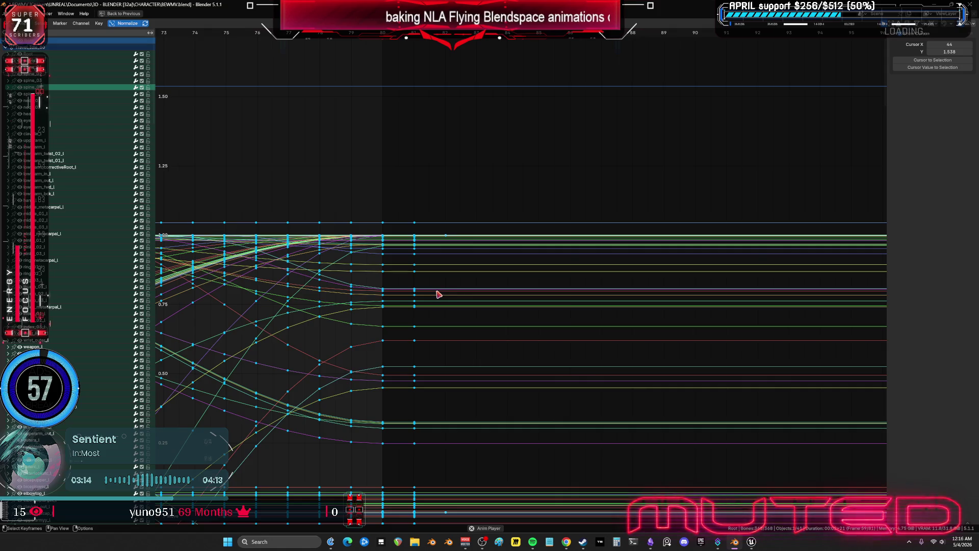
{"action": "scroll", "coordinate": [439, 295], "scroll_direction": "down", "scroll_amount": 5}
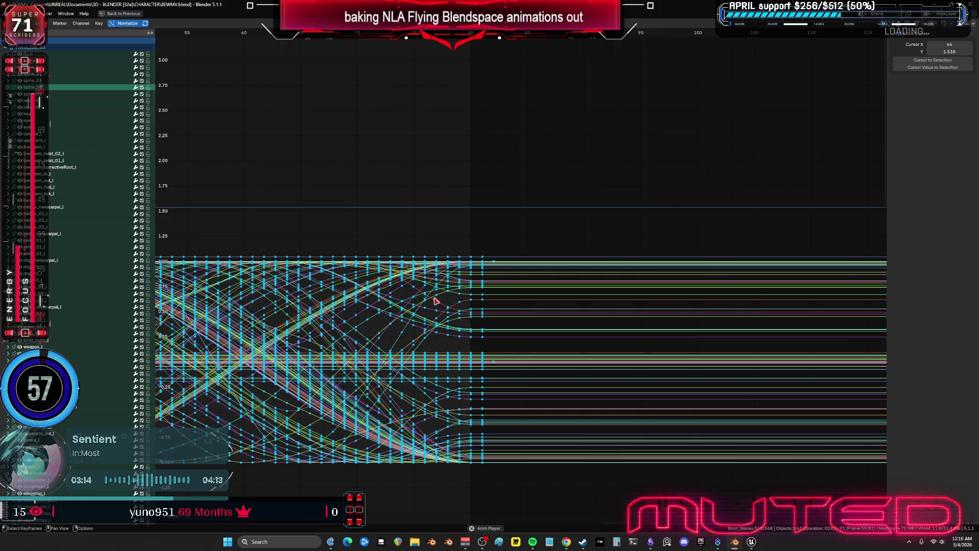
{"action": "scroll", "coordinate": [359, 319], "scroll_direction": "down", "scroll_amount": 1}
{"action": "middle_click_drag", "start_coordinate": [424, 301], "coordinate": [480, 223]}
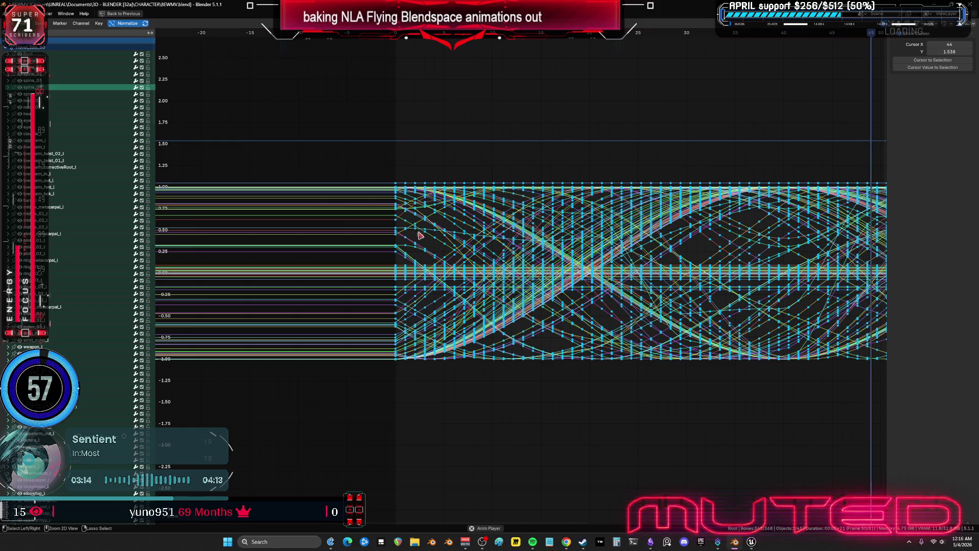
{"action": "key", "text": "ctrl+space"}
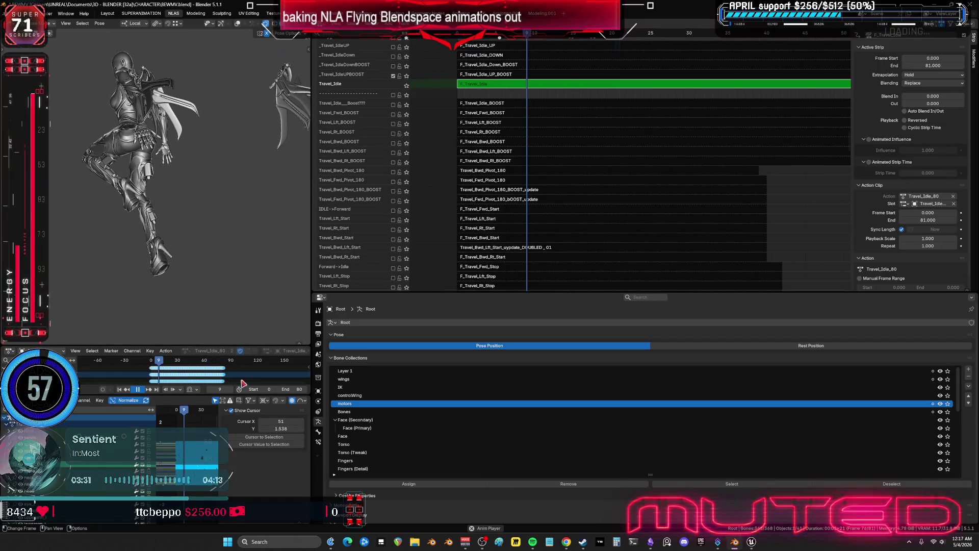
- Check all bone keys in a full-window dope sheet and watch the animation in the 3D view
{"action": "key", "text": "ctrl+space"}
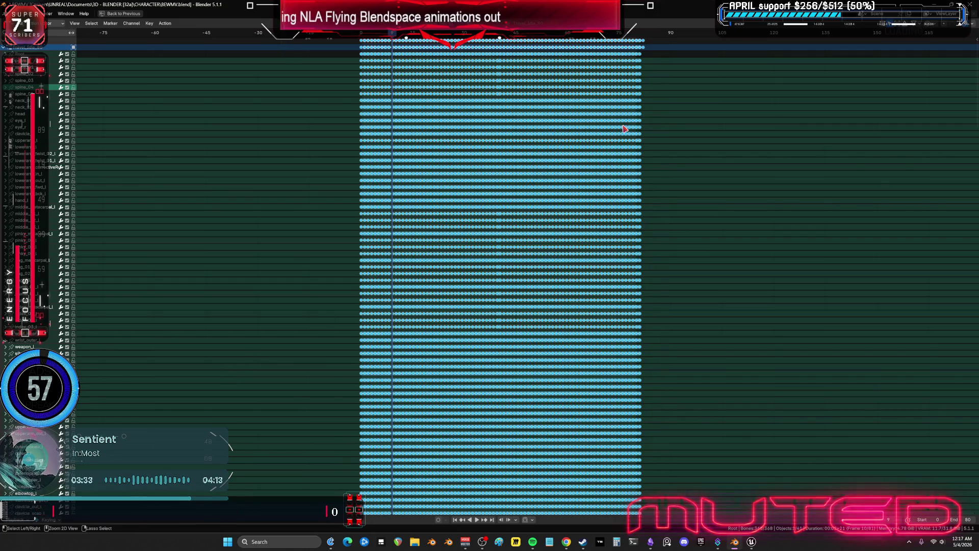
{"action": "key", "text": "ctrl+space"}
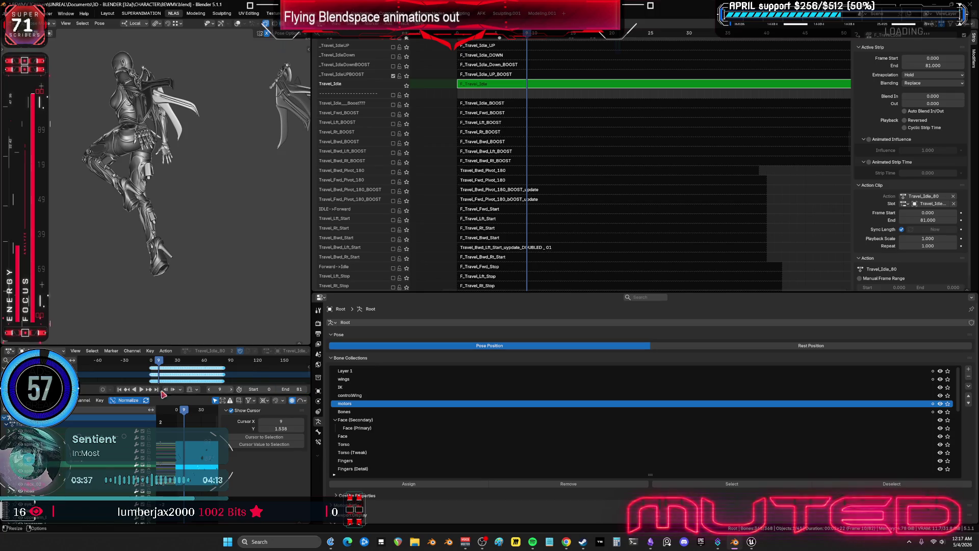
{"action": "key", "text": "ctrl+space"}
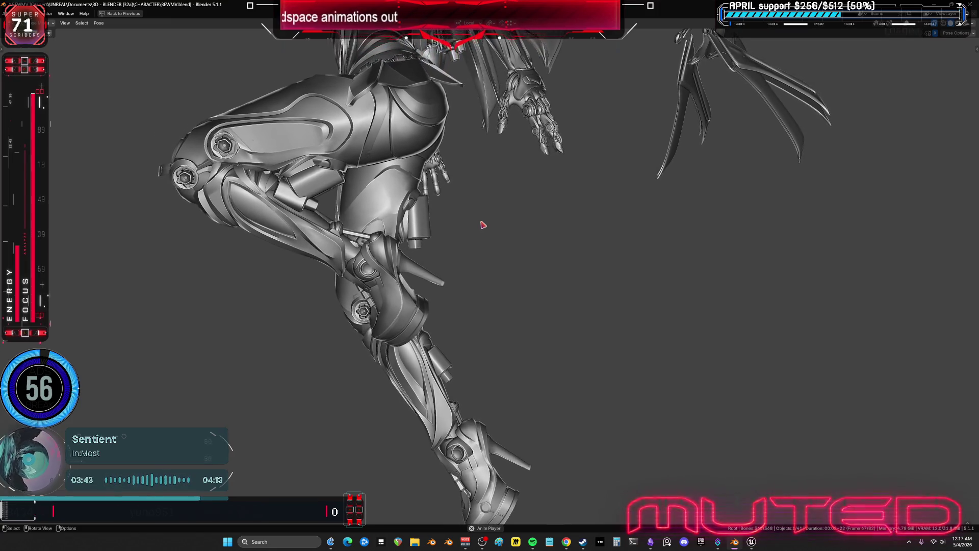
{"action": "key", "text": "ctrl+space"}
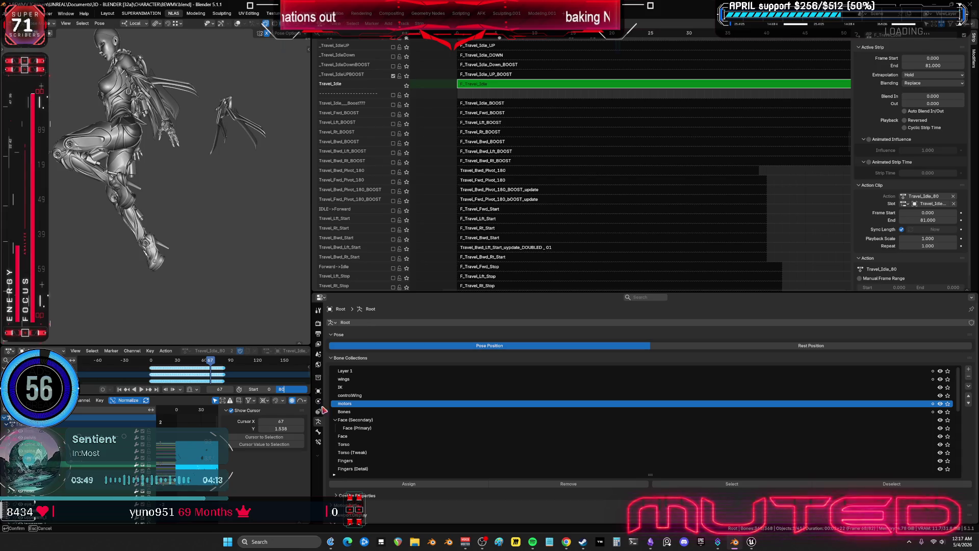
- Select a key on the purple X Quaternion Rotation curve and add a Cycles modifier to it
{"action": "key", "text": "ctrl+space"}
{"action": "scroll", "coordinate": [428, 275], "scroll_direction": "up", "scroll_amount": 2}
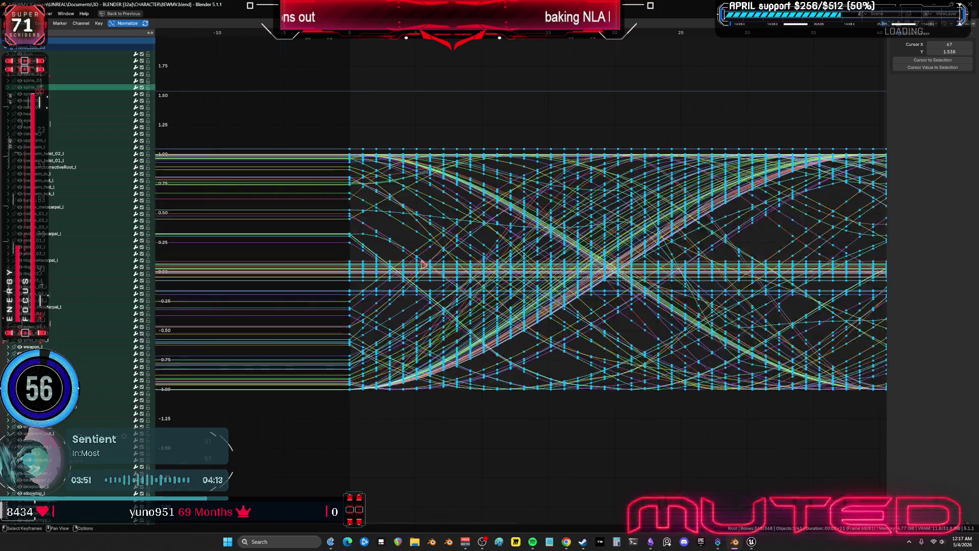
{"action": "left_click", "coordinate": [416, 259]}
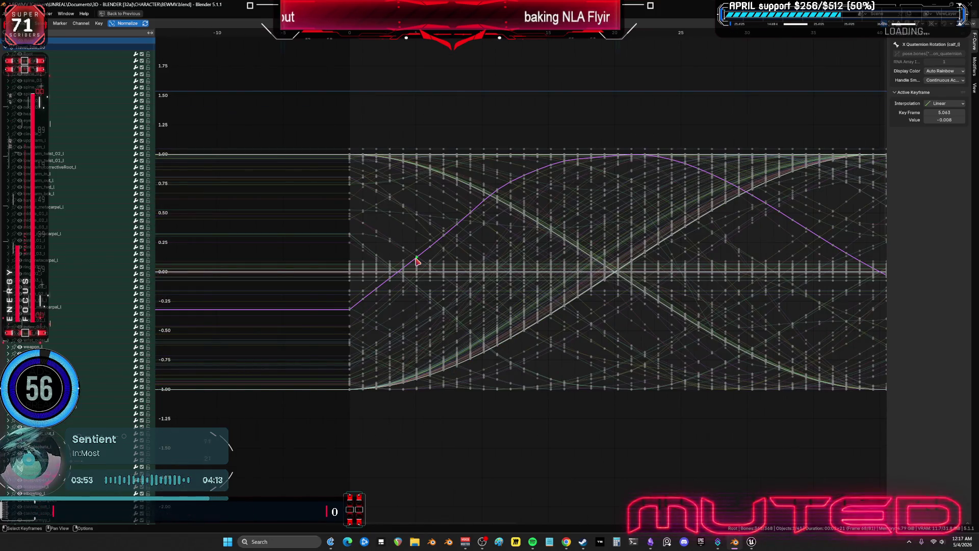
{"action": "scroll", "coordinate": [911, 42], "scroll_direction": "down", "scroll_amount": 3}
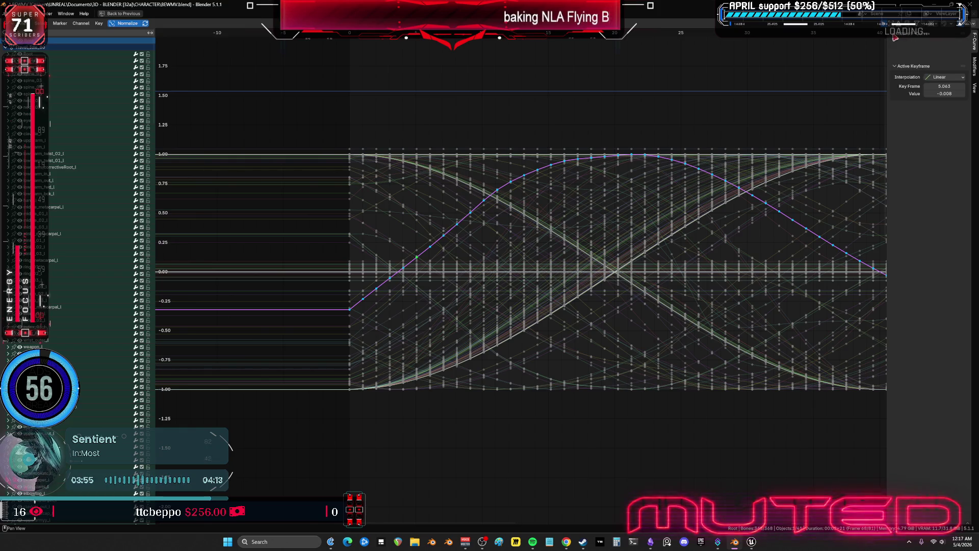
{"action": "scroll", "coordinate": [896, 43], "scroll_direction": "up", "scroll_amount": 3}
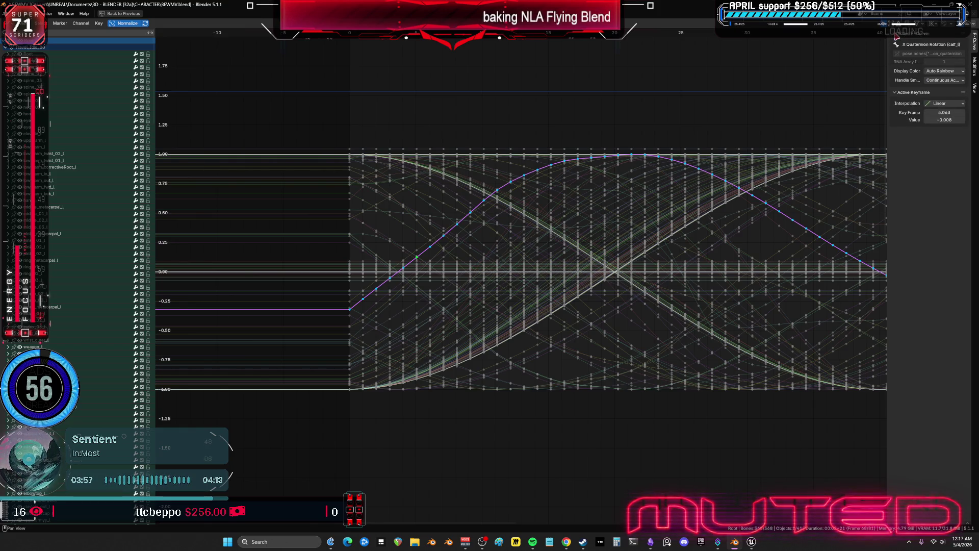
{"action": "mouse_move", "coordinate": [736, 179]}
{"action": "middle_mouse_down", "text": "ctrl"}
{"action": "mouse_move", "coordinate": [595, 221]}
{"action": "mouse_move", "coordinate": [634, 262]}
{"action": "mouse_move", "coordinate": [589, 286]}
{"action": "mouse_move", "coordinate": [455, 315]}
{"action": "middle_mouse_up", "text": "ctrl"}
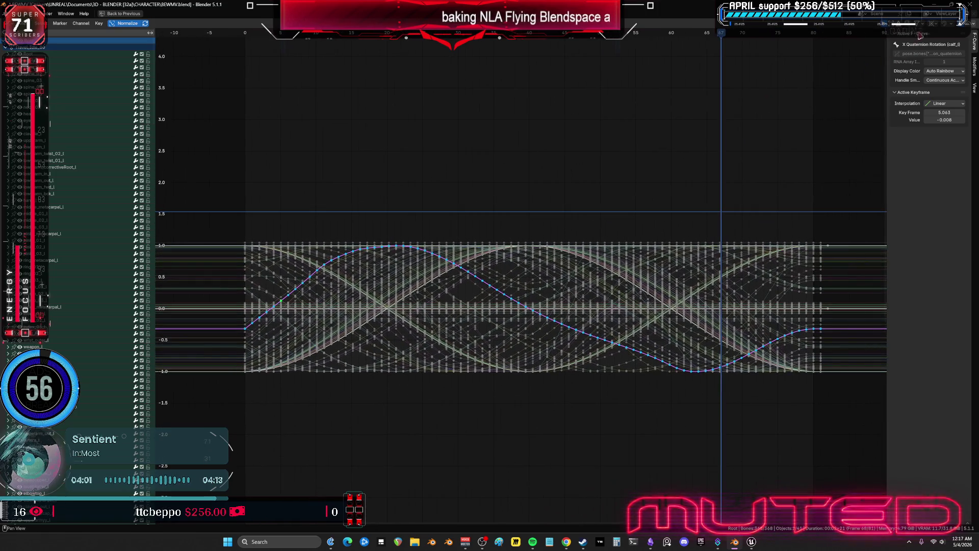
{"action": "left_click", "coordinate": [918, 24]}
{"action": "left_click", "coordinate": [920, 25]}
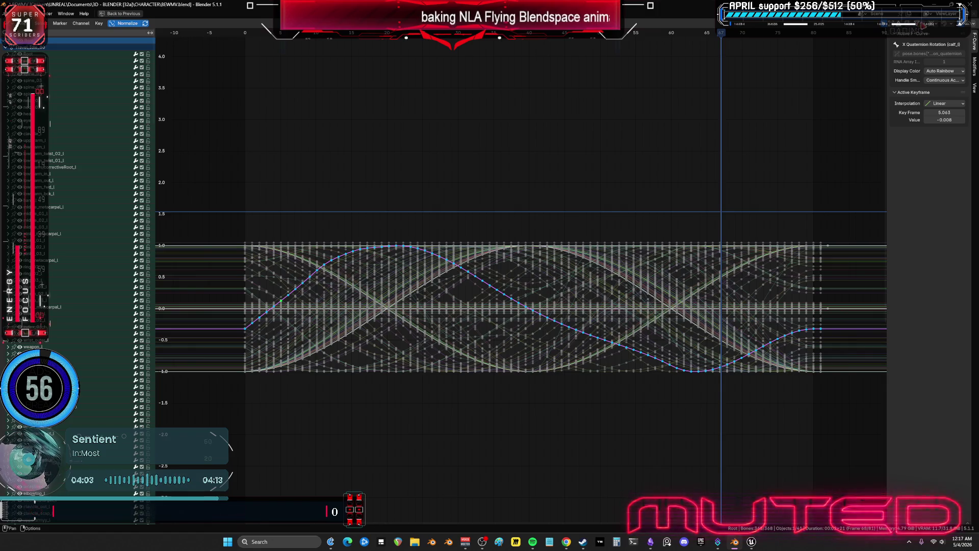
{"action": "left_click", "coordinate": [975, 65]}
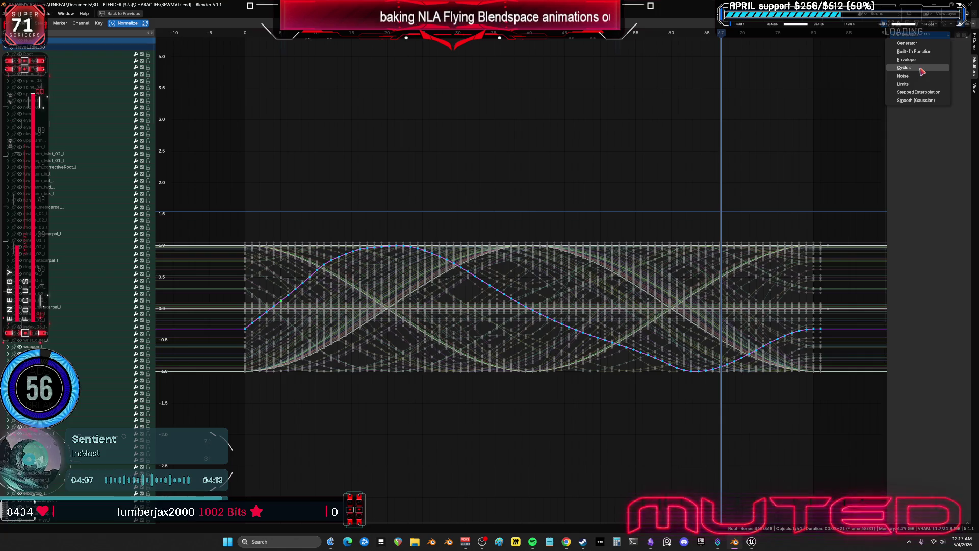
{"action": "left_click", "coordinate": [913, 67]}
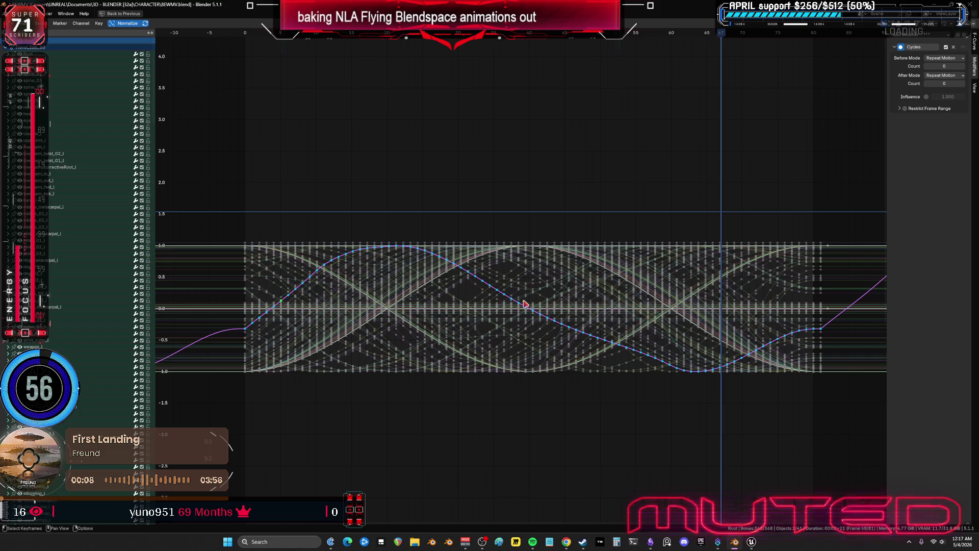
{"action": "left_click", "coordinate": [722, 291]}
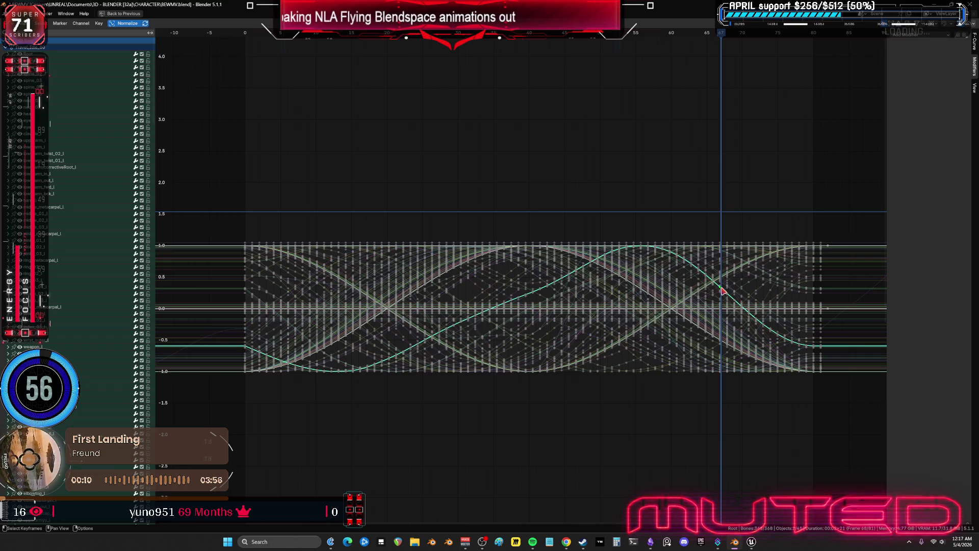
- Select every curve and keyframe of Travel_Idle_80 and apply a Cycles modifier to all of them
{"action": "key", "text": "a"}
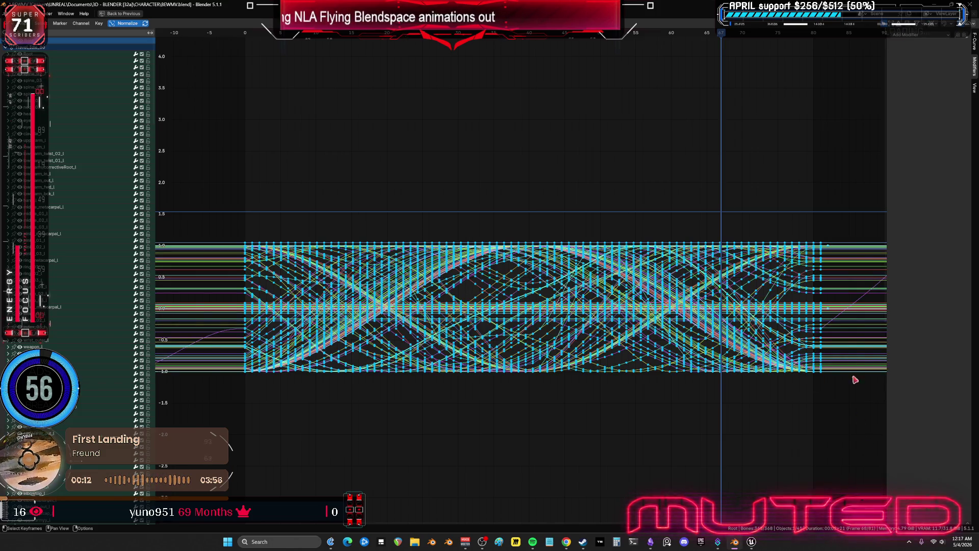
{"action": "left_click_drag", "start_coordinate": [865, 439], "coordinate": [824, 168]}
{"action": "key", "text": "a"}
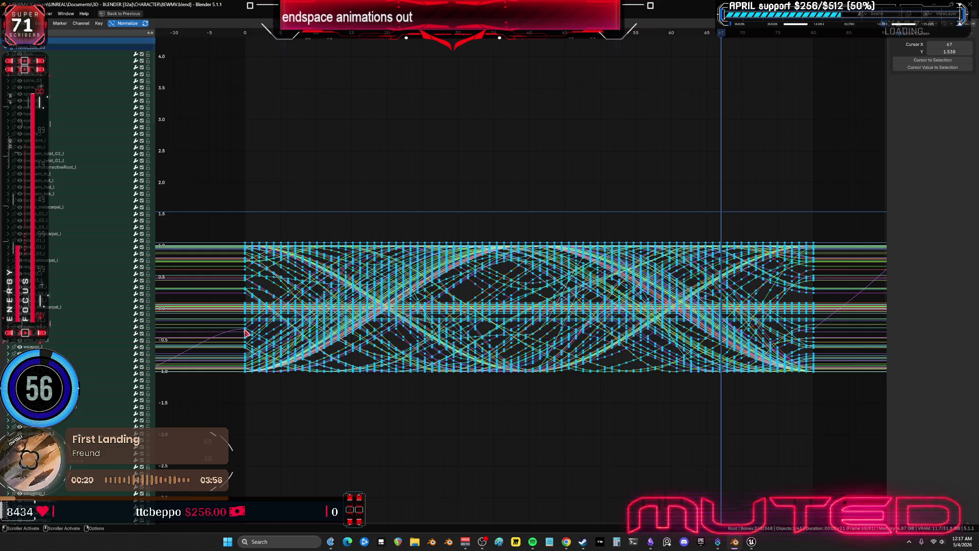
{"action": "left_click", "coordinate": [246, 333]}
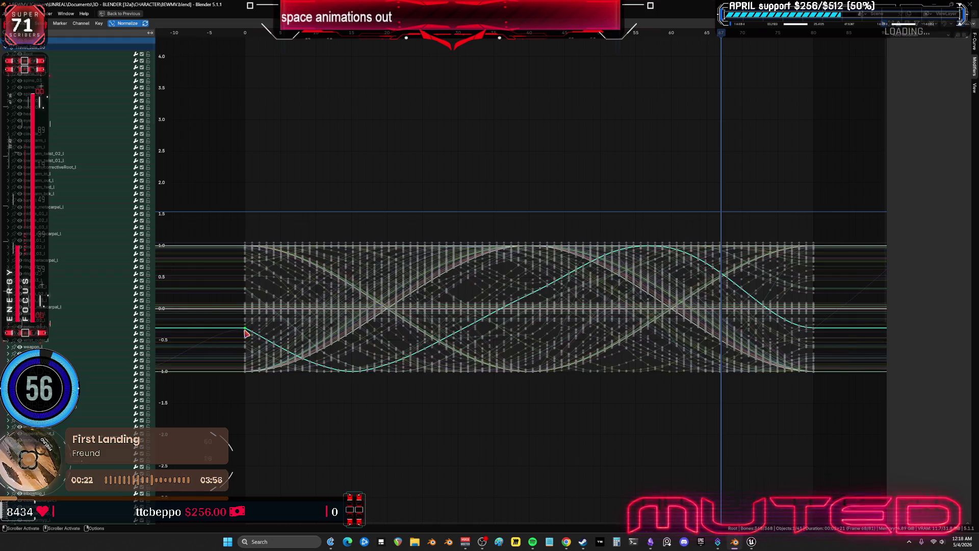
{"action": "key", "text": "a"}
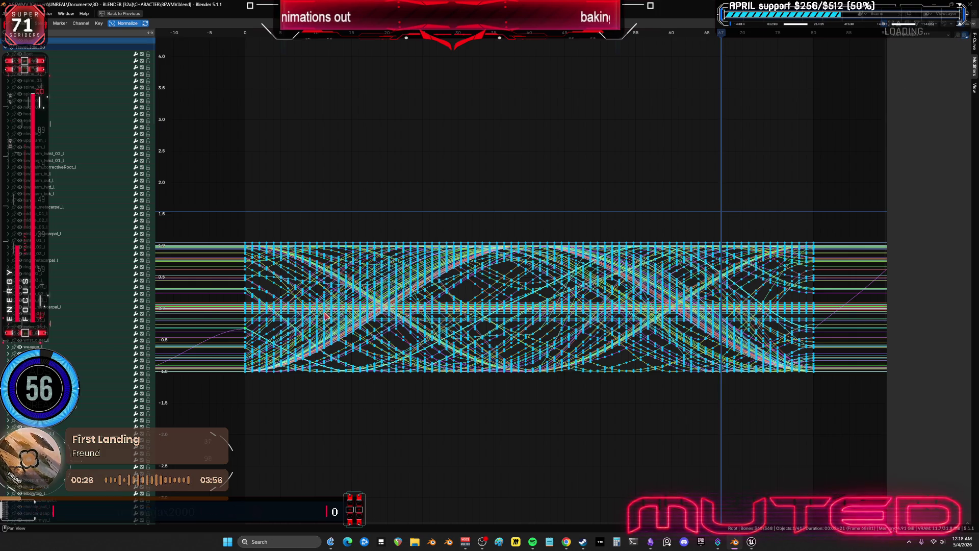
{"action": "key", "text": "shift+e"}
- Inspect the keys at the loop start, then place the playhead at frame 80
{"action": "middle_click_drag", "start_coordinate": [321, 317], "coordinate": [454, 264]}
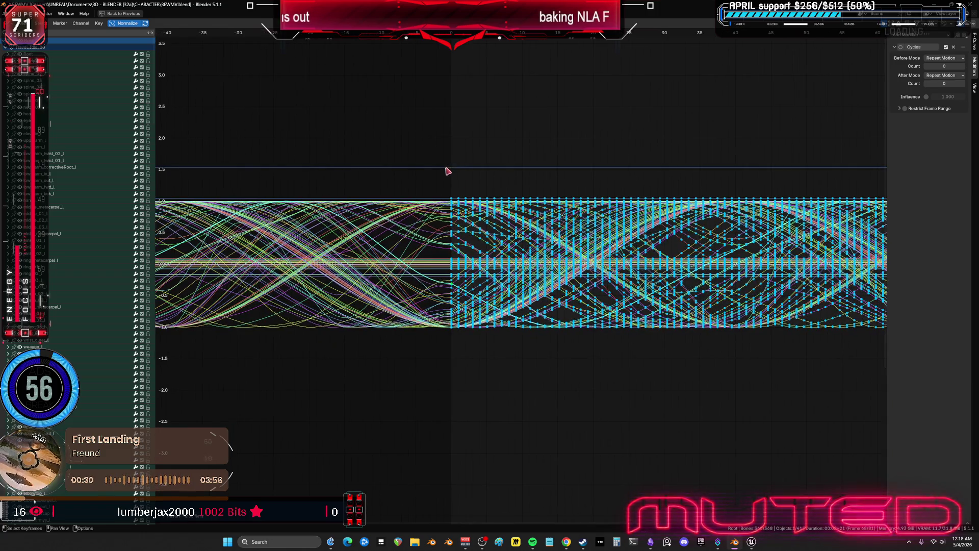
{"action": "left_click_drag", "start_coordinate": [446, 151], "coordinate": [455, 350]}
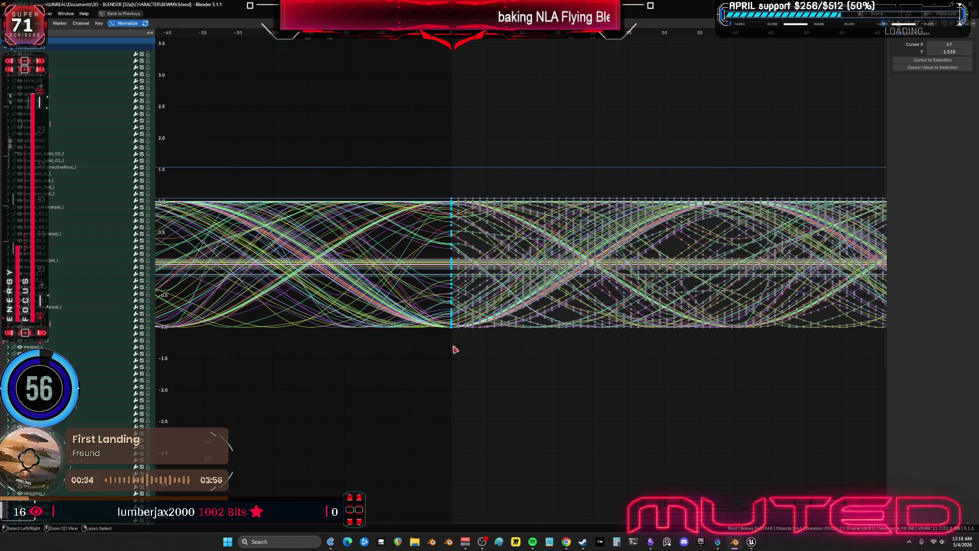
{"action": "mouse_move", "coordinate": [695, 201]}
{"action": "middle_mouse_down"}
{"action": "mouse_move", "coordinate": [277, 208]}
{"action": "mouse_move", "coordinate": [466, 78]}
{"action": "middle_mouse_up"}
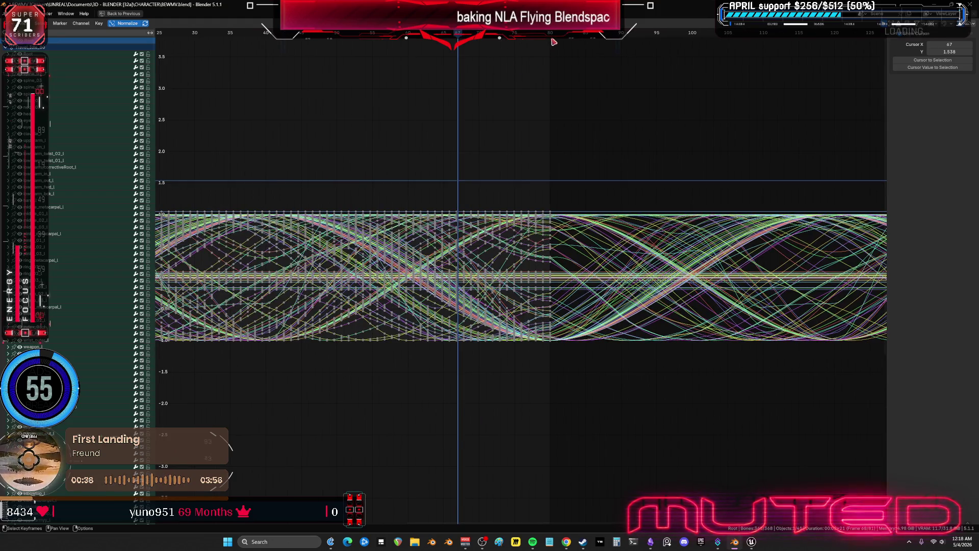
{"action": "left_click", "coordinate": [551, 37]}
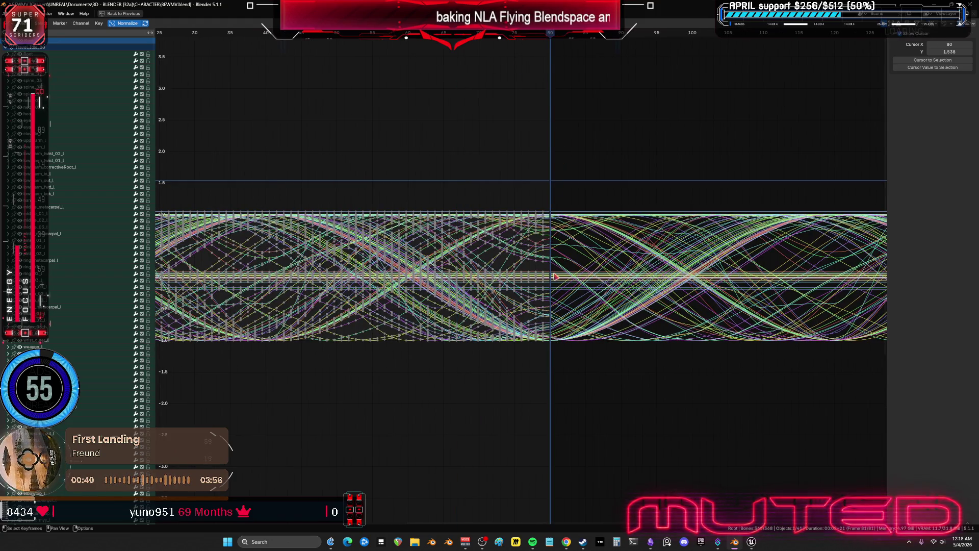
- Box-select and delete the keys at frames 78–79 across all curves
{"action": "scroll", "coordinate": [547, 266], "scroll_direction": "up", "scroll_amount": 5}
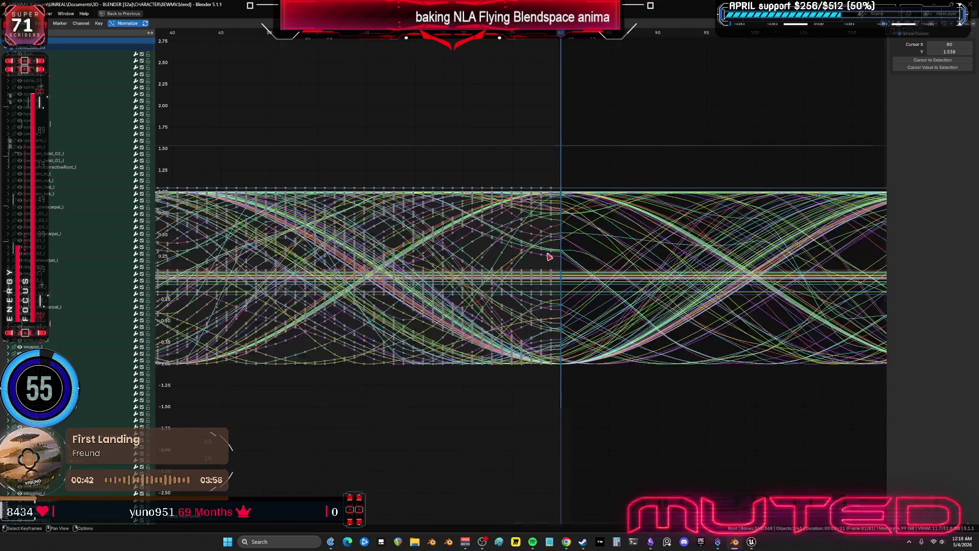
{"action": "scroll", "coordinate": [597, 164], "scroll_direction": "down", "scroll_amount": 2}
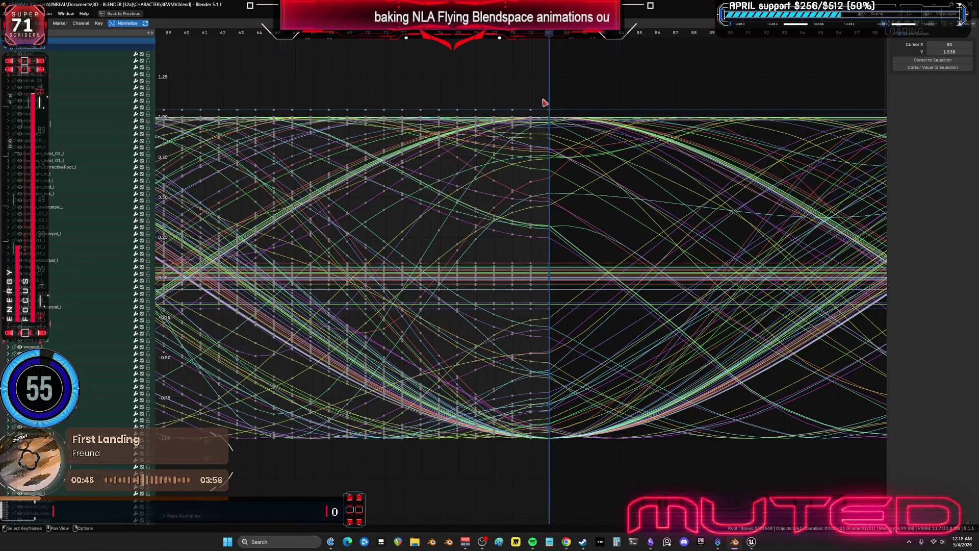
{"action": "mouse_move", "coordinate": [542, 93]}
{"action": "left_mouse_down"}
{"action": "mouse_move", "coordinate": [525, 444]}
{"action": "mouse_move", "coordinate": [512, 457]}
{"action": "mouse_move", "coordinate": [541, 462]}
{"action": "left_mouse_up"}
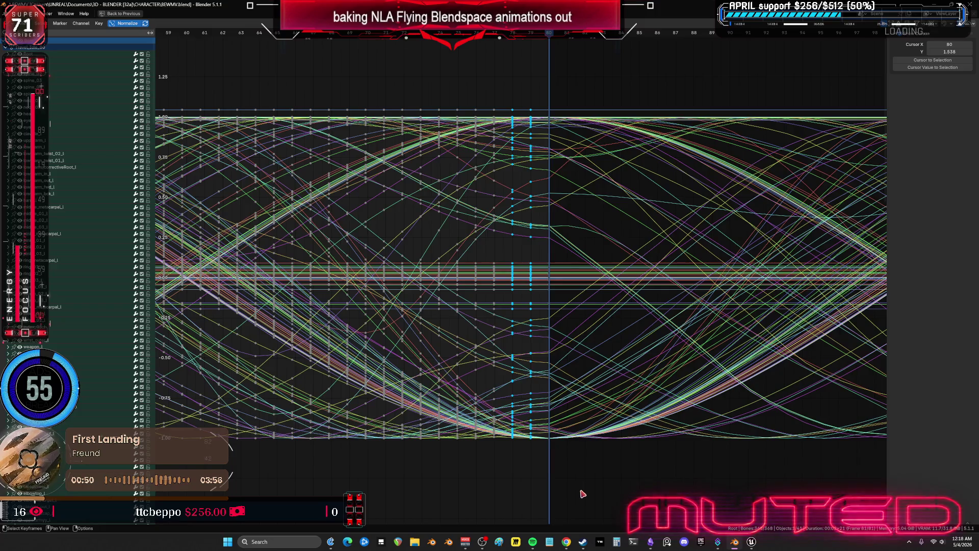
{"action": "key", "text": "Delete"}
{"action": "left_click_drag", "start_coordinate": [582, 491], "coordinate": [492, 91]}
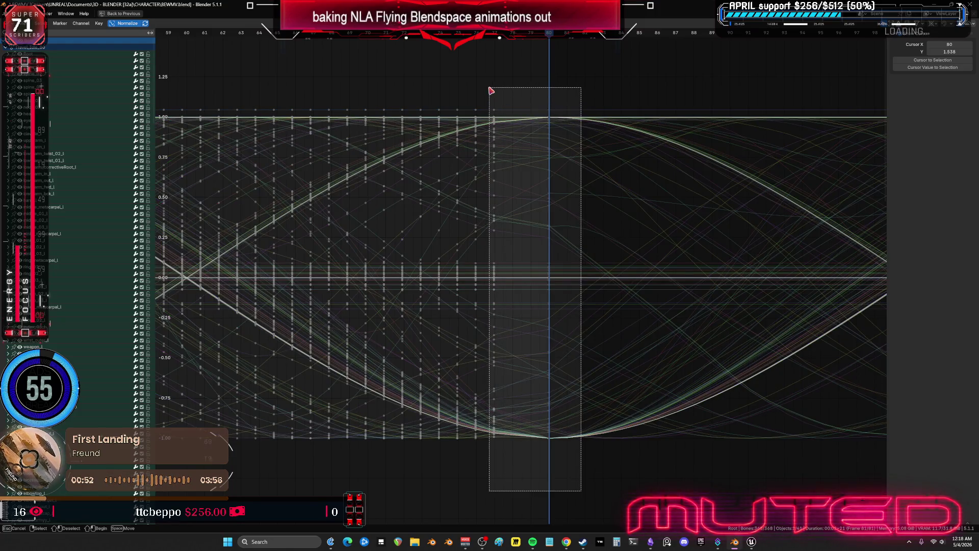
- Change the interpolation mode of the selected keys at frame 77
{"action": "left_click_drag", "start_coordinate": [496, 127], "coordinate": [497, 126]}
{"action": "right_click", "coordinate": [497, 127]}
{"action": "mouse_move", "coordinate": [496, 158]}
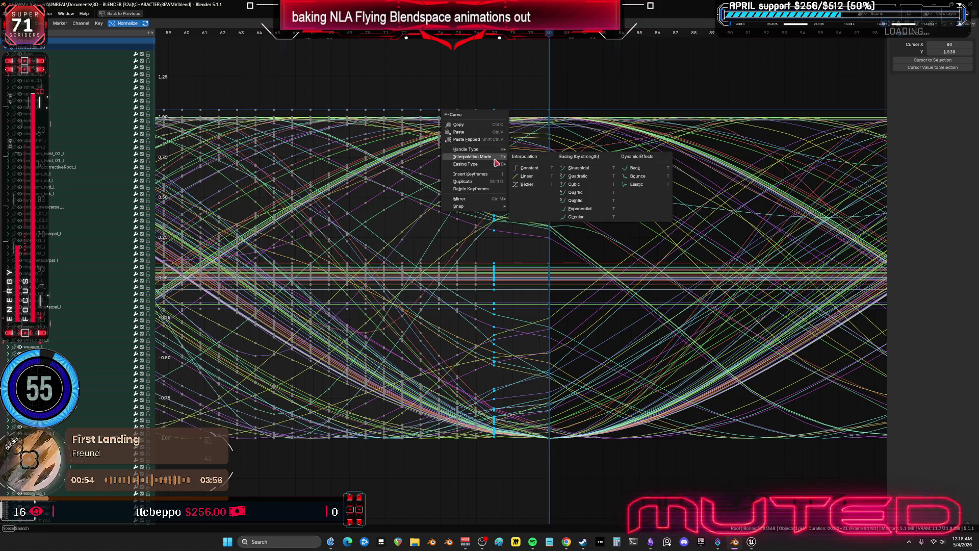
{"action": "key", "text": "Return"}
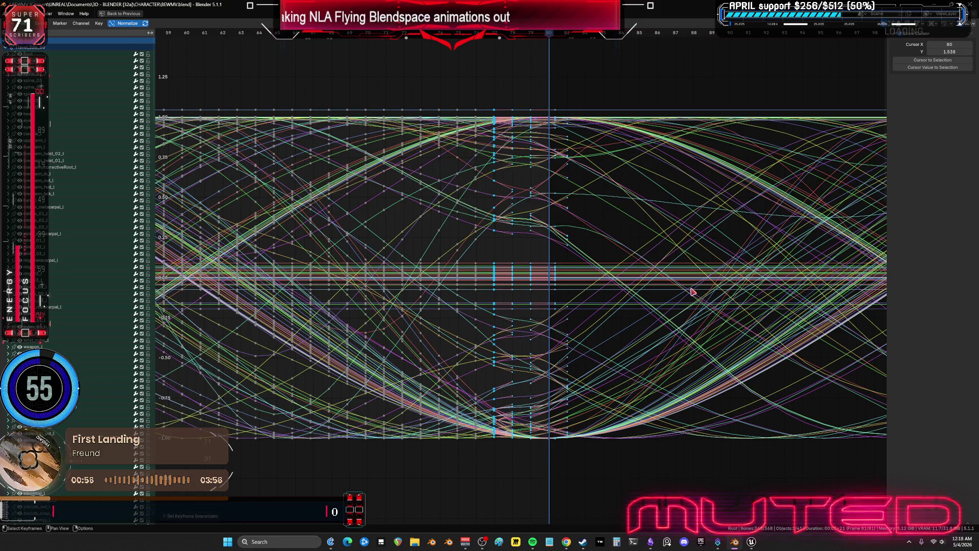
- Box-select the key column at the loop seam and set its interpolation to Bézier
{"action": "scroll", "coordinate": [464, 300], "scroll_direction": "down", "scroll_amount": 3}
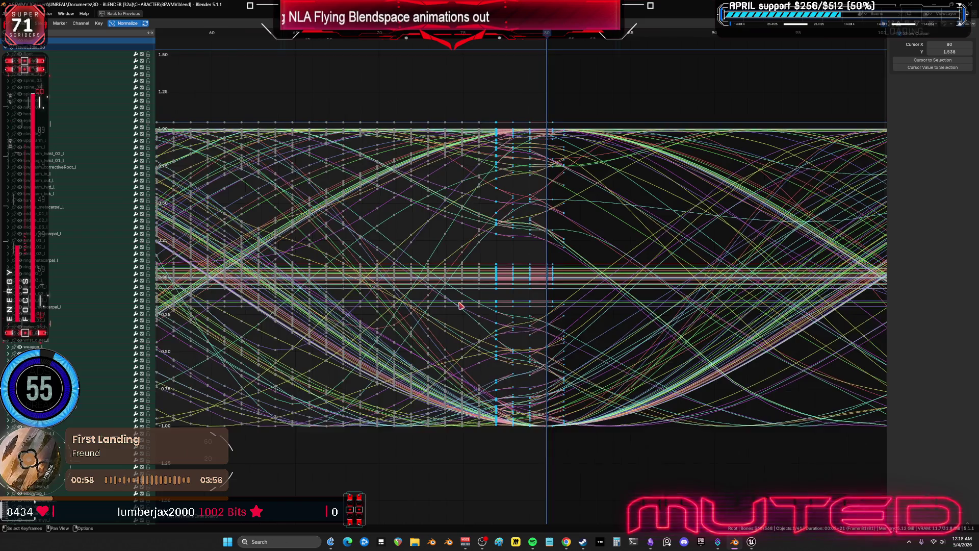
{"action": "scroll", "coordinate": [354, 259], "scroll_direction": "left", "scroll_amount": 15, "text": "ctrl"}
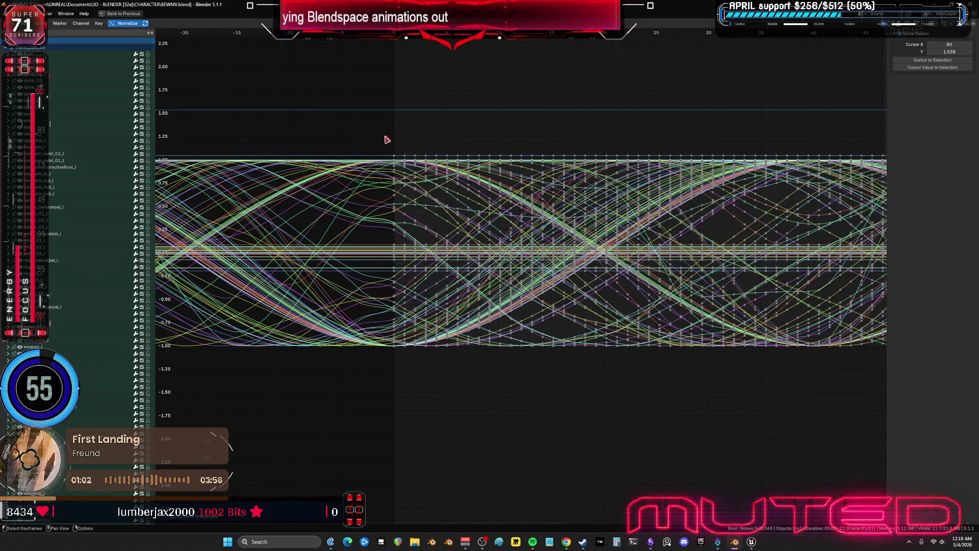
{"action": "key", "text": "alt+a"}
{"action": "key", "text": "b"}
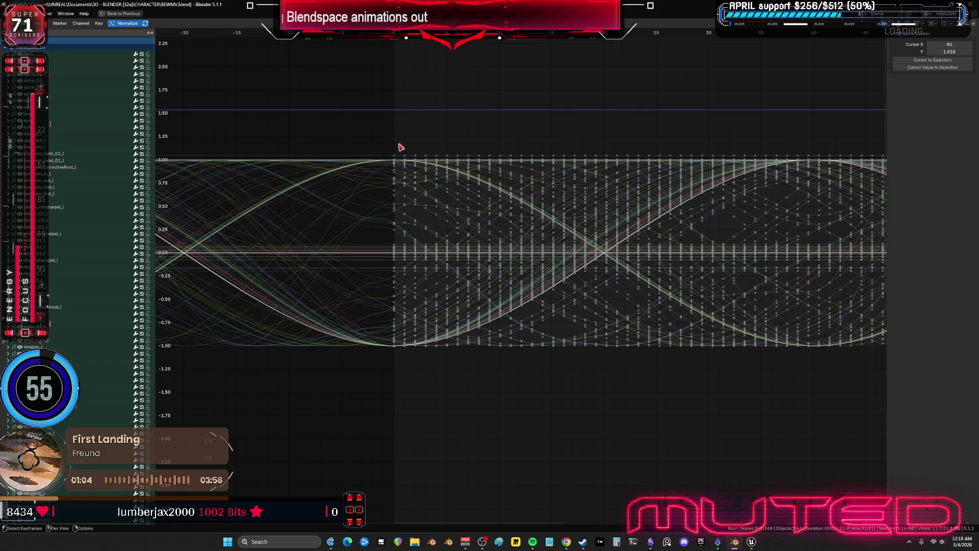
{"action": "left_click_drag", "start_coordinate": [399, 144], "coordinate": [409, 332]}
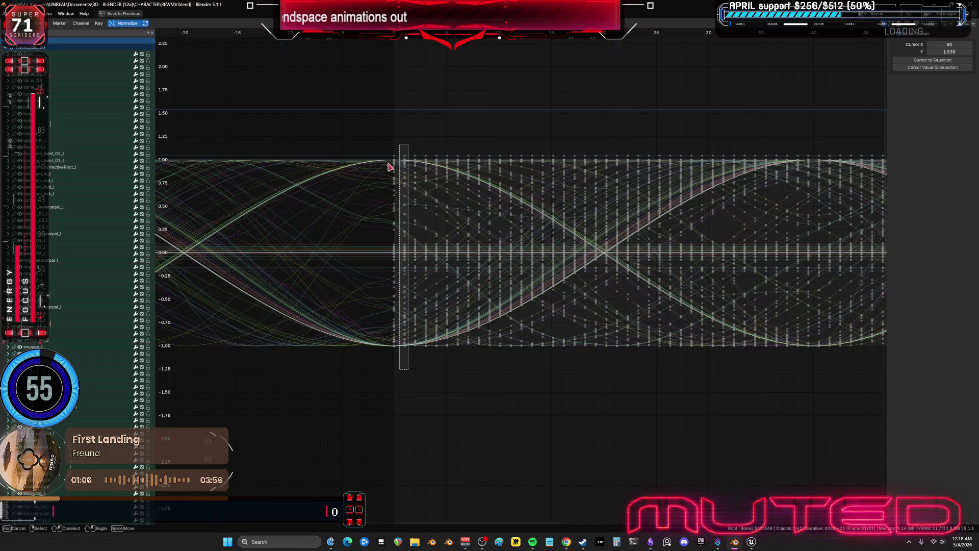
{"action": "left_click_drag", "start_coordinate": [409, 370], "coordinate": [408, 369]}
{"action": "mouse_move", "coordinate": [386, 136]}
{"action": "left_mouse_down"}
{"action": "mouse_move", "coordinate": [422, 364]}
{"action": "mouse_move", "coordinate": [420, 347]}
{"action": "left_mouse_up"}
{"action": "right_click", "coordinate": [419, 347]}
{"action": "mouse_move", "coordinate": [420, 346]}
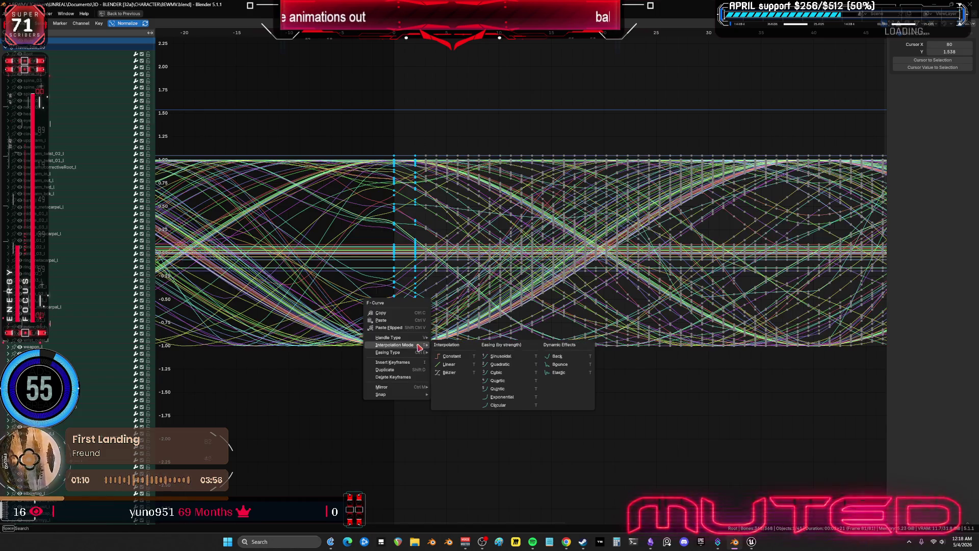
{"action": "left_click", "coordinate": [448, 373]}
{"action": "key", "text": "ctrl+space"}
- Play the flying idle in reverse with the 3D view maximized, then maximize the Graph Editor
{"action": "key", "text": "shift+ctrl+space"}
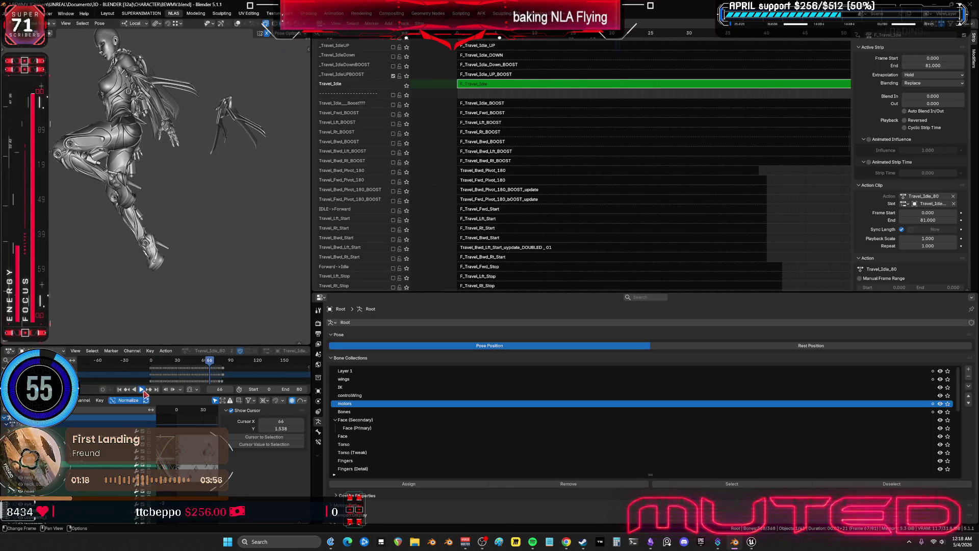
{"action": "key", "text": "ctrl+space"}
{"action": "scroll", "coordinate": [437, 269], "scroll_direction": "down", "scroll_amount": 3}
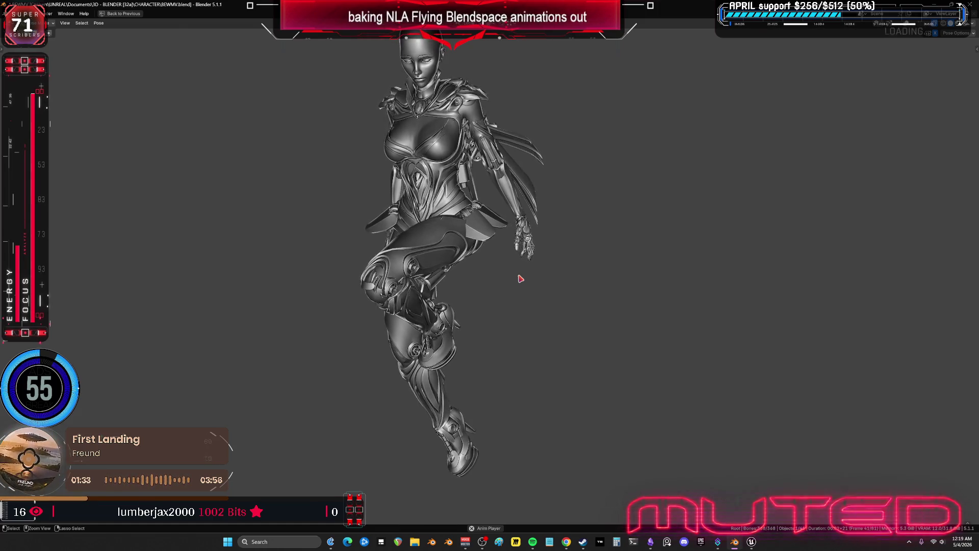
{"action": "key", "text": "ctrl+space"}
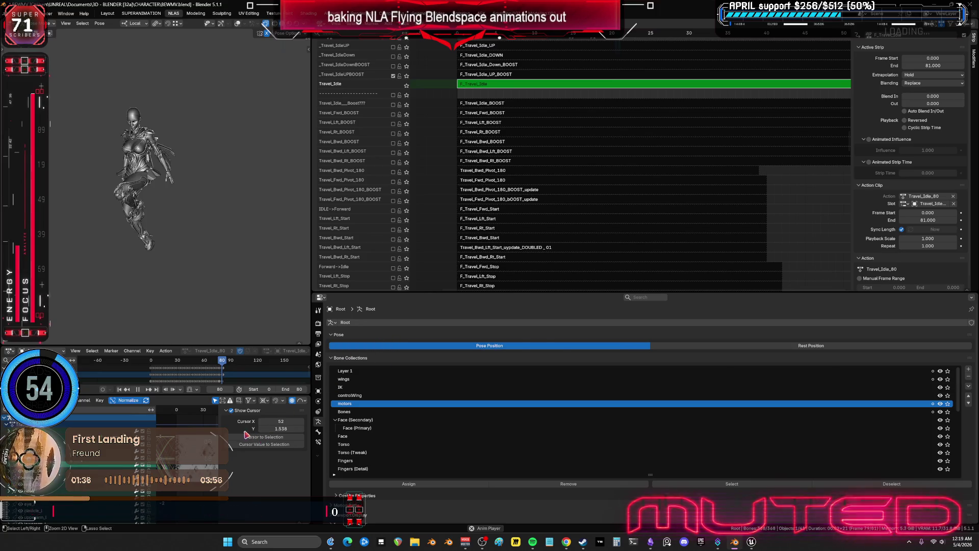
{"action": "key", "text": "ctrl+space"}
- Select and frame all Travel_Idle_80 keys, review their Interpolation Mode options, then restore the layout
{"action": "key", "text": "a"}
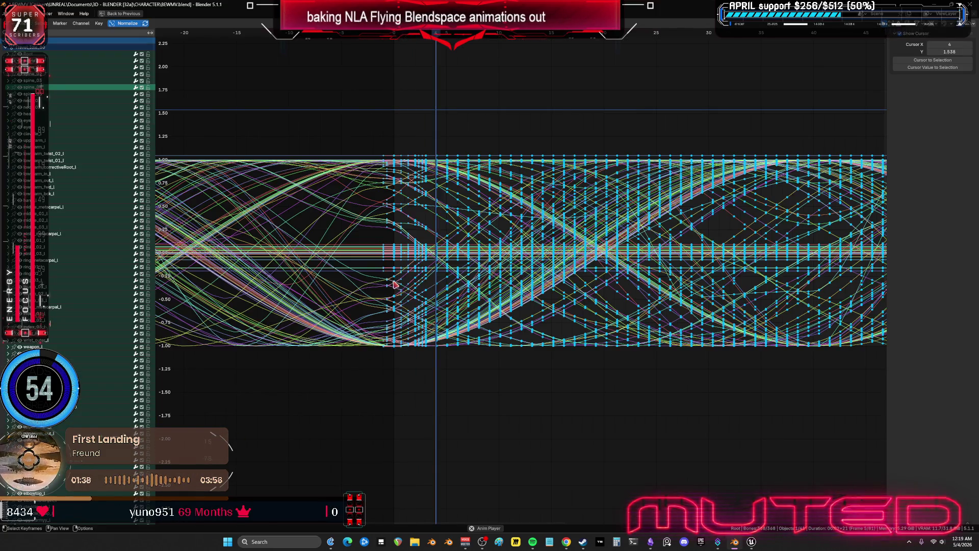
{"action": "key", "text": "Home"}
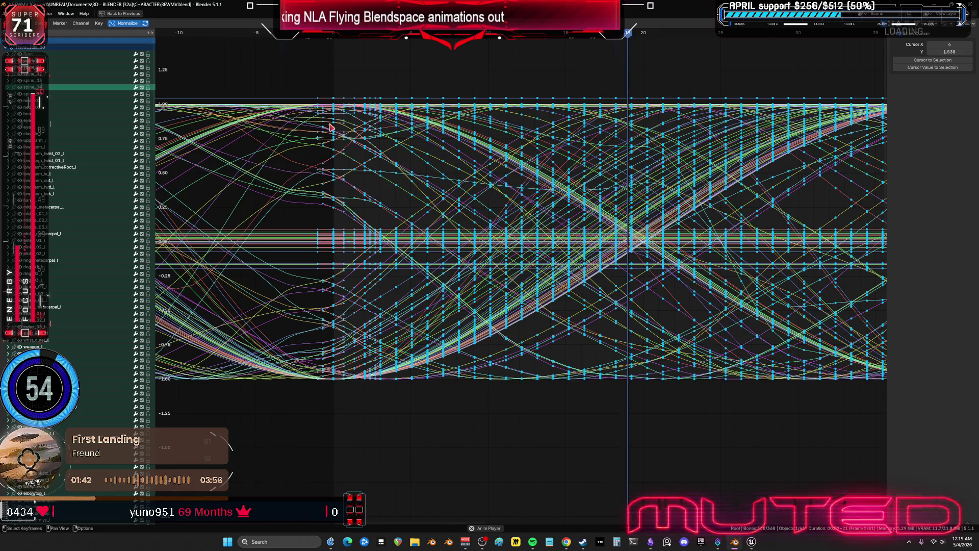
{"action": "right_click", "coordinate": [327, 172]}
{"action": "mouse_move", "coordinate": [329, 172]}
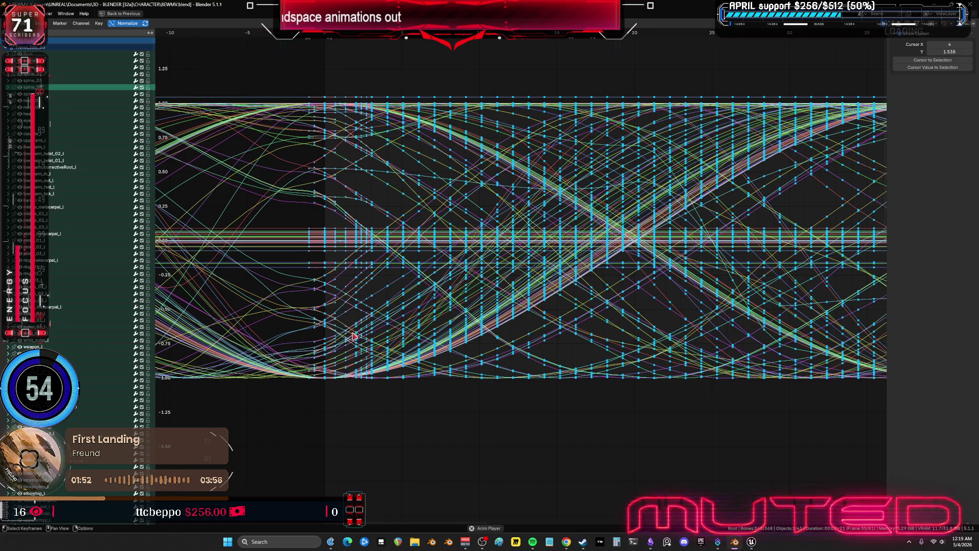
{"action": "key", "text": "ctrl+space"}
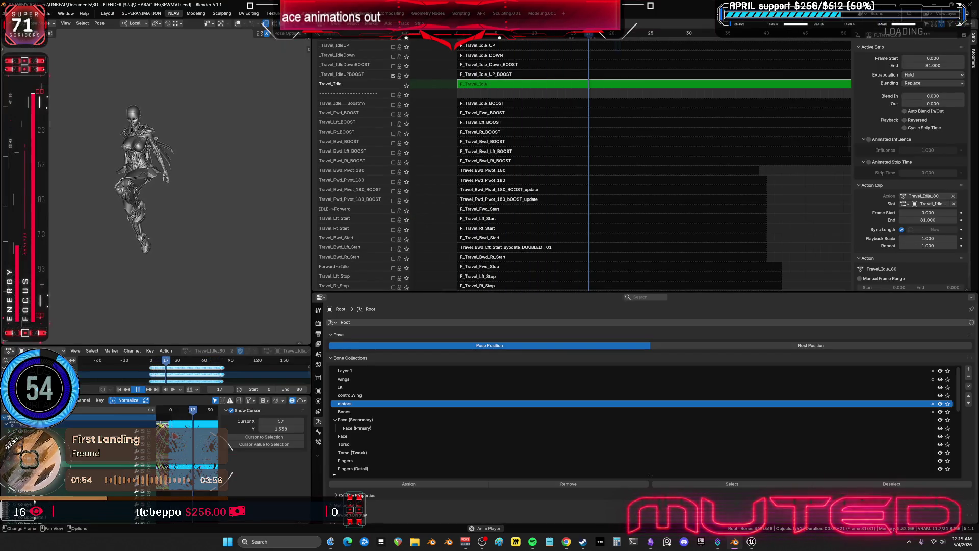
- In the maximized Graph Editor, set the keys just after the seam to Linear interpolation
{"action": "key", "text": "ctrl+space"}
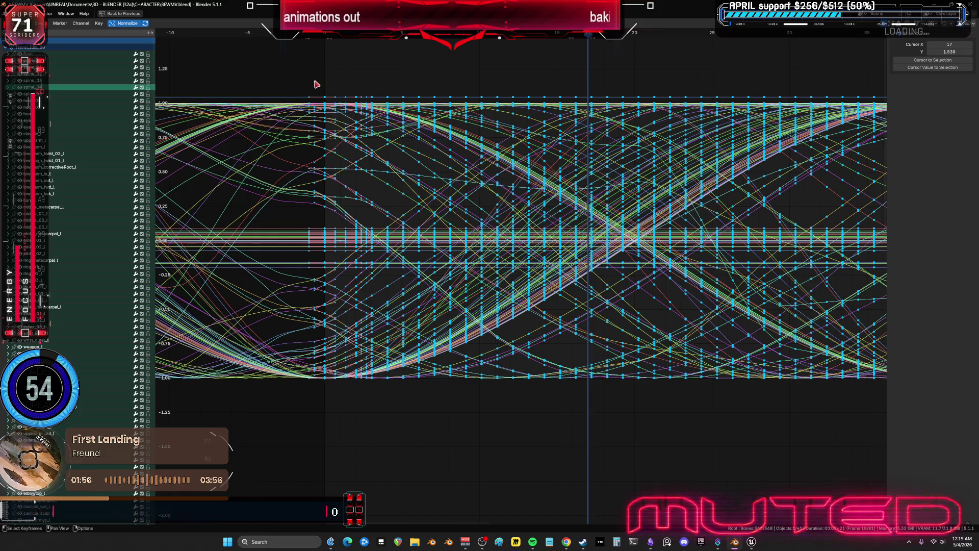
{"action": "mouse_move", "coordinate": [303, 73]}
{"action": "left_mouse_down"}
{"action": "mouse_move", "coordinate": [339, 385]}
{"action": "mouse_move", "coordinate": [374, 412]}
{"action": "left_mouse_up"}
{"action": "right_click", "coordinate": [341, 270]}
{"action": "mouse_move", "coordinate": [337, 269]}
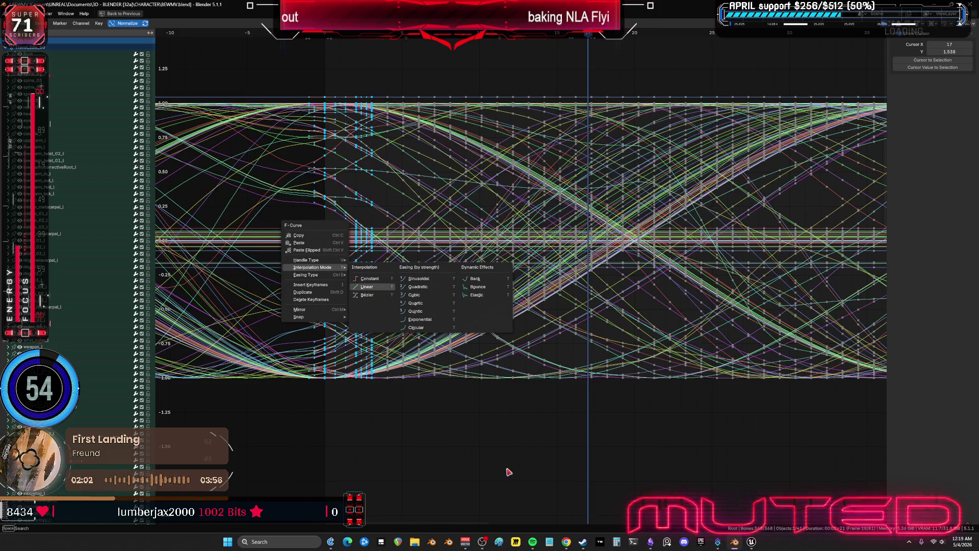
{"action": "key", "text": "Return"}
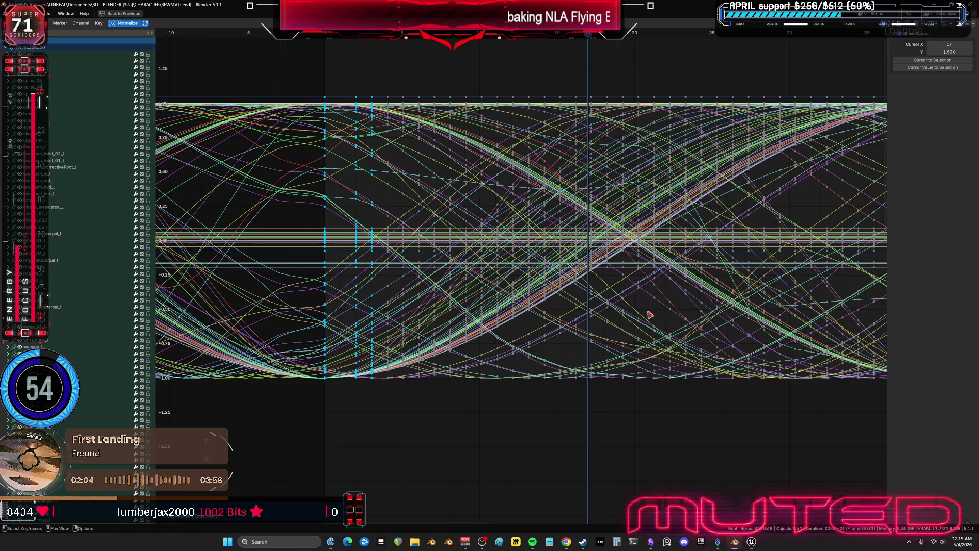
{"action": "scroll", "coordinate": [650, 315], "scroll_direction": "down", "scroll_amount": 3}
{"action": "key", "text": "ctrl+space"}
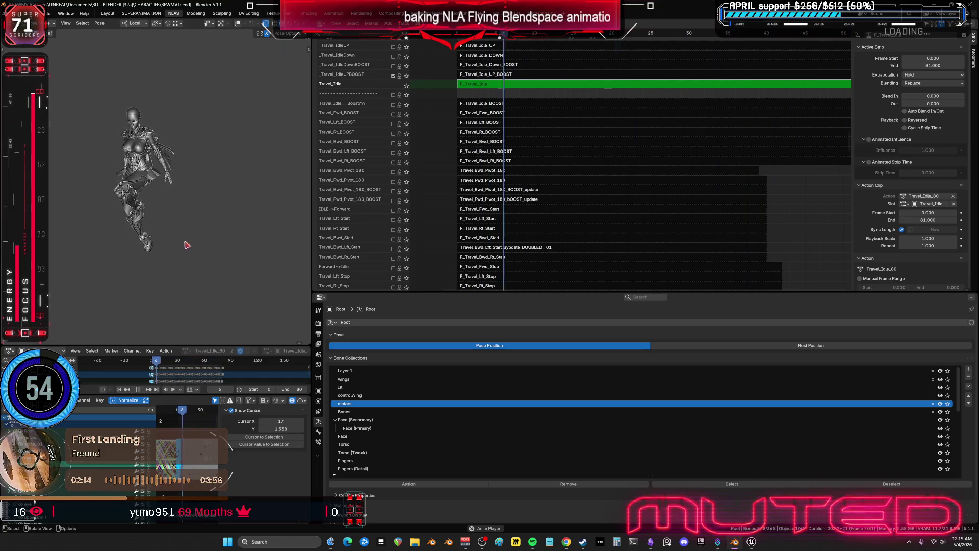
- Restart playback of the flying idle from the first frame
{"action": "key", "text": "ctrl+space"}
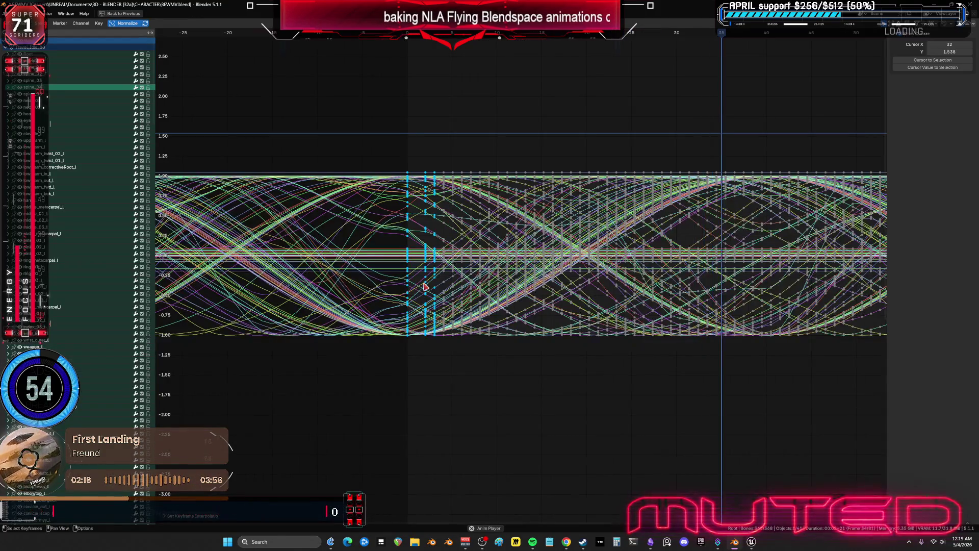
{"action": "key", "text": "ctrl+space"}
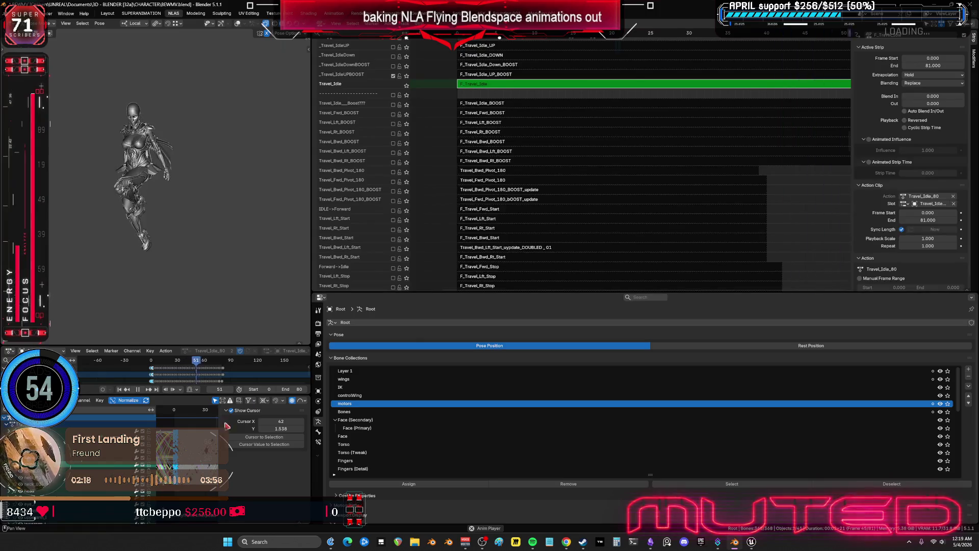
{"action": "left_click", "coordinate": [140, 390]}
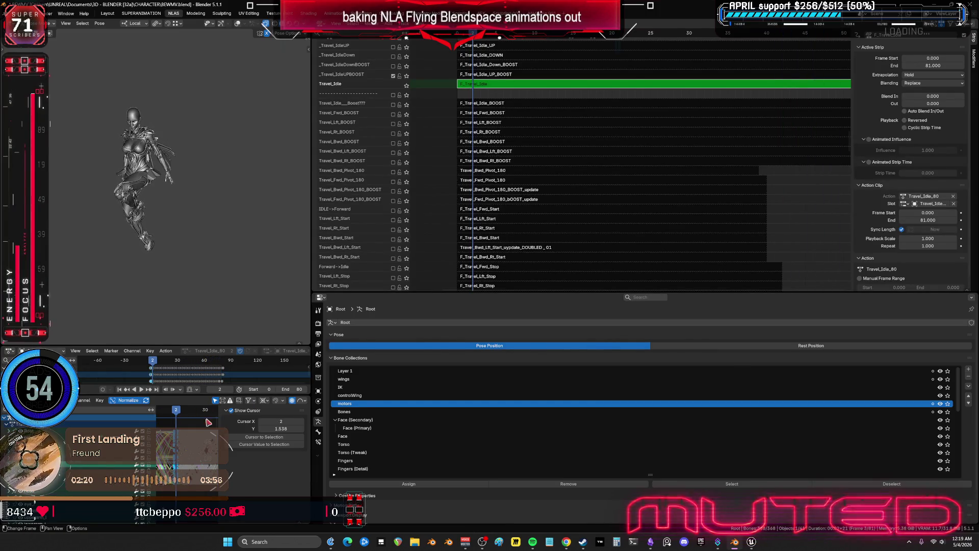
- Select the pelvis bone, show its curves full screen, and start moving its keys
{"action": "key", "text": "ctrl+space"}
{"action": "key", "text": "ctrl+space"}
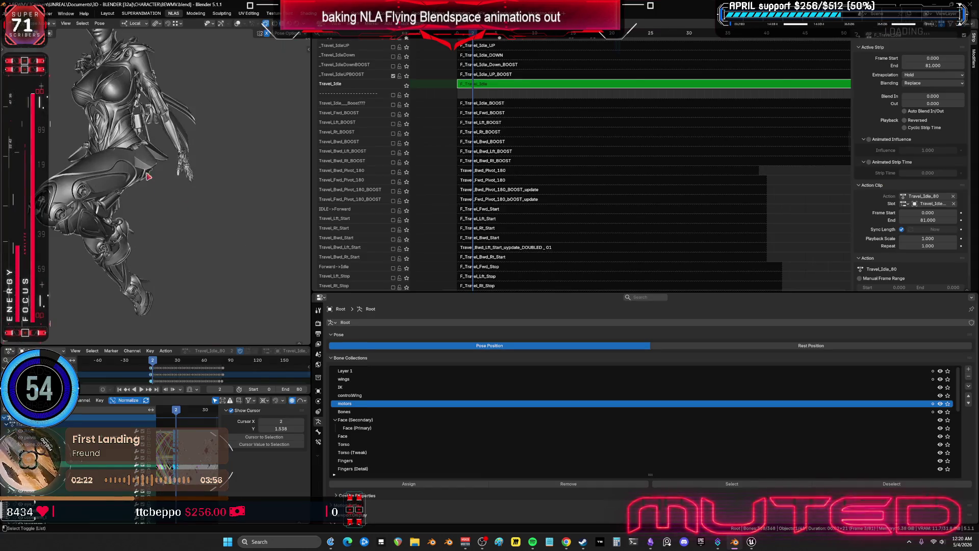
{"action": "middle_click_drag", "start_coordinate": [141, 170], "coordinate": [152, 163]}
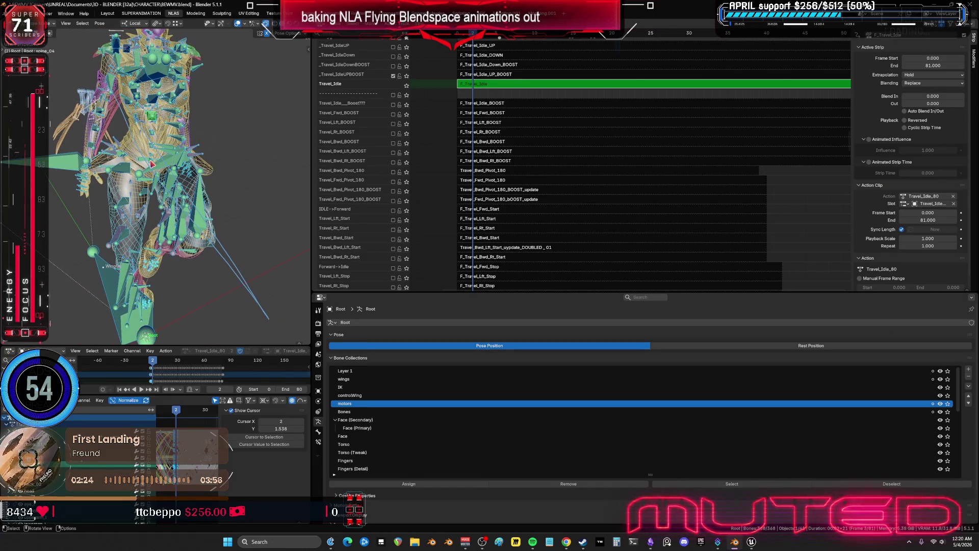
{"action": "left_click", "coordinate": [151, 164]}
{"action": "key", "text": "ctrl+space"}
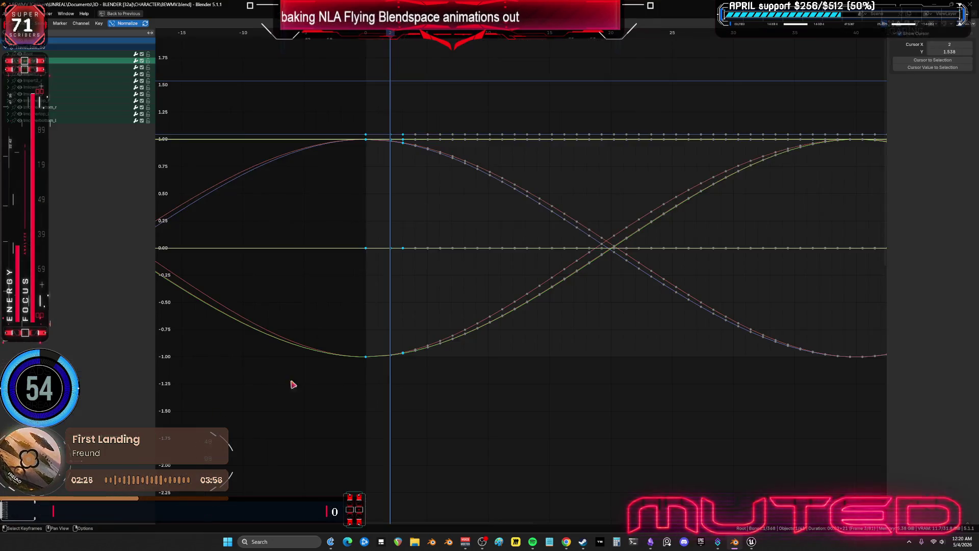
{"action": "key", "text": "g"}
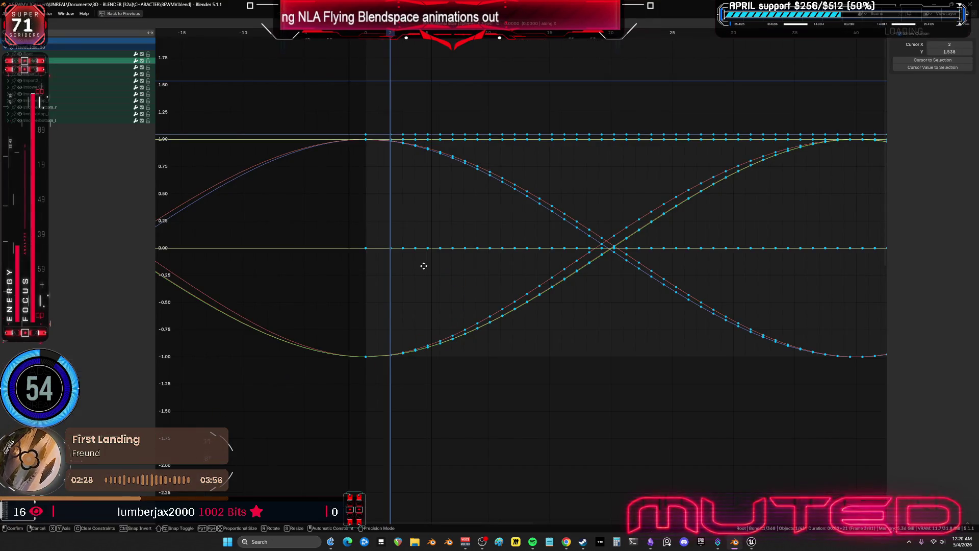